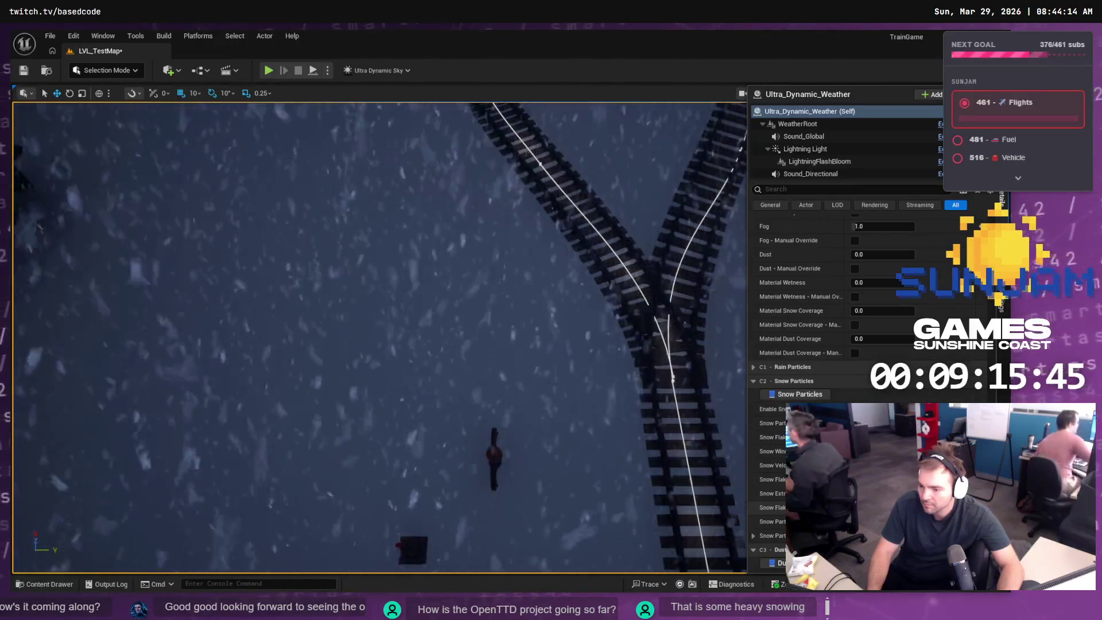
- Play-test the level, walking the character across the snow, then stop and widen the actor list
scroll(804, 373, down, 1)
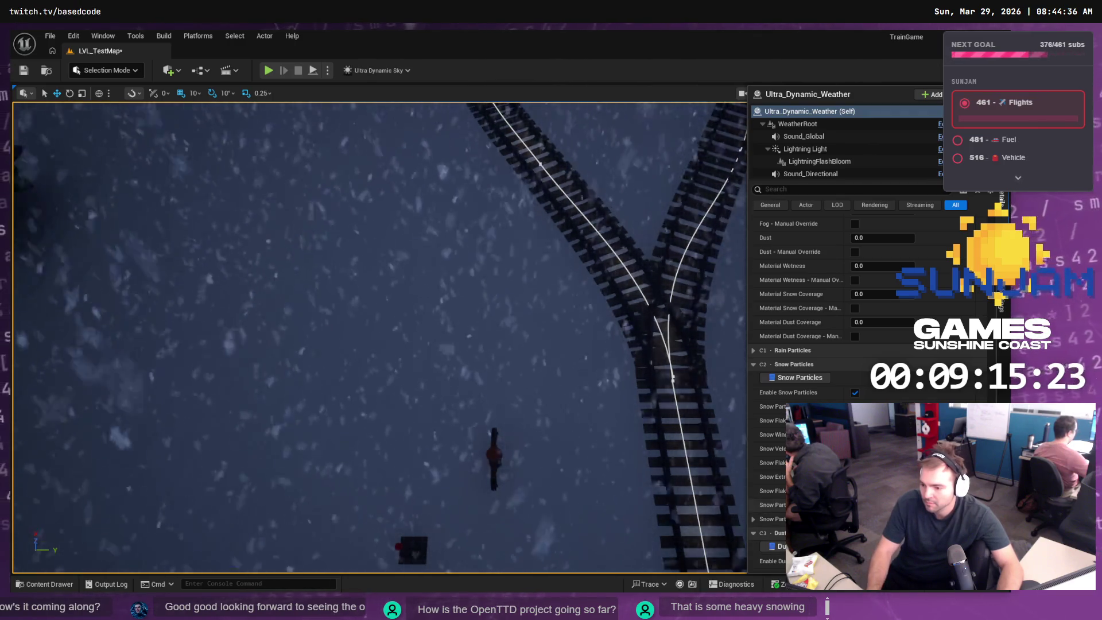
scroll(981, 394, down, 3)
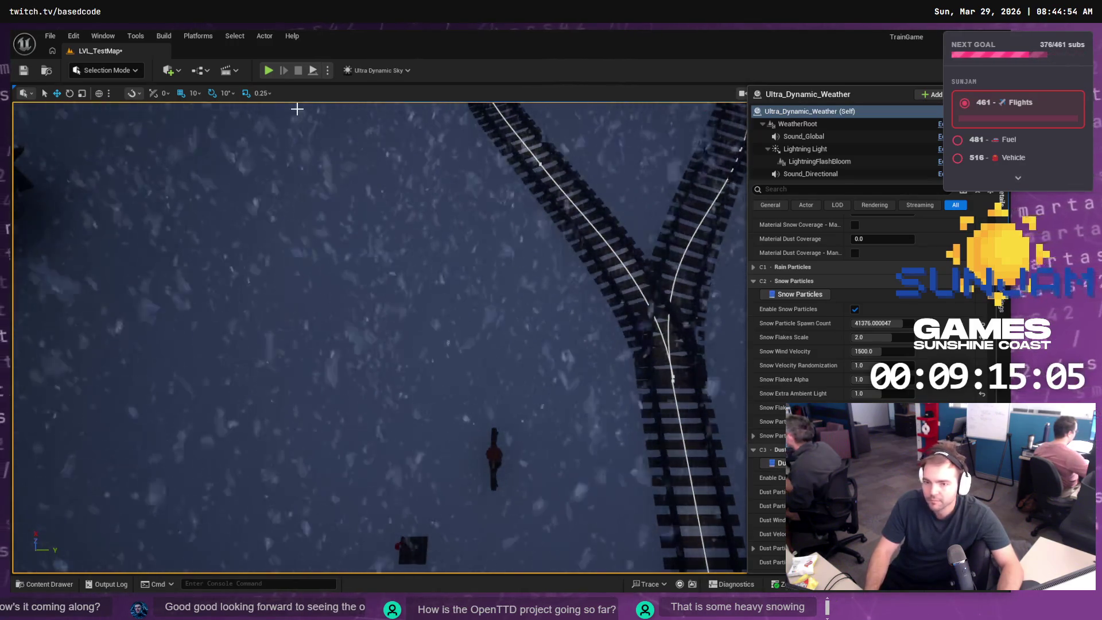
click(268, 70)
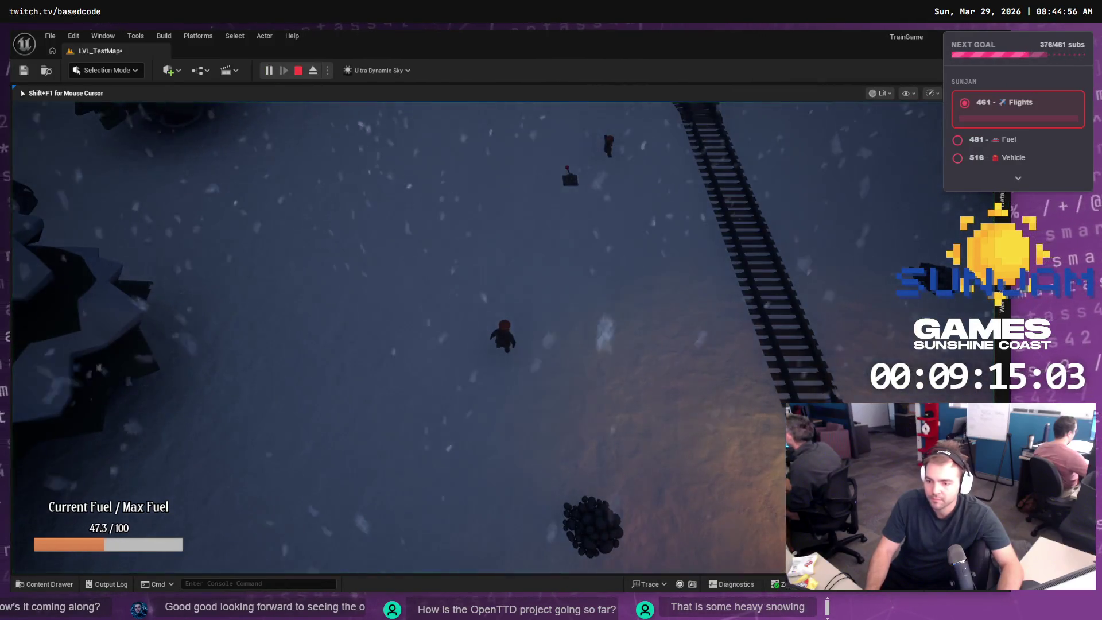
key(d)
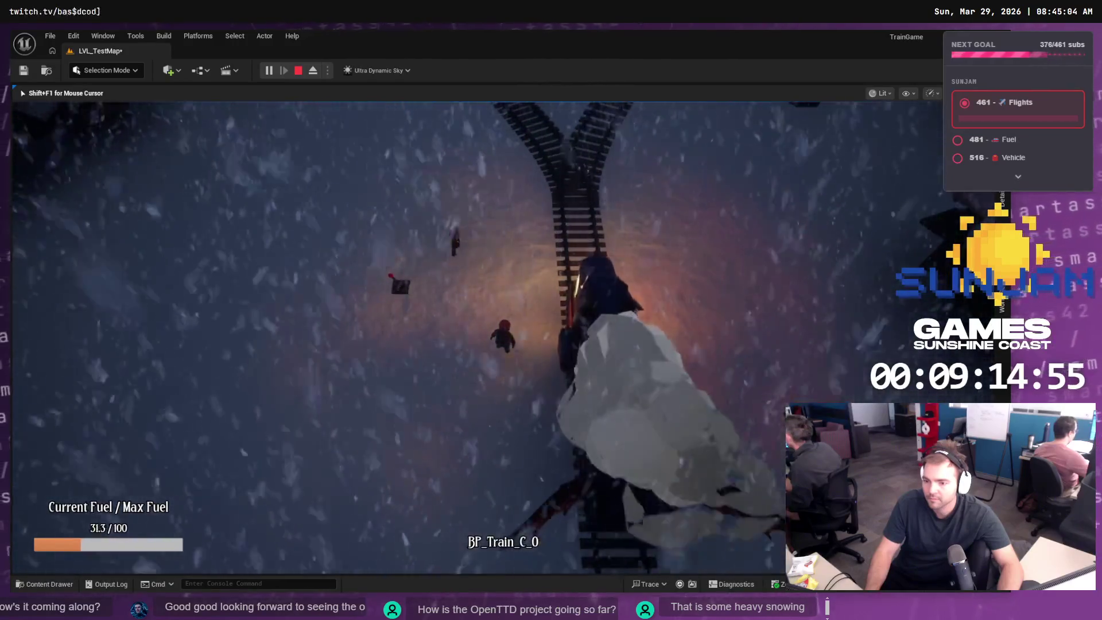
key(Escape)
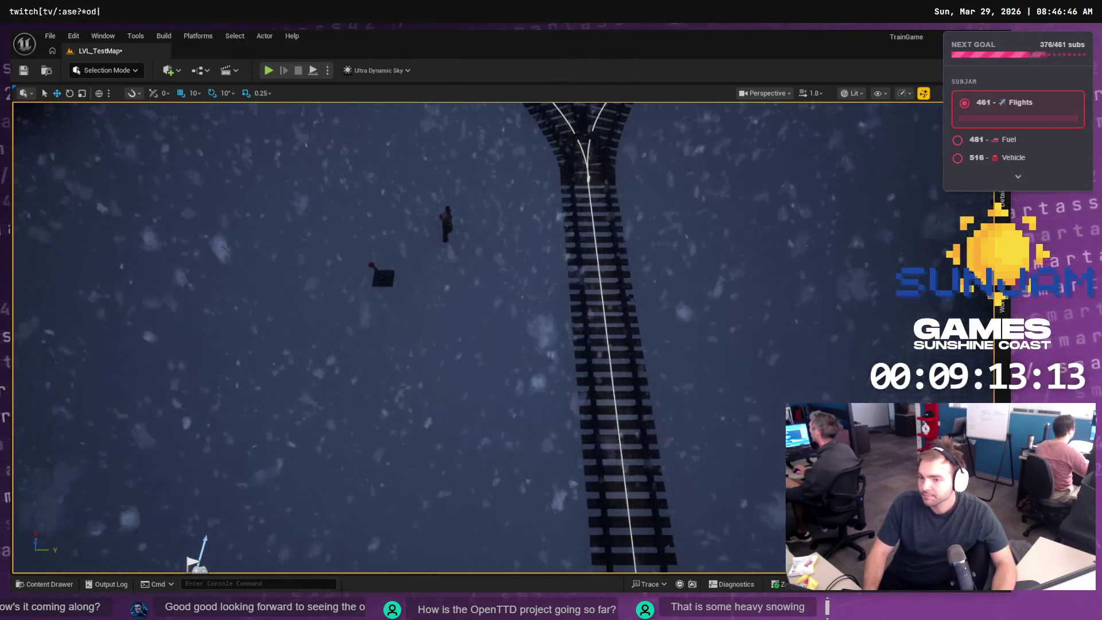
drag(894, 230, 849, 230)
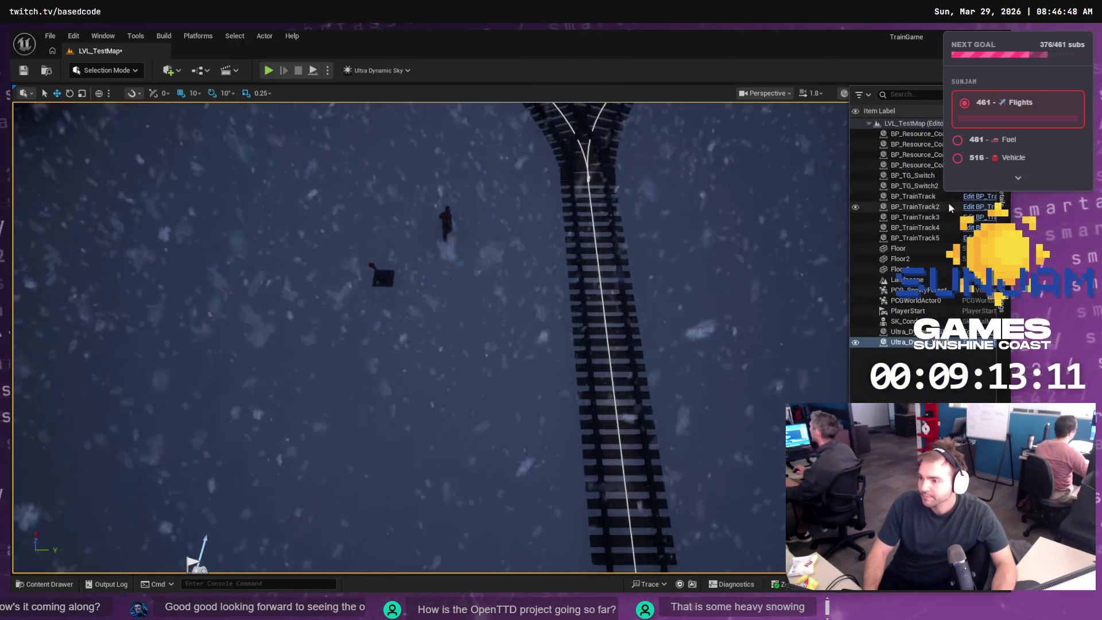
- Set the weather's Snow Wind Velocity to 1000 and Snow Flakes Scale to 1.0
click(1004, 199)
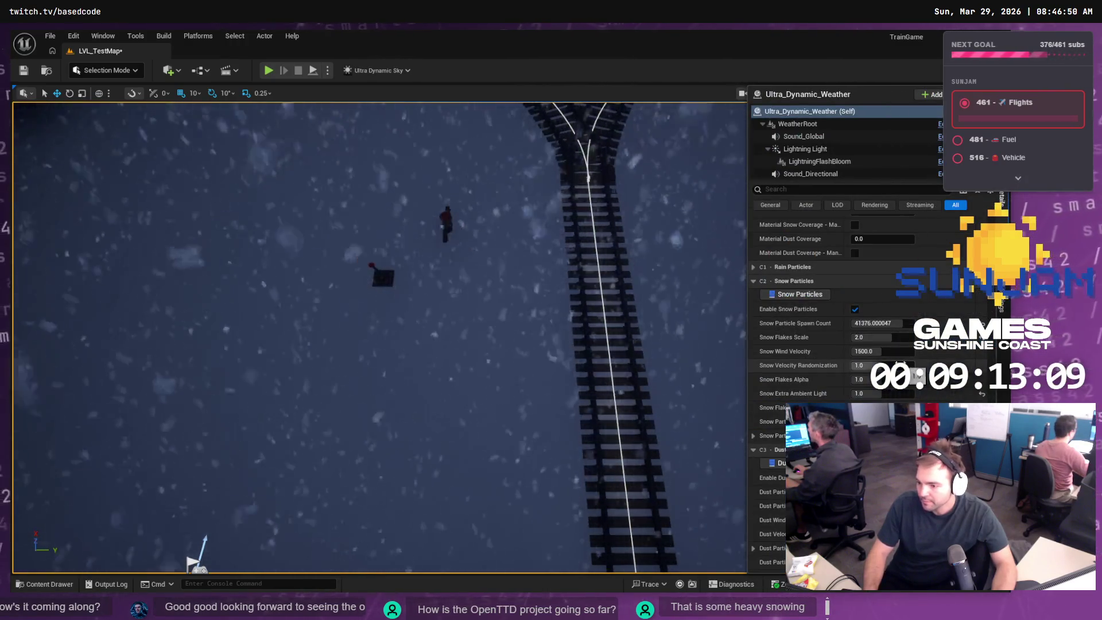
click(898, 352)
text(1000)
key(Return)
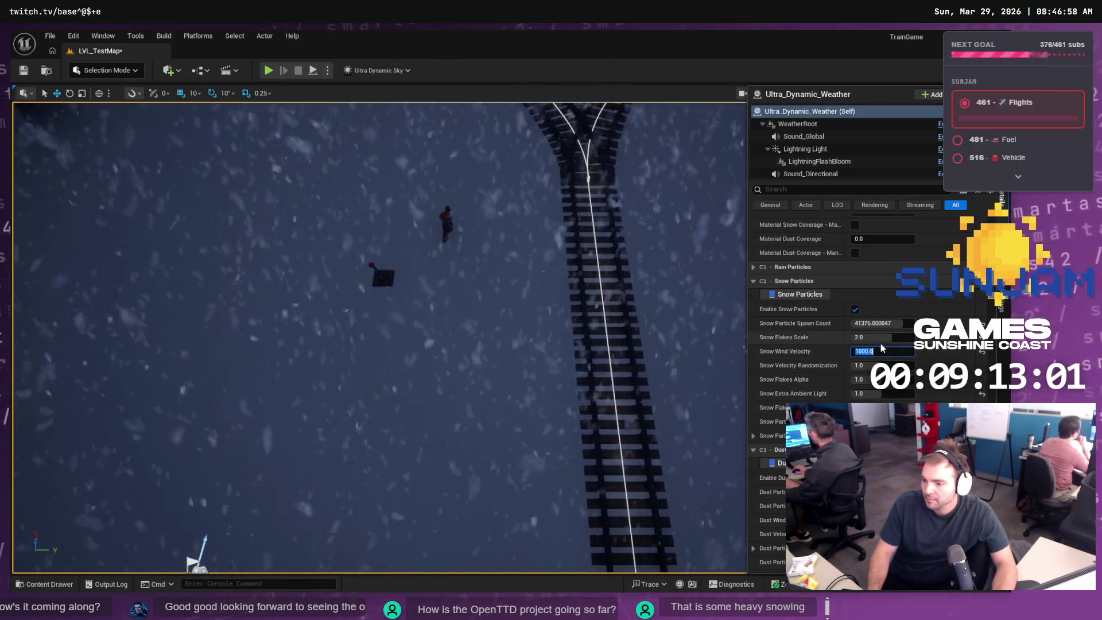
text(1)
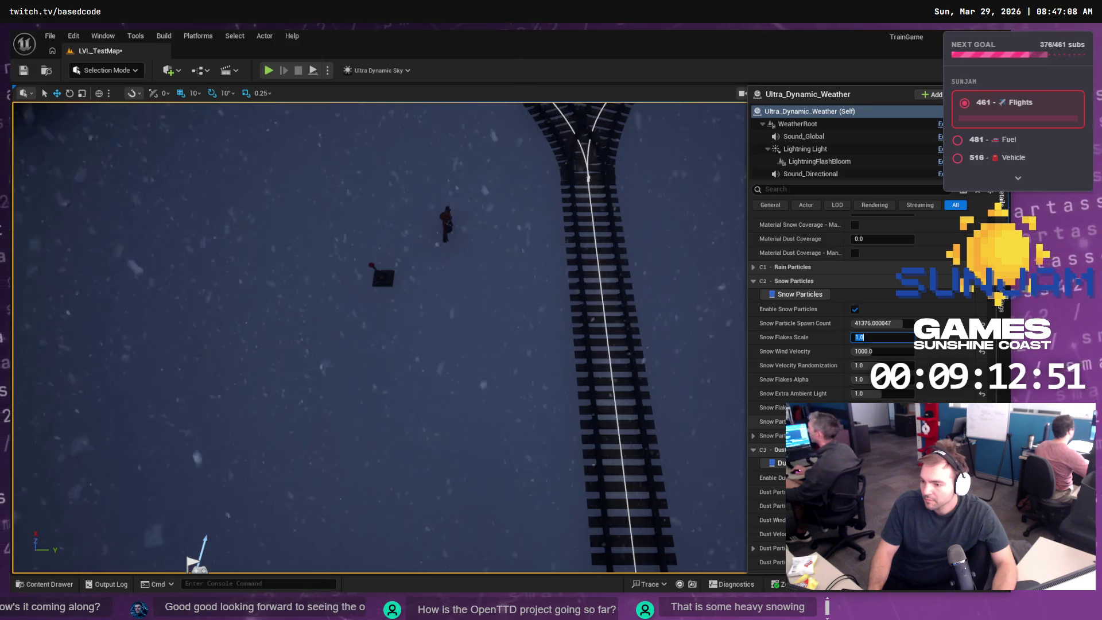
key(Return)
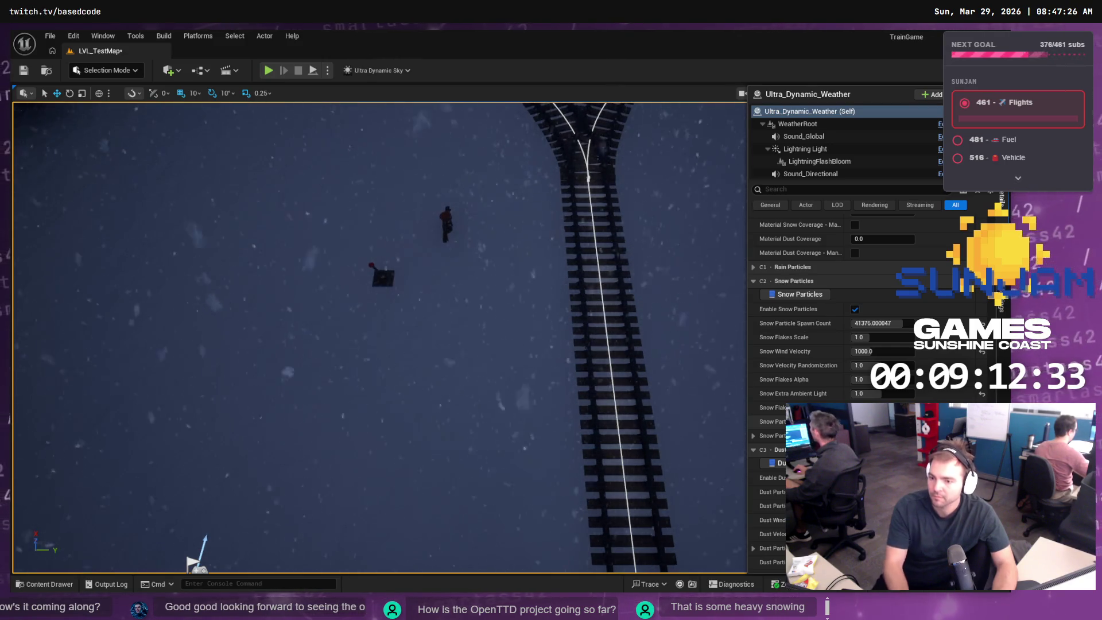
- Set the Snow Particle Spawn Count to 80000
click(903, 326)
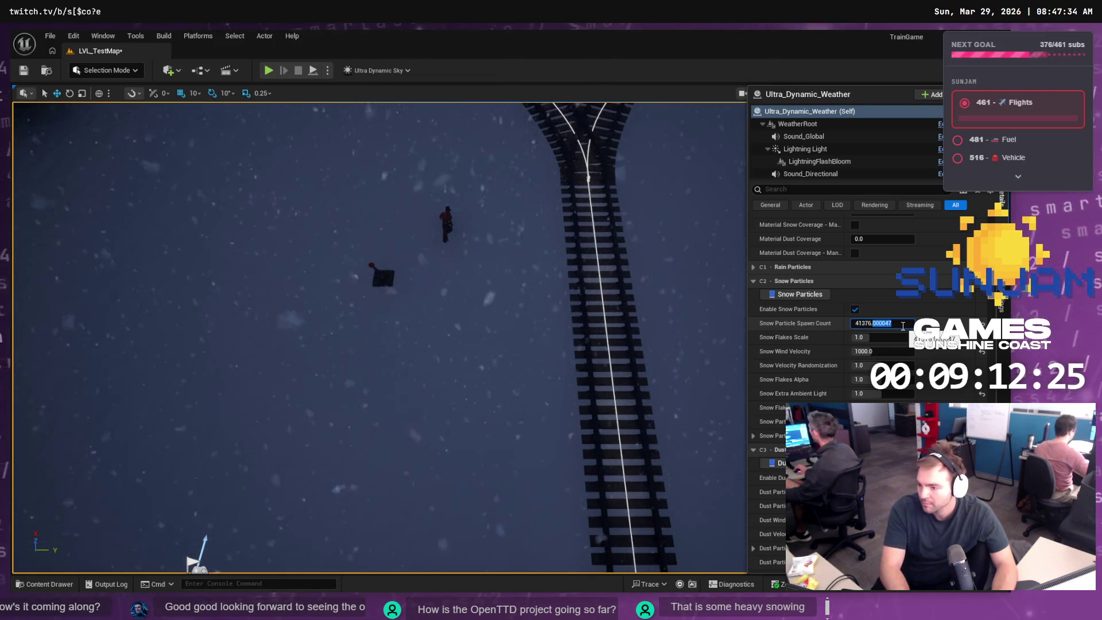
key(BackSpace)
key(BackSpace)
key(BackSpace)
key(ctrl+a)
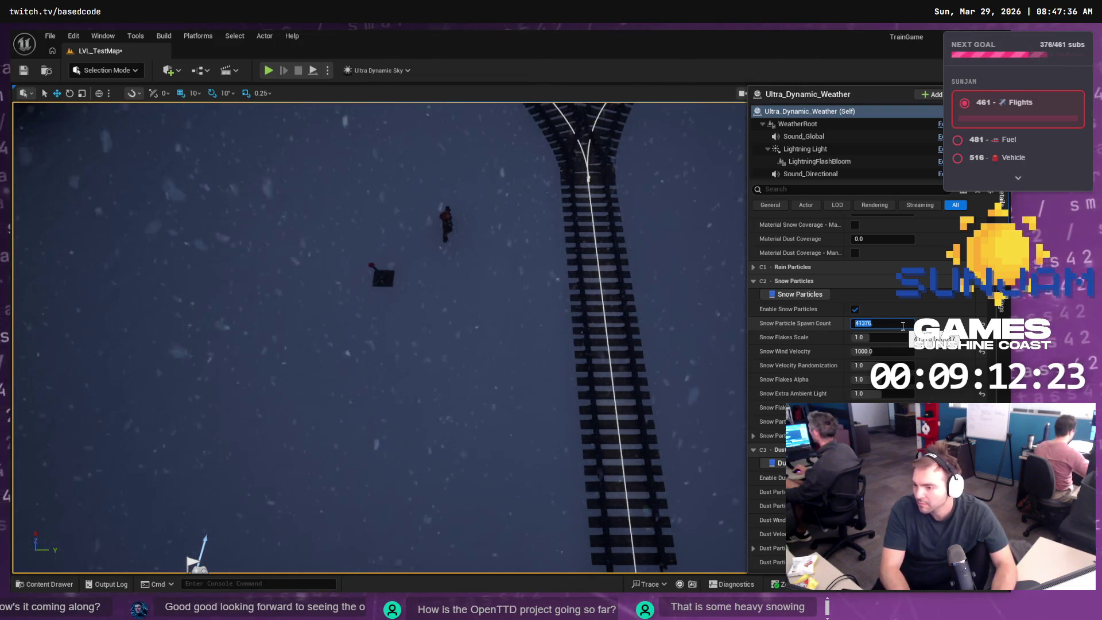
key(Tab)
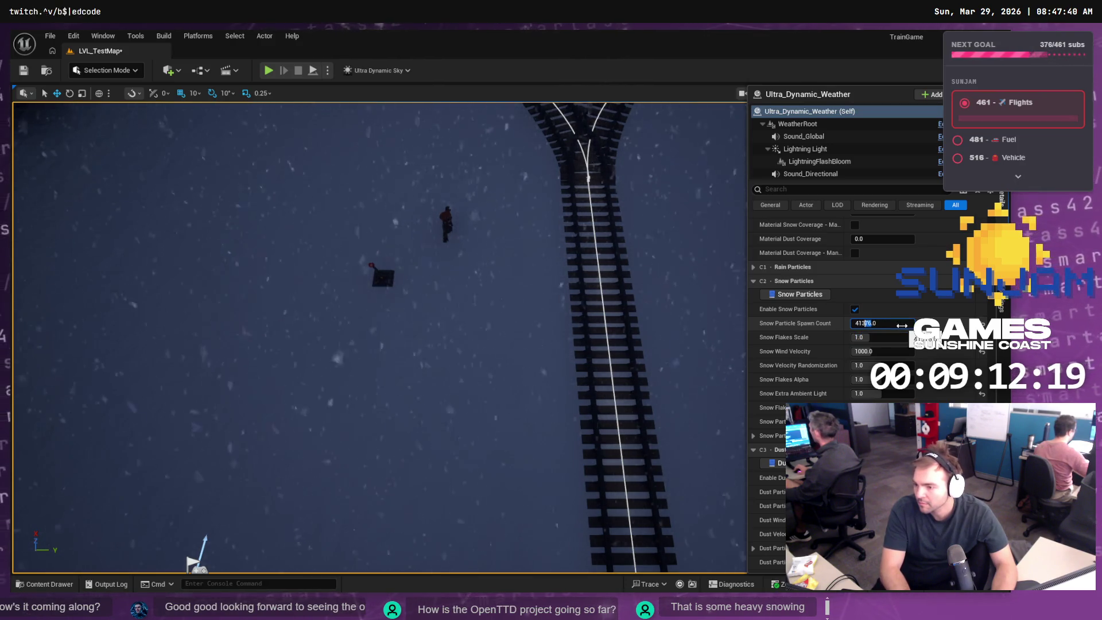
text(40000)
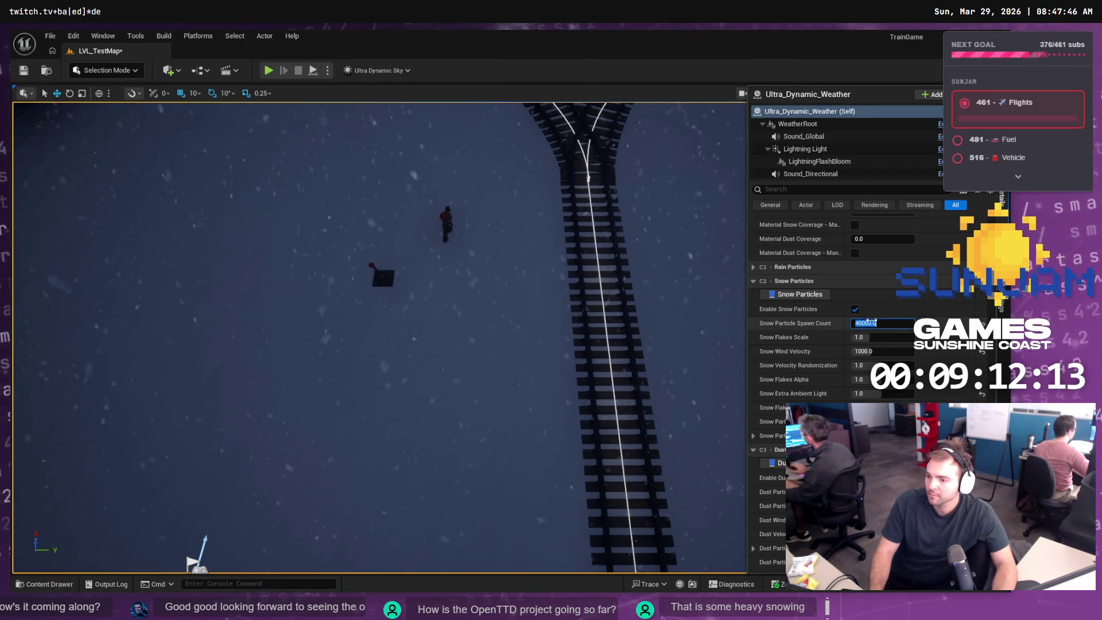
click(865, 323)
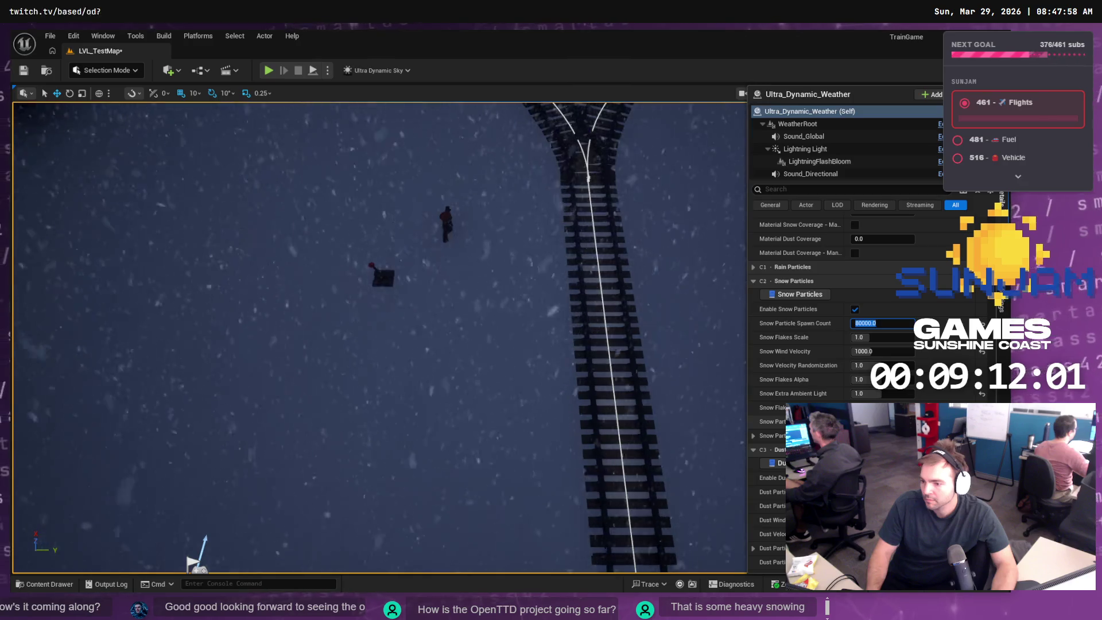
text(8000)
key(Return)
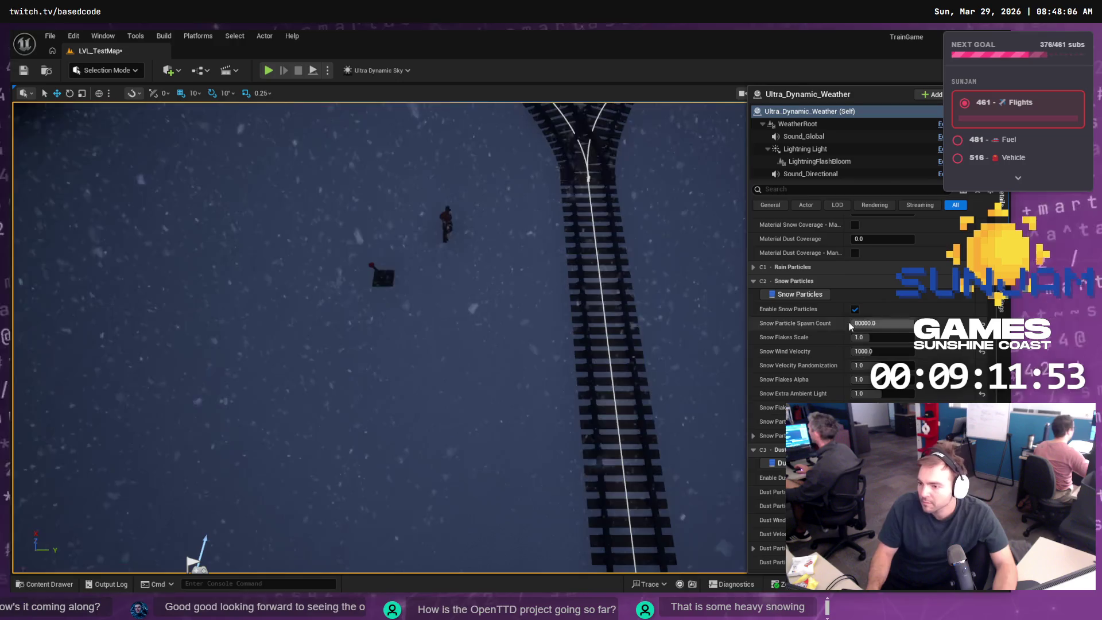
- Reopen the weather Details, set Thunder/Lightning to 0.0, and close the Details drawer
scroll(882, 334, up, 1)
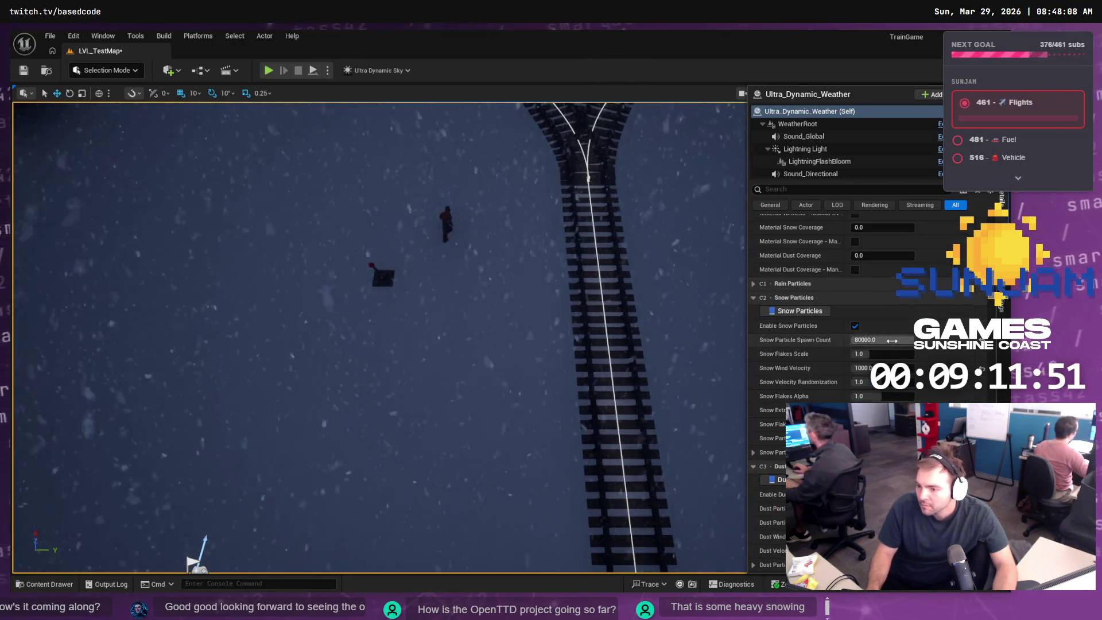
scroll(881, 335, up, 5)
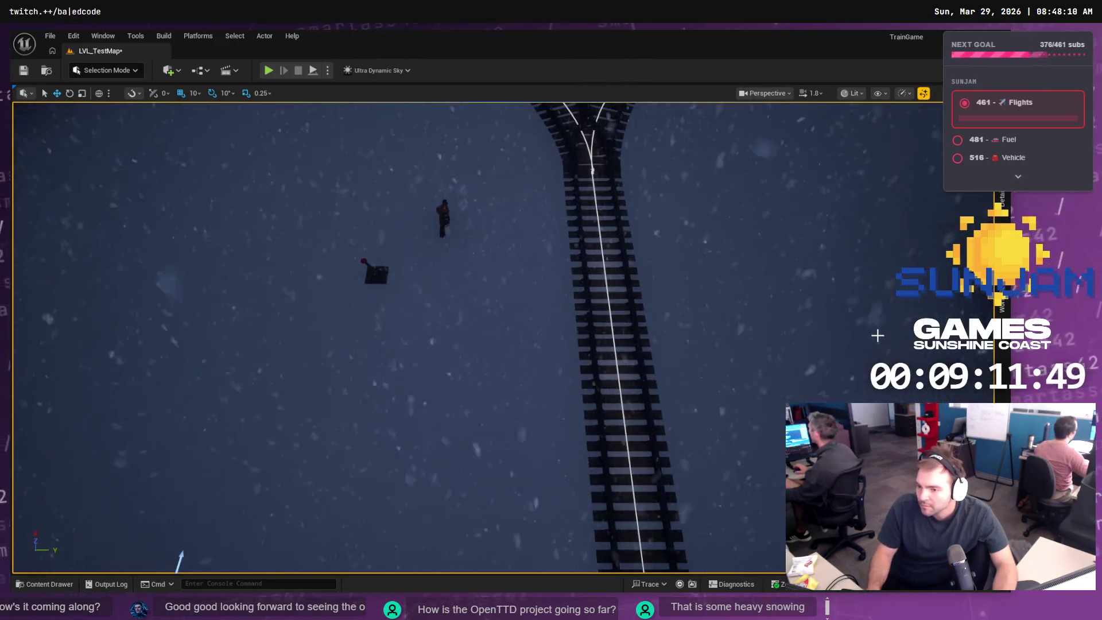
click(1008, 195)
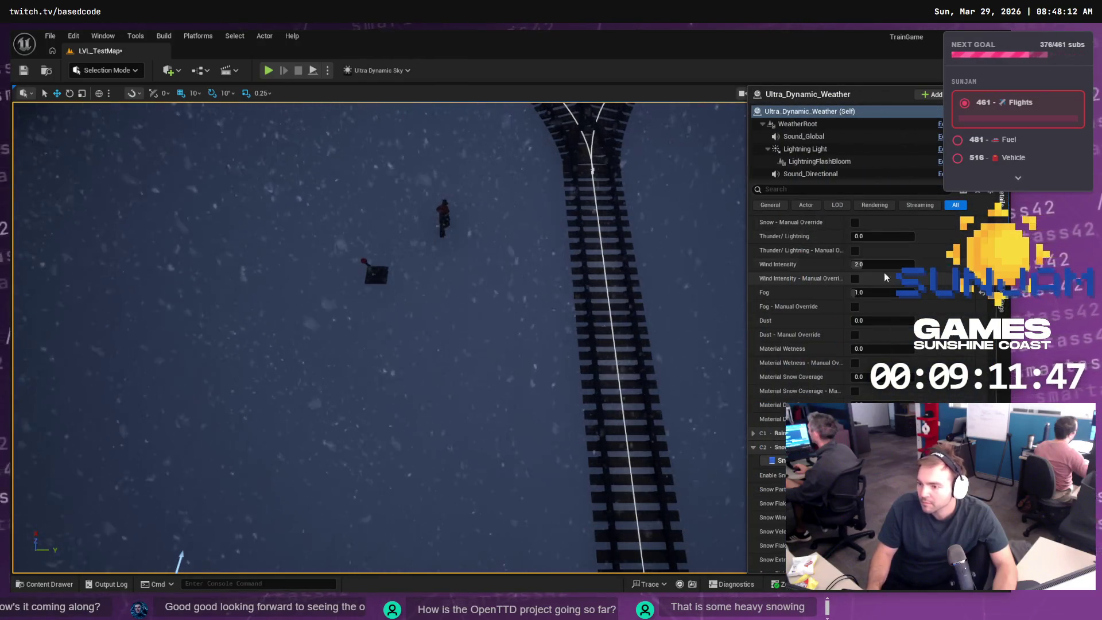
scroll(923, 314, up, 1)
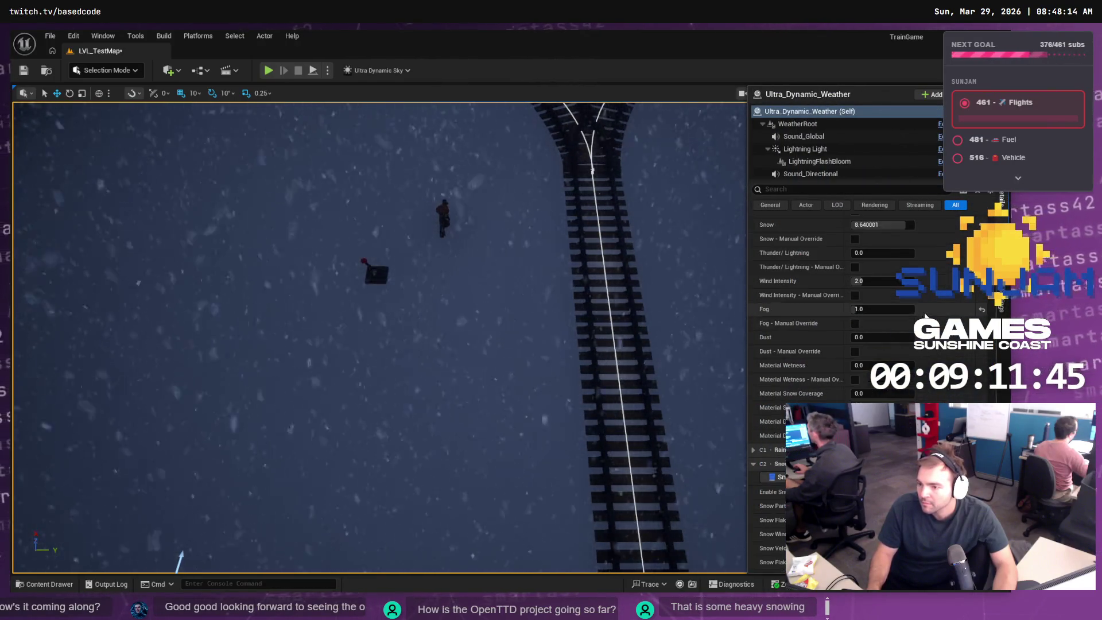
click(885, 253)
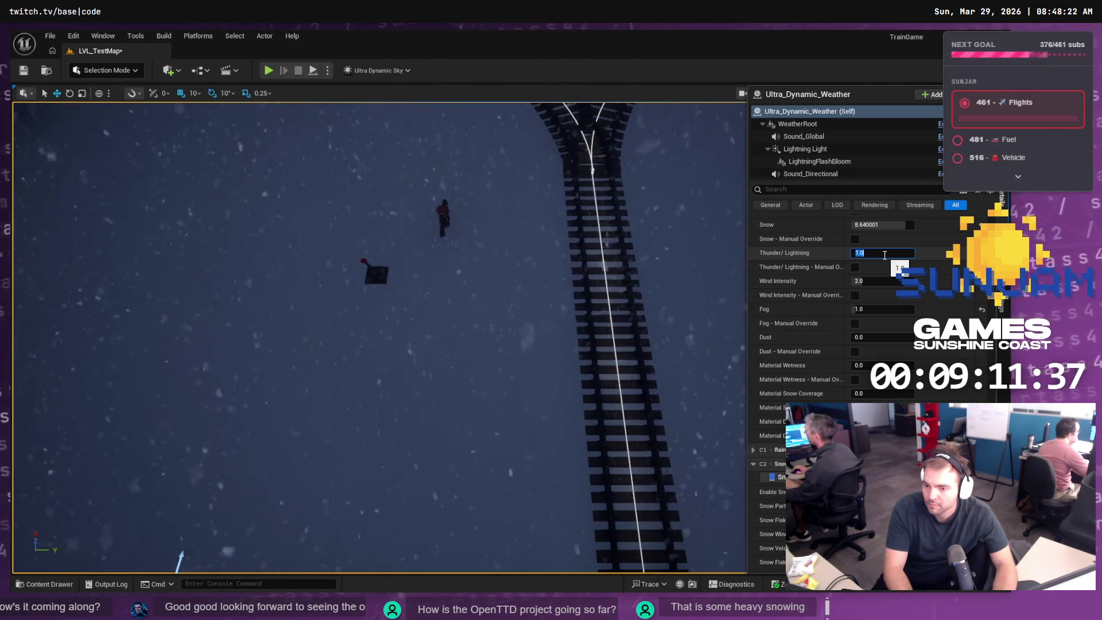
text(1)
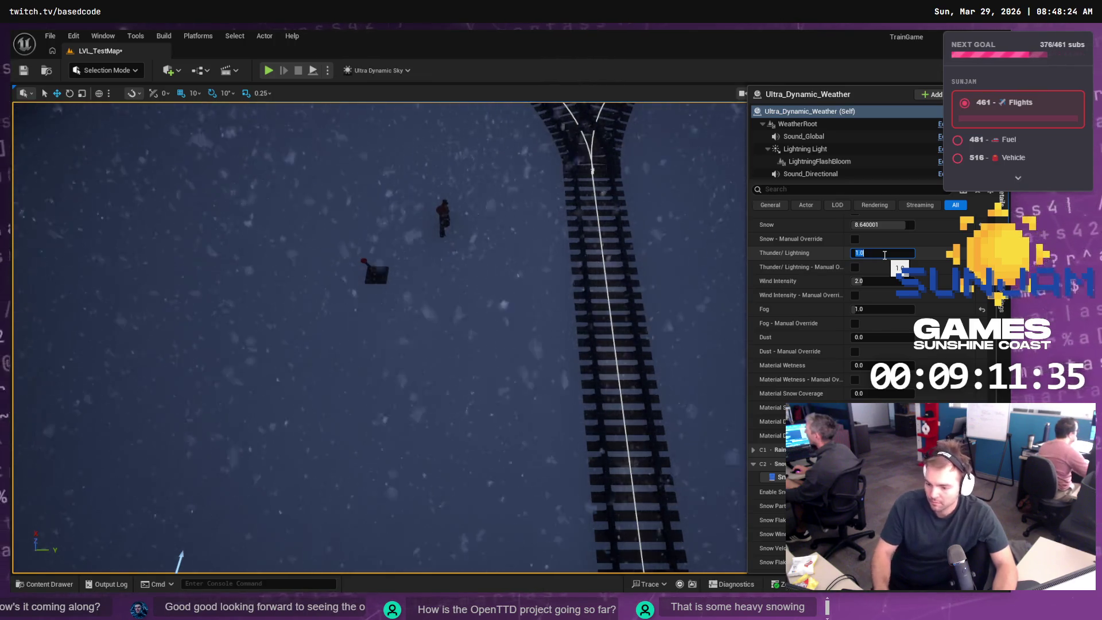
key(BackSpace)
text(0)
key(Return)
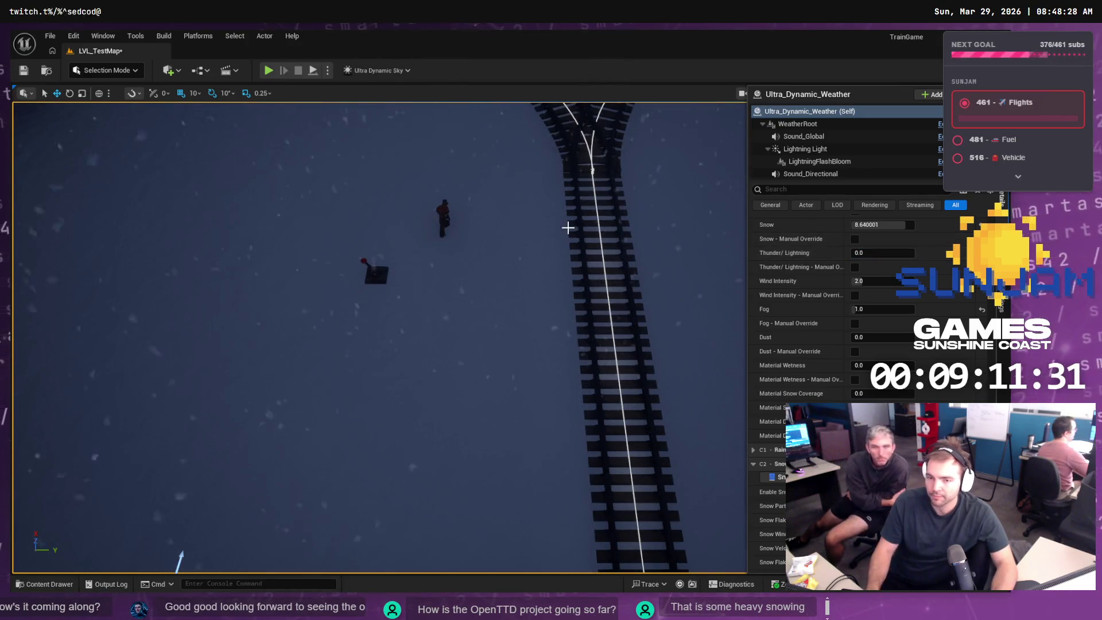
click(526, 95)
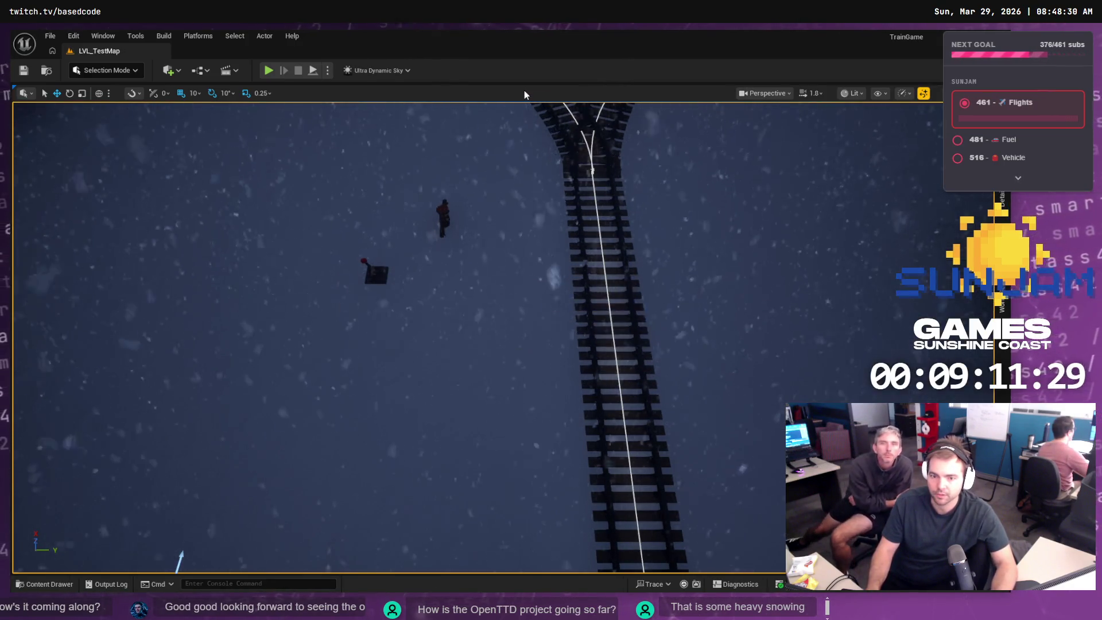
- Save the level and open the BP_Train blueprint from the Blueprints folder
key(ctrl+s)
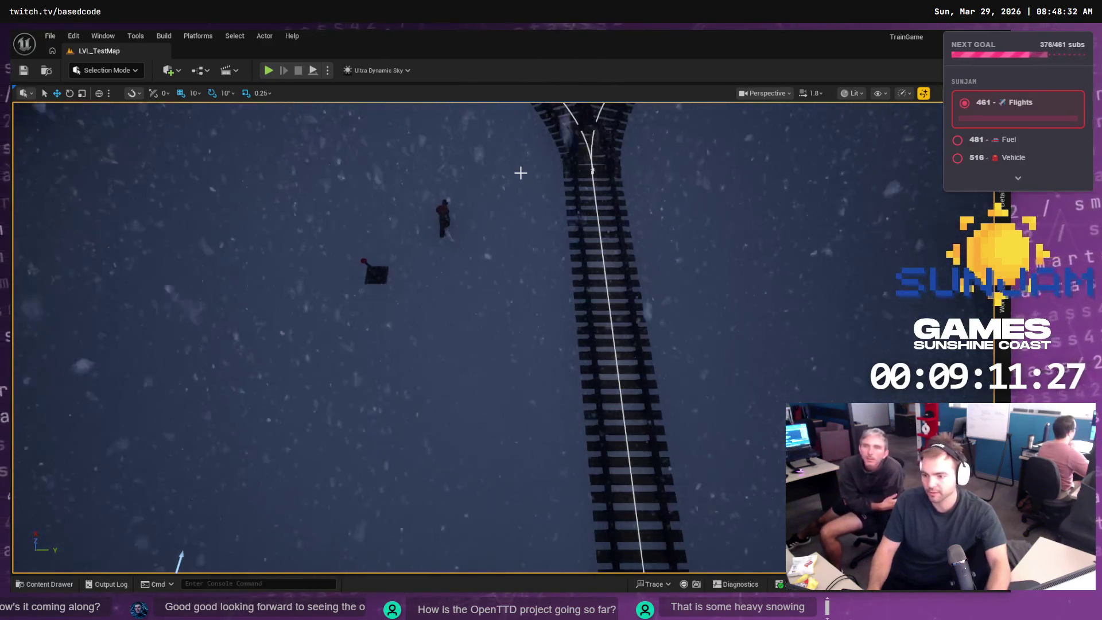
click(50, 585)
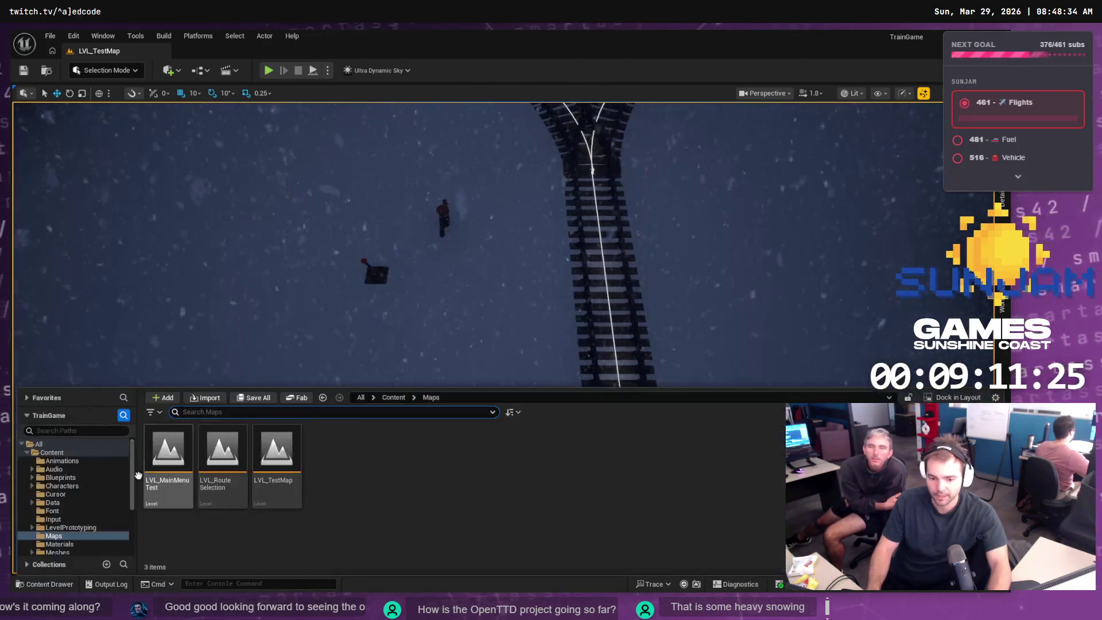
click(78, 482)
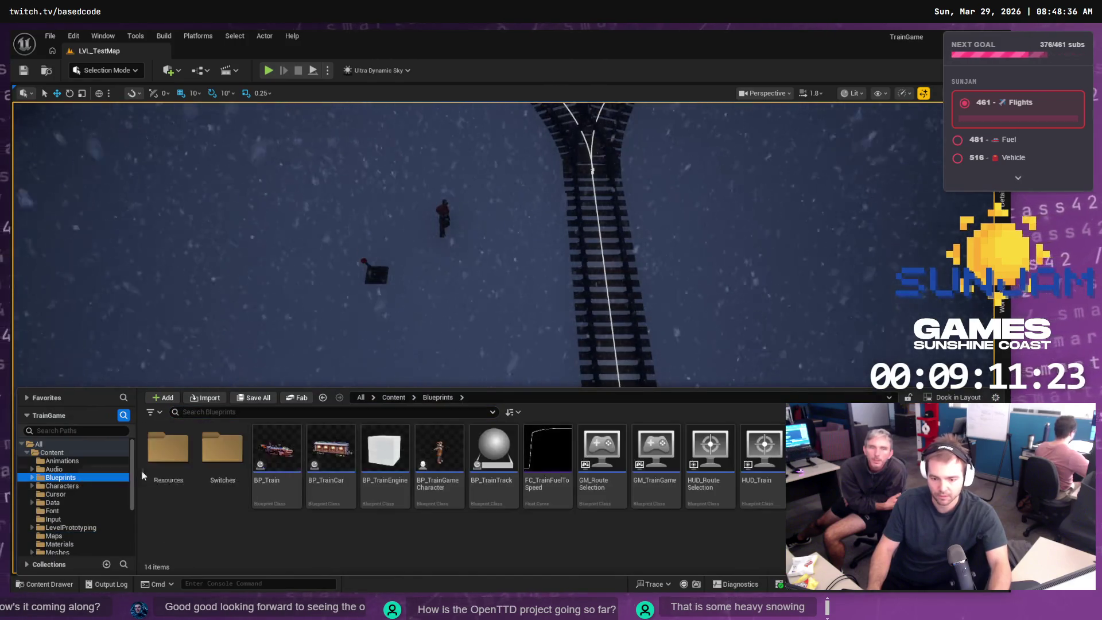
double_click(278, 453)
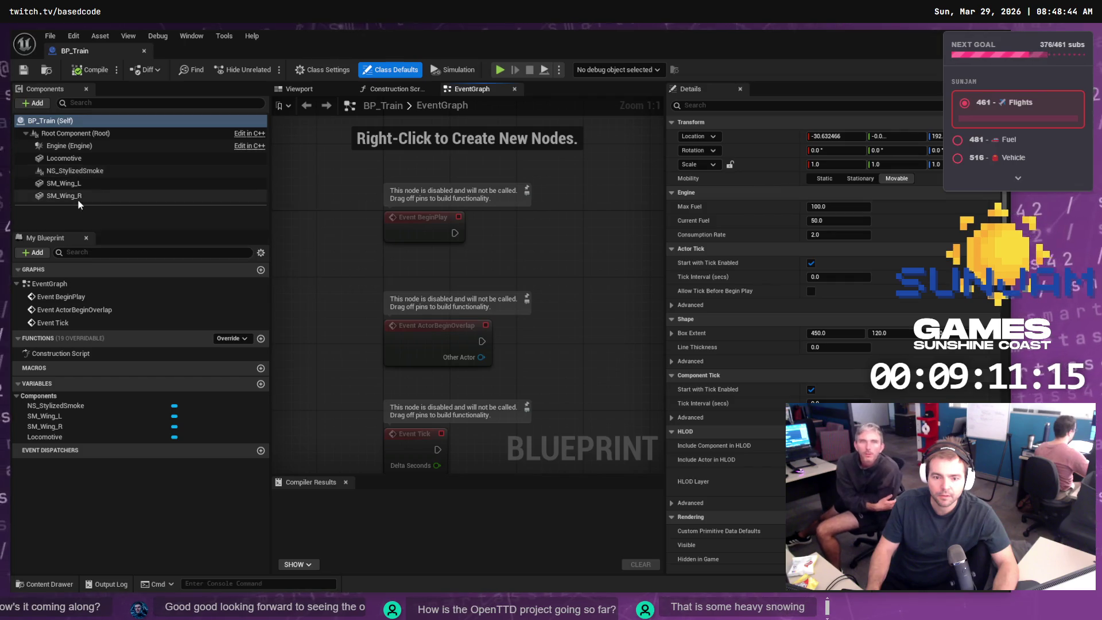
- Add a WingFlap component to BP_Train and select it
click(36, 104)
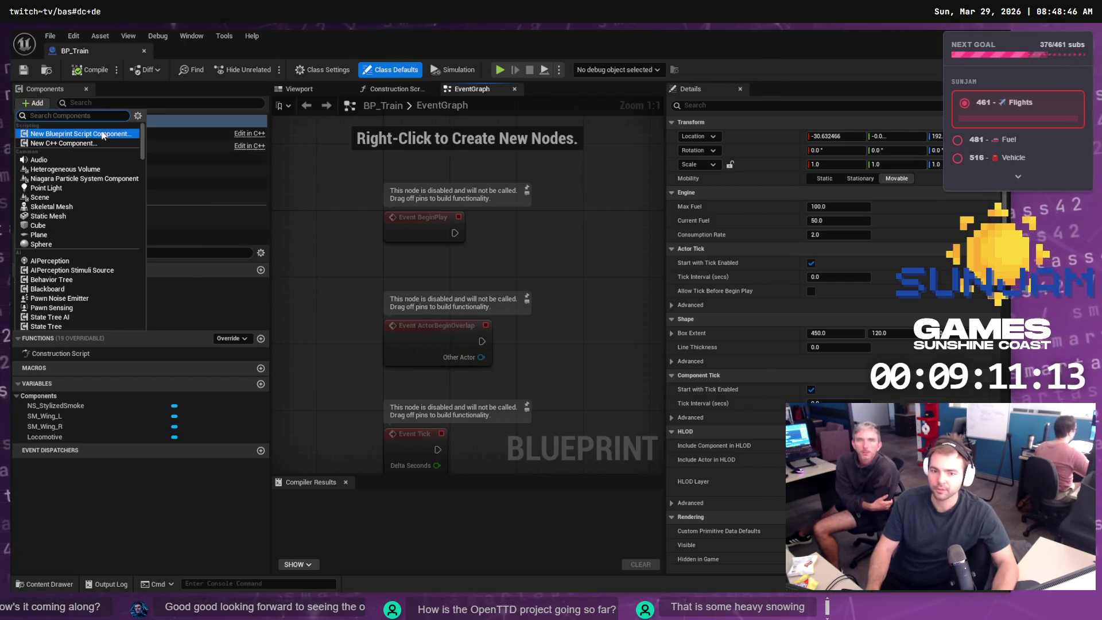
text(wing)
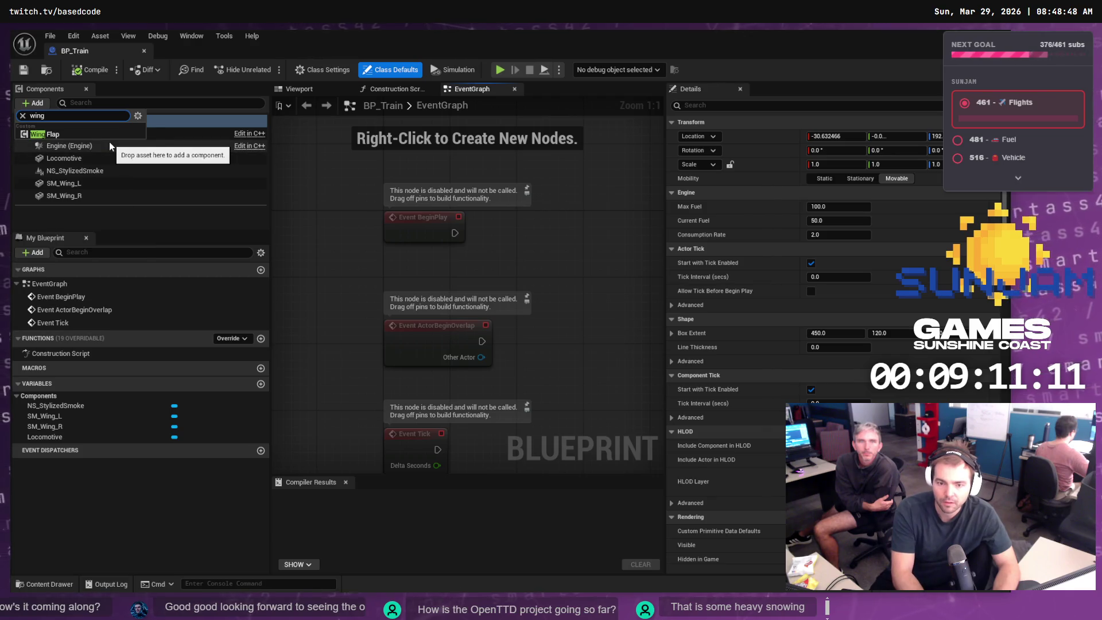
click(52, 135)
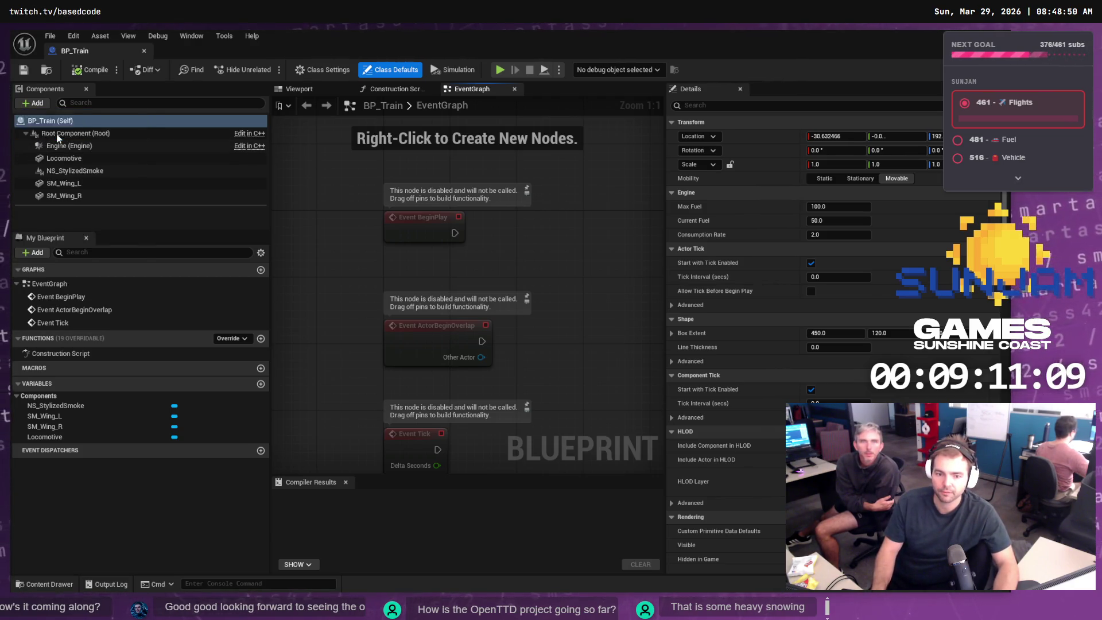
click(91, 195)
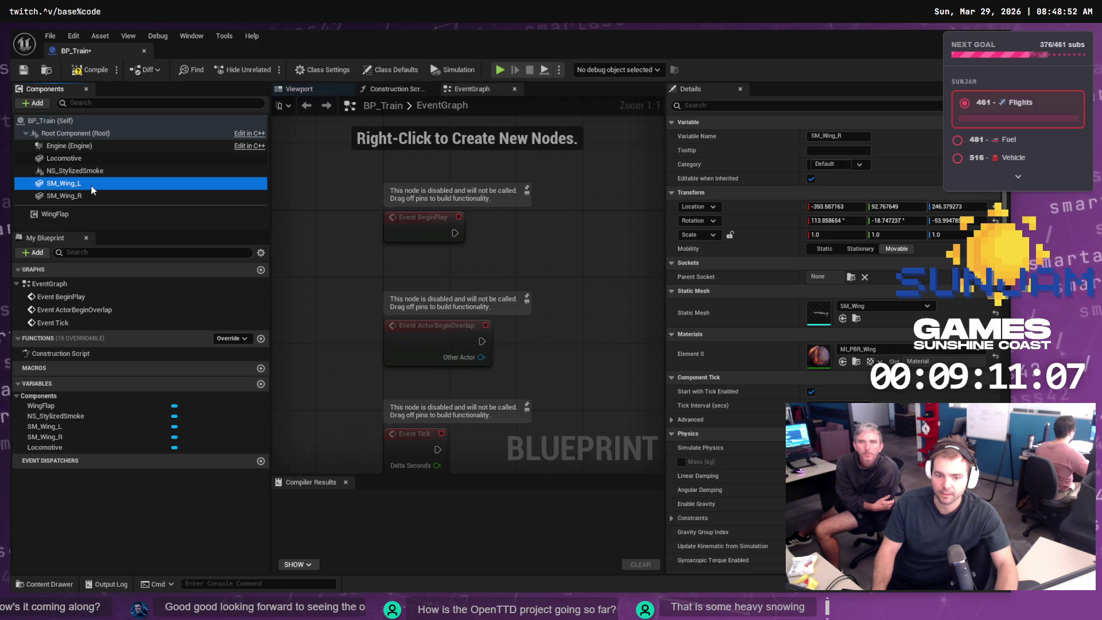
click(61, 218)
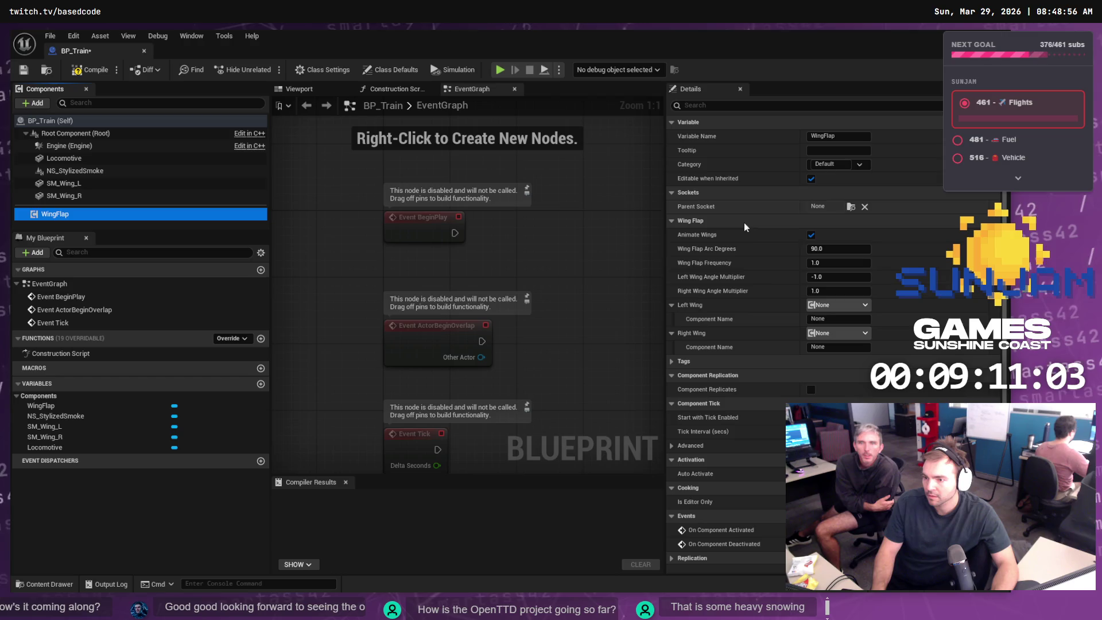
- Set WingFlap's left and right wings to SM_Wing_L and SM_Wing_R, then compile the blueprint
click(828, 319)
text(SM_Wing_L)
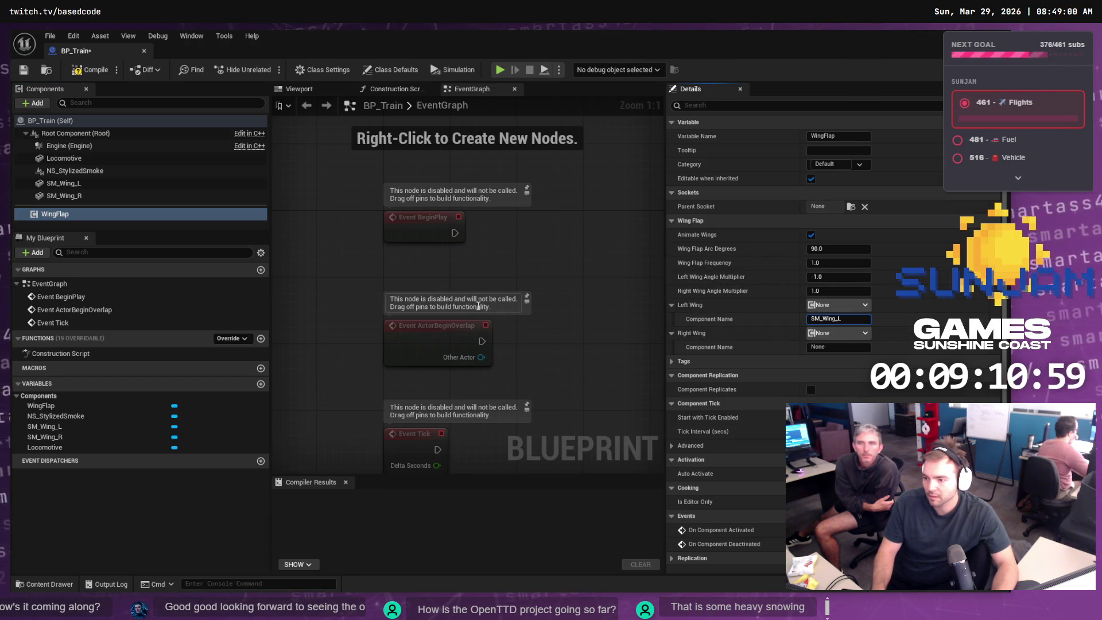
click(80, 193)
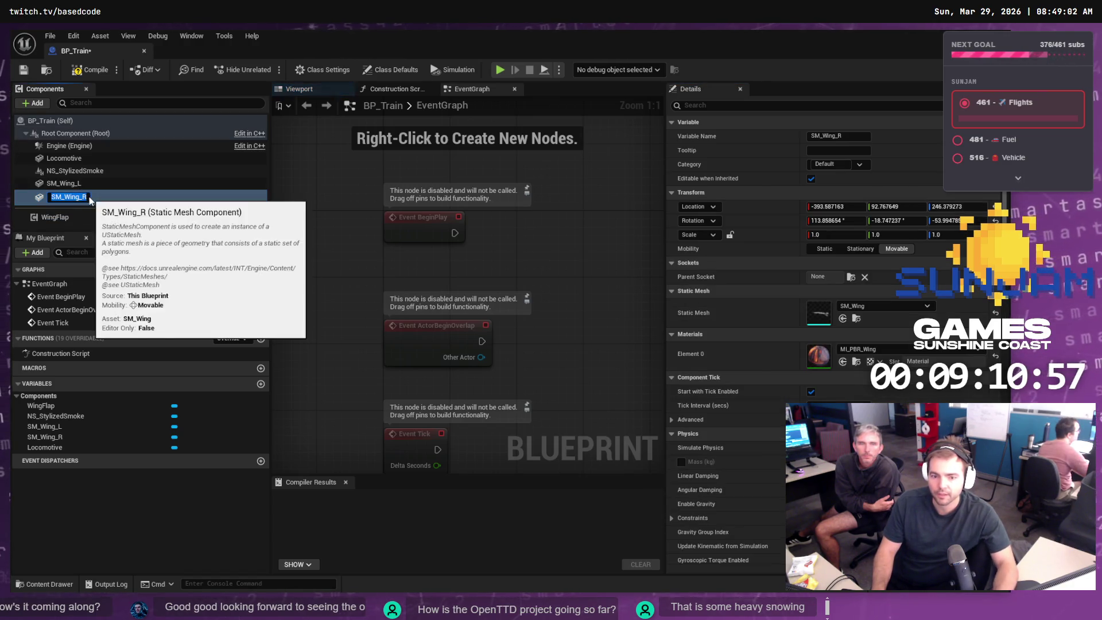
click(76, 208)
click(77, 211)
click(843, 346)
key(ctrl+a)
text(SM_Wing_R)
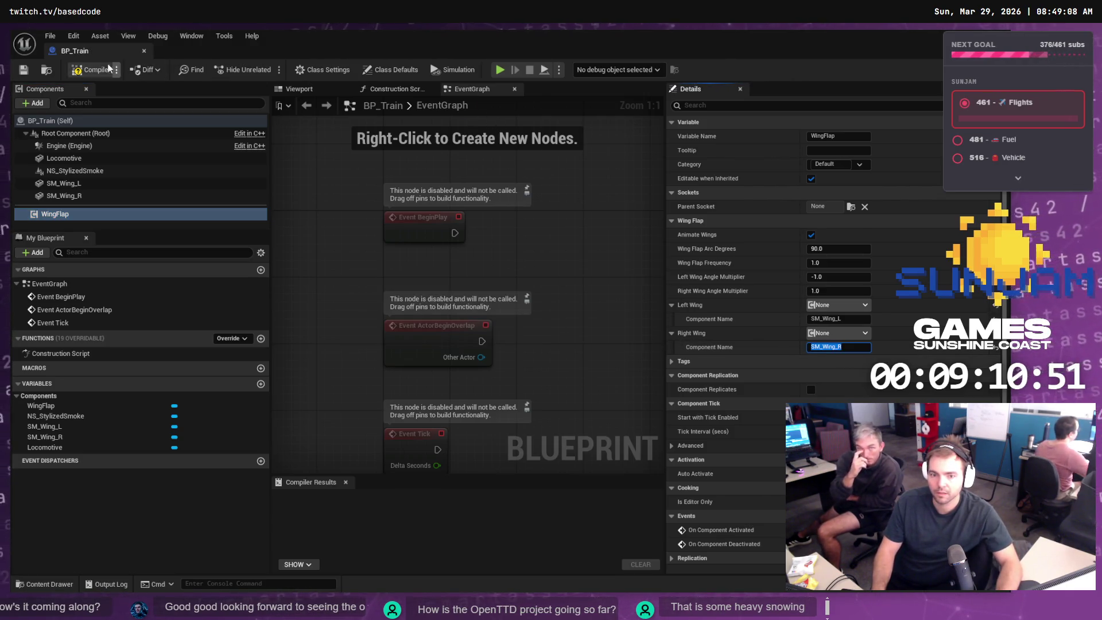
click(91, 69)
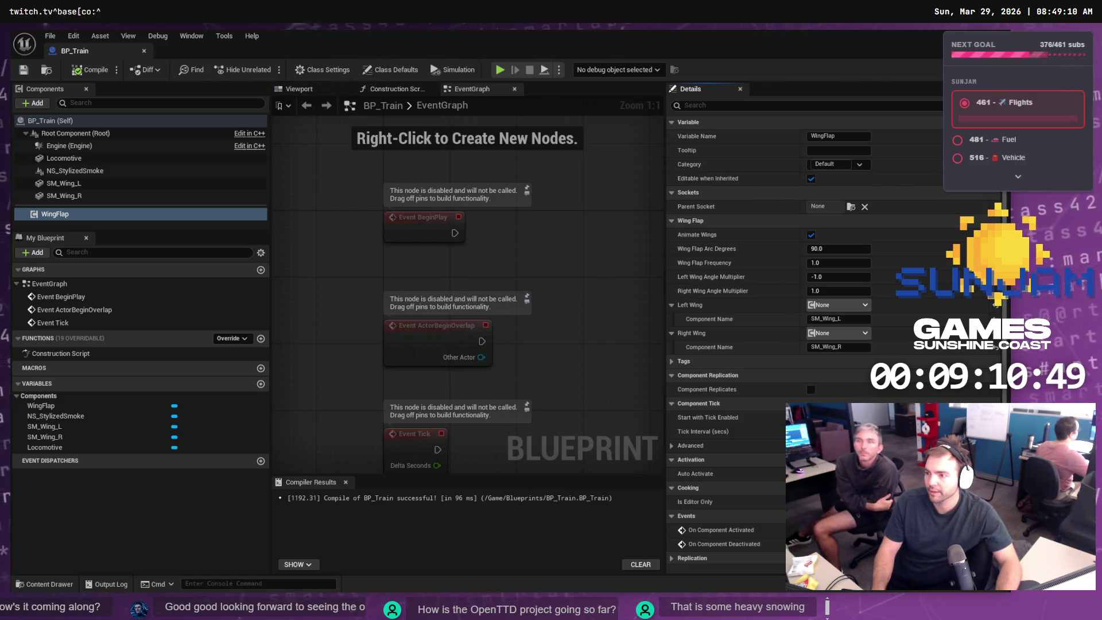
click(1087, 35)
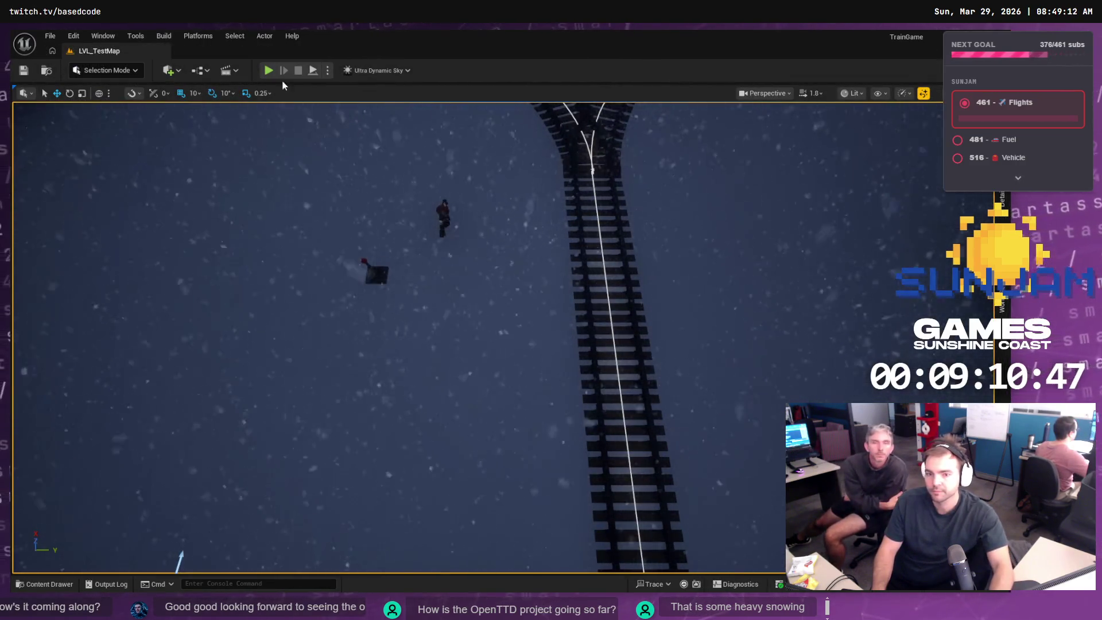
- Start a play session and walk the character up the track alongside the train
click(268, 70)
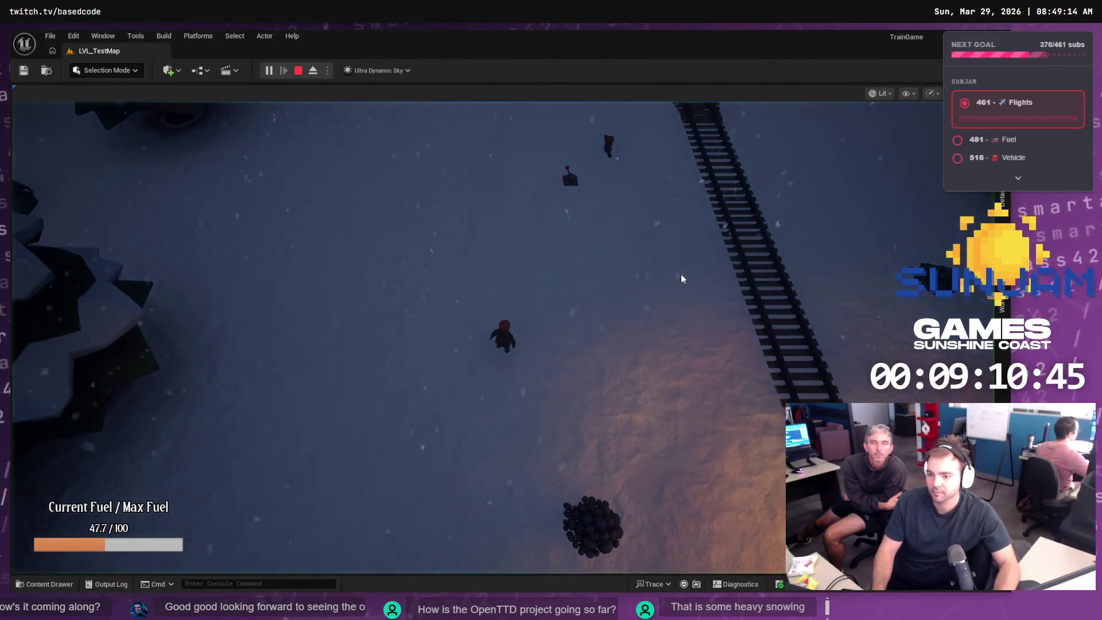
key(s)
key(d)
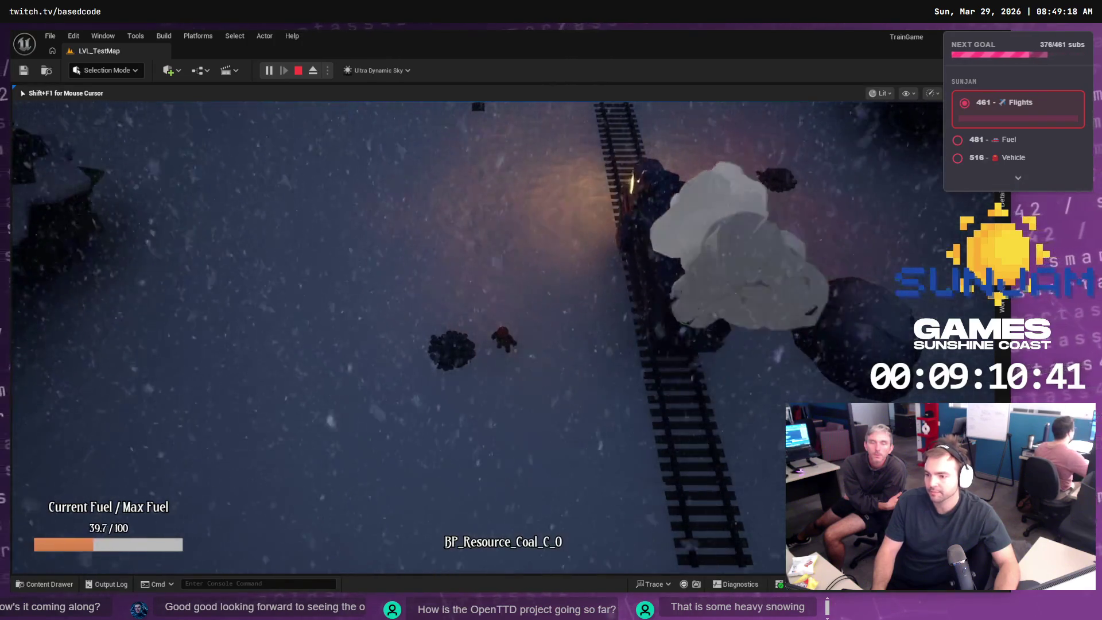
key(w)
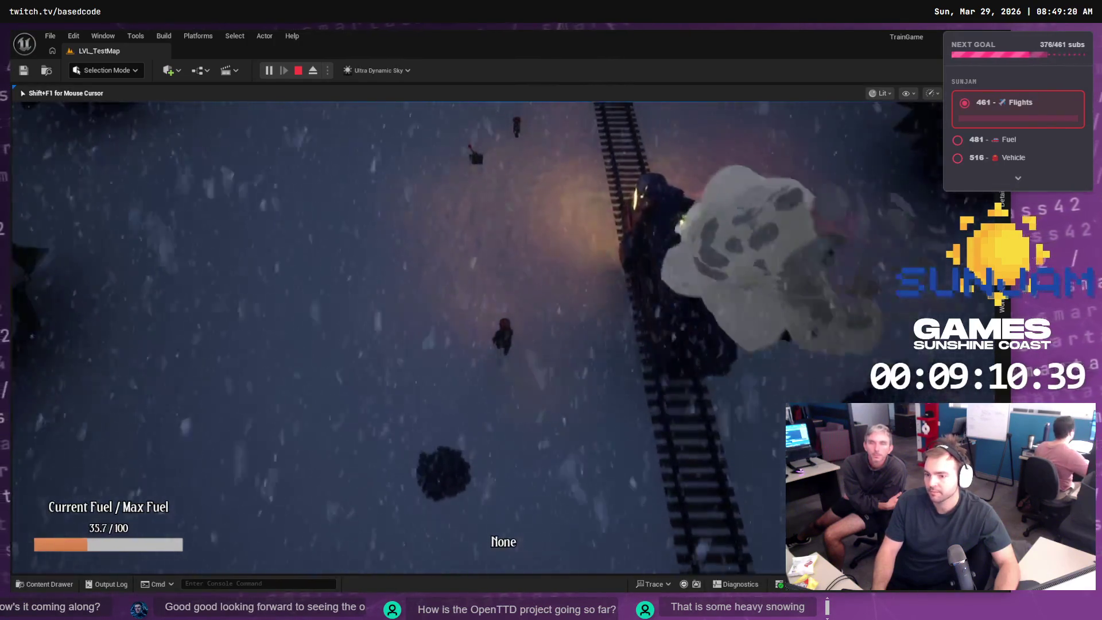
key(w)
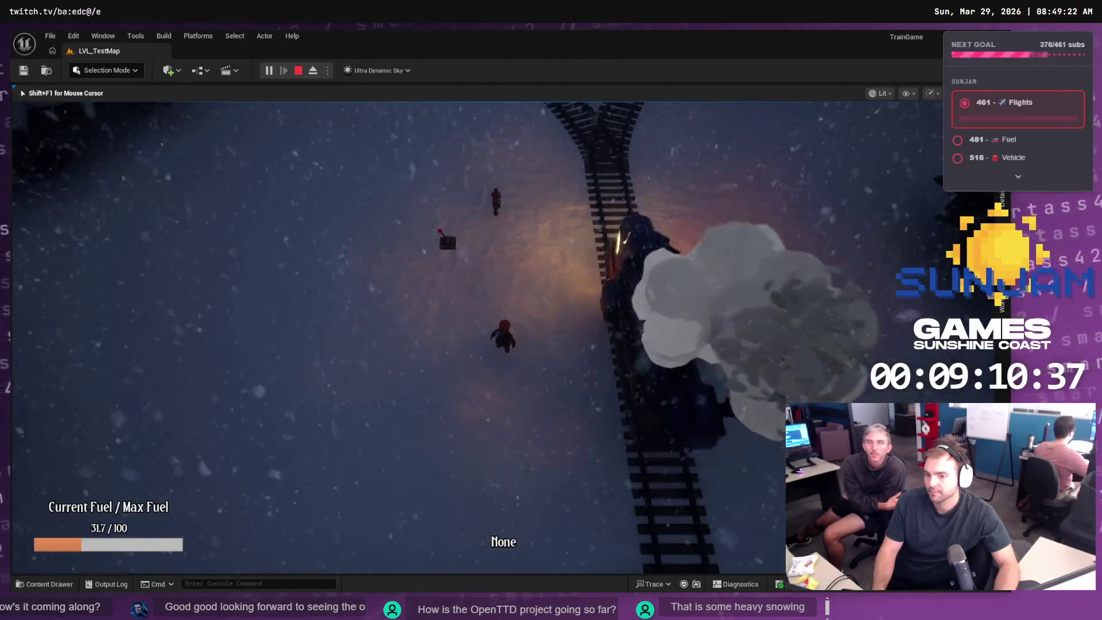
key(w)
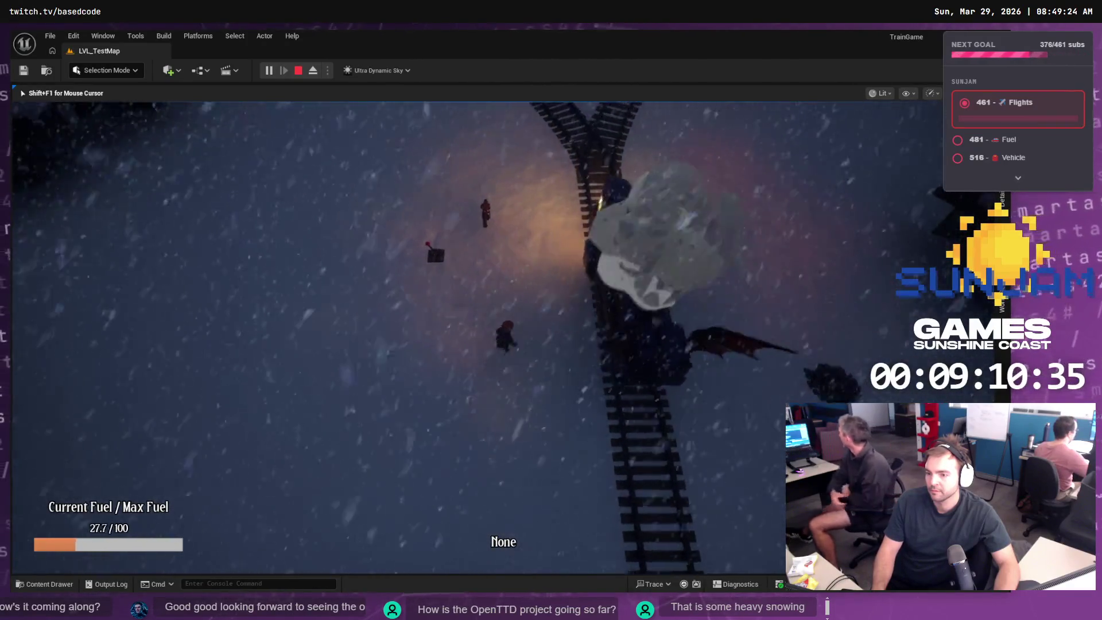
key(w)
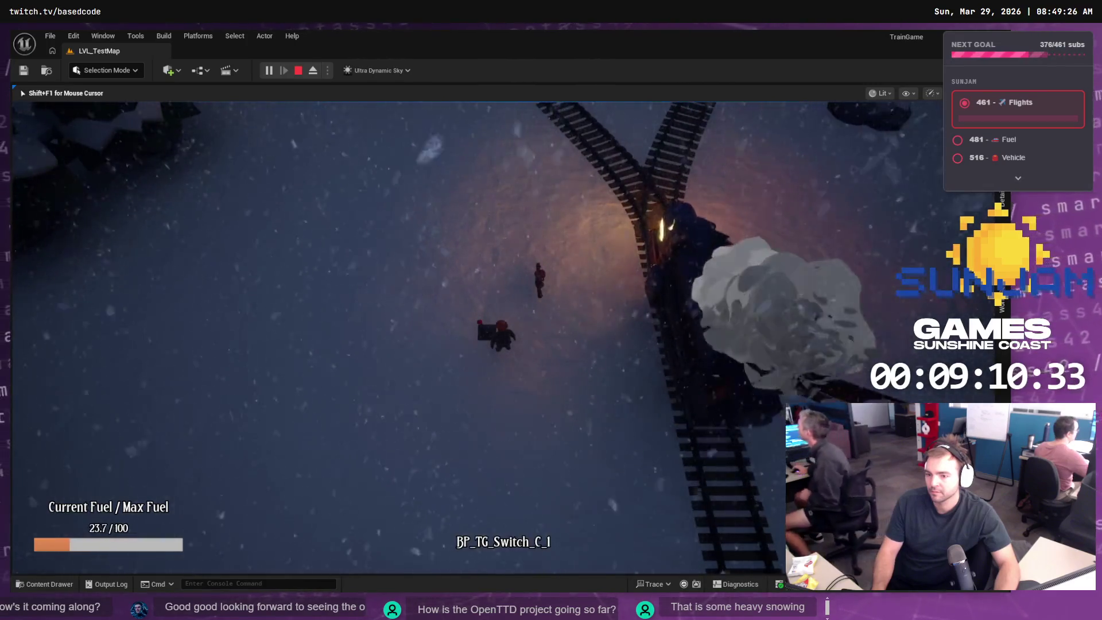
key(w)
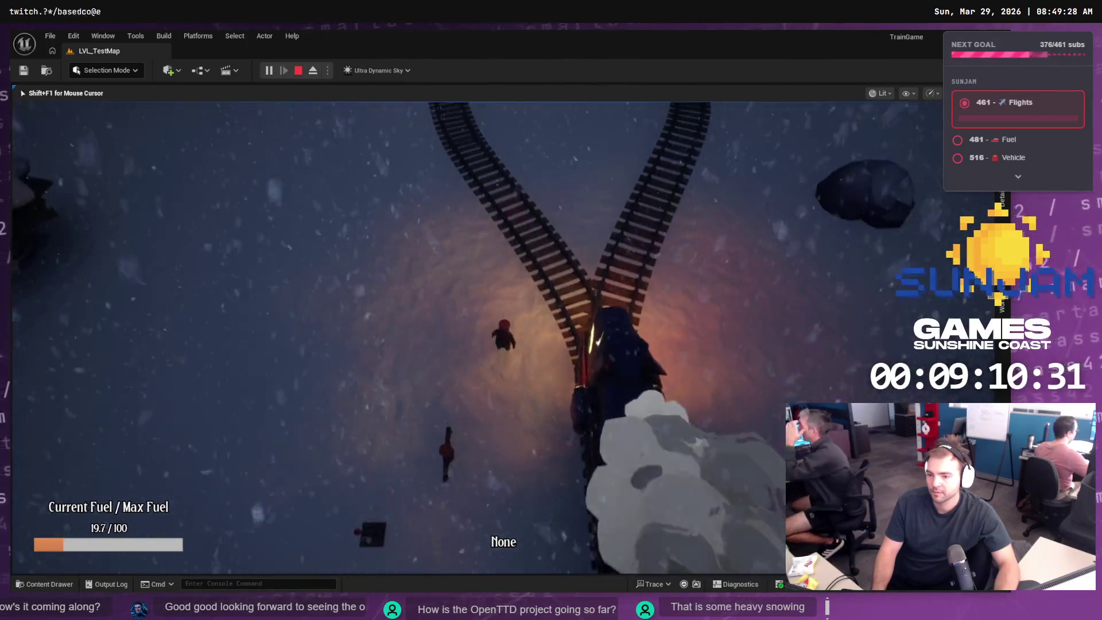
key(w)
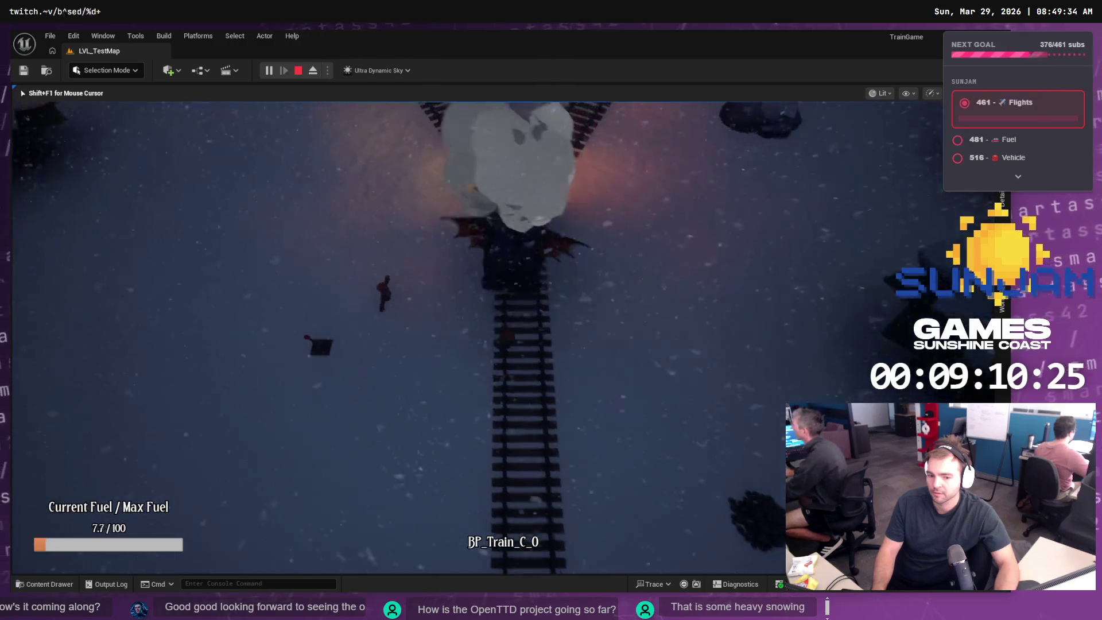
- Walk to the coal pile, refuel the train with coal, and end the session
key(d)
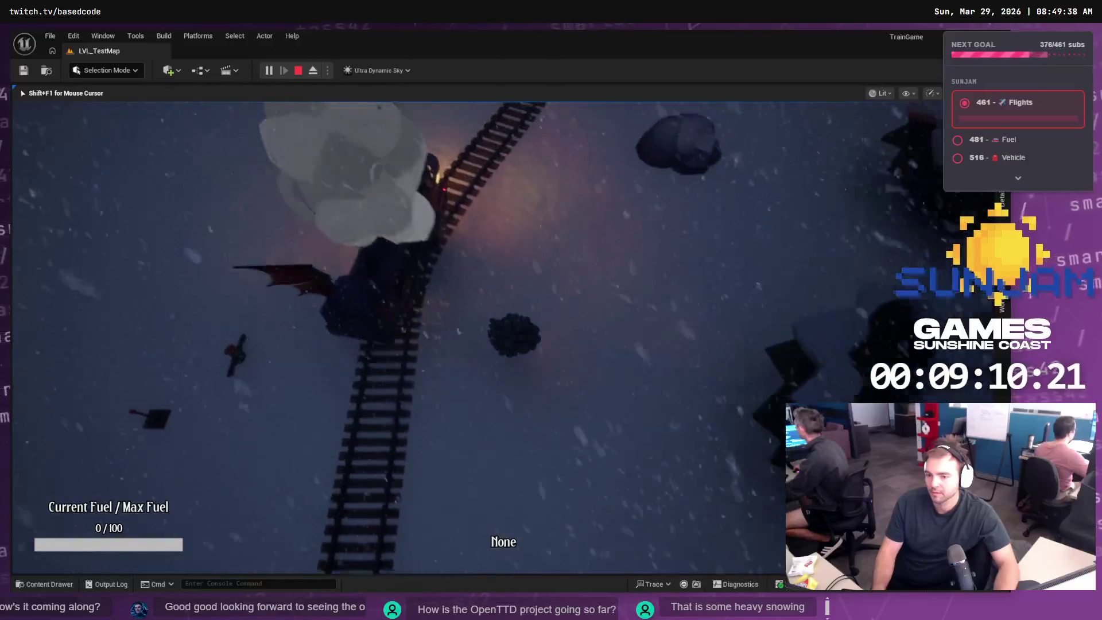
key(e)
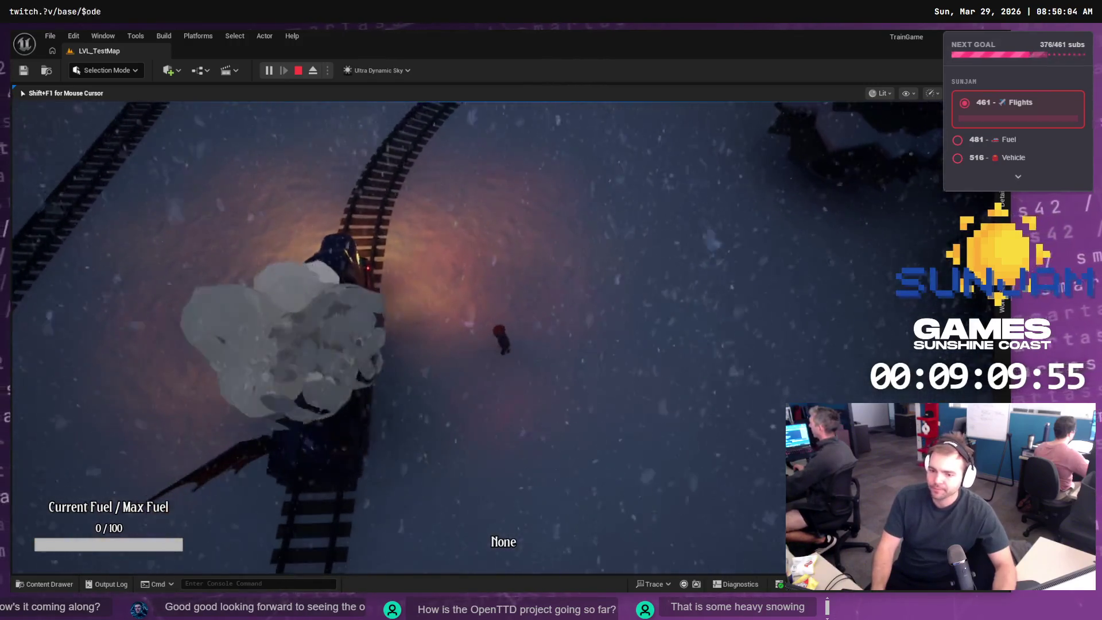
key(f)
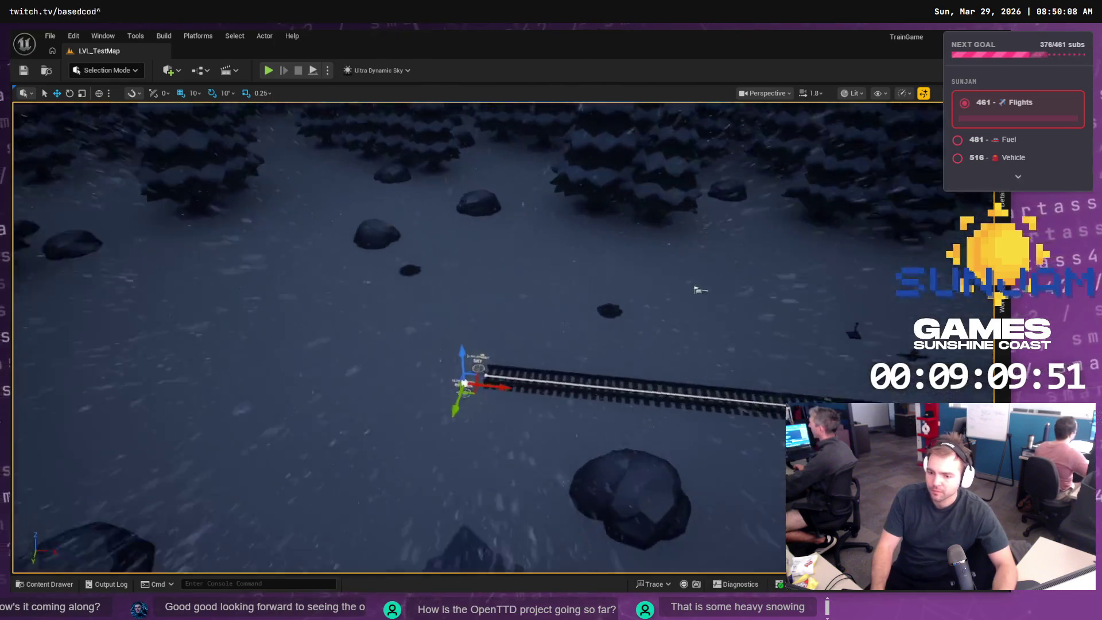
drag(696, 290, 345, 290)
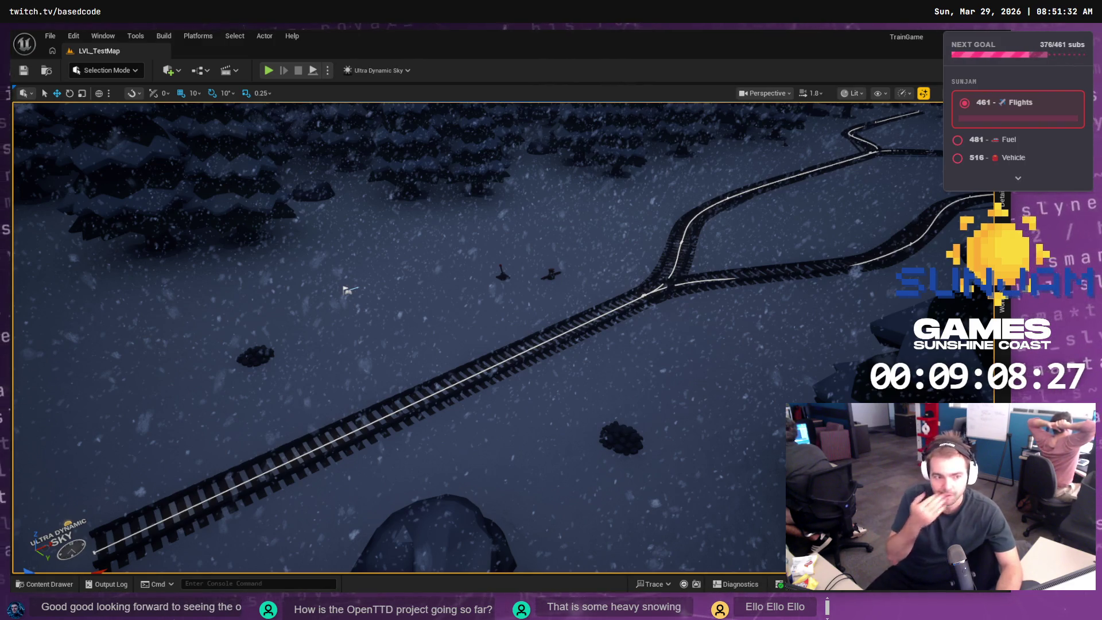
drag(497, 365, 551, 360)
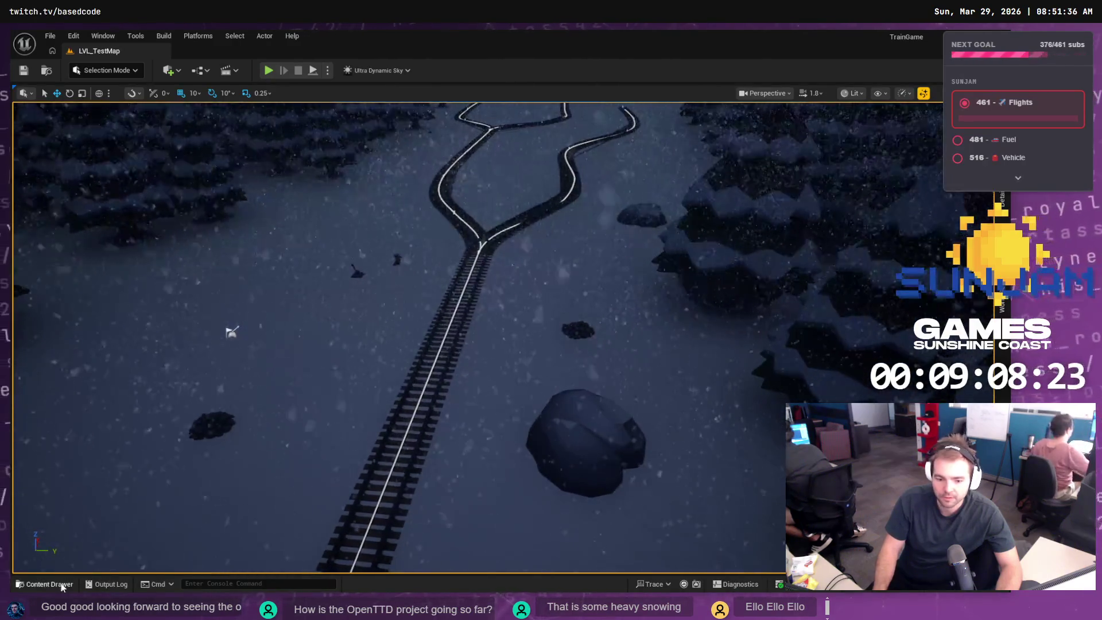
- Select Ultra_Dynamic_Weather in the Outliner and show its snow, wind and fog Details
click(63, 584)
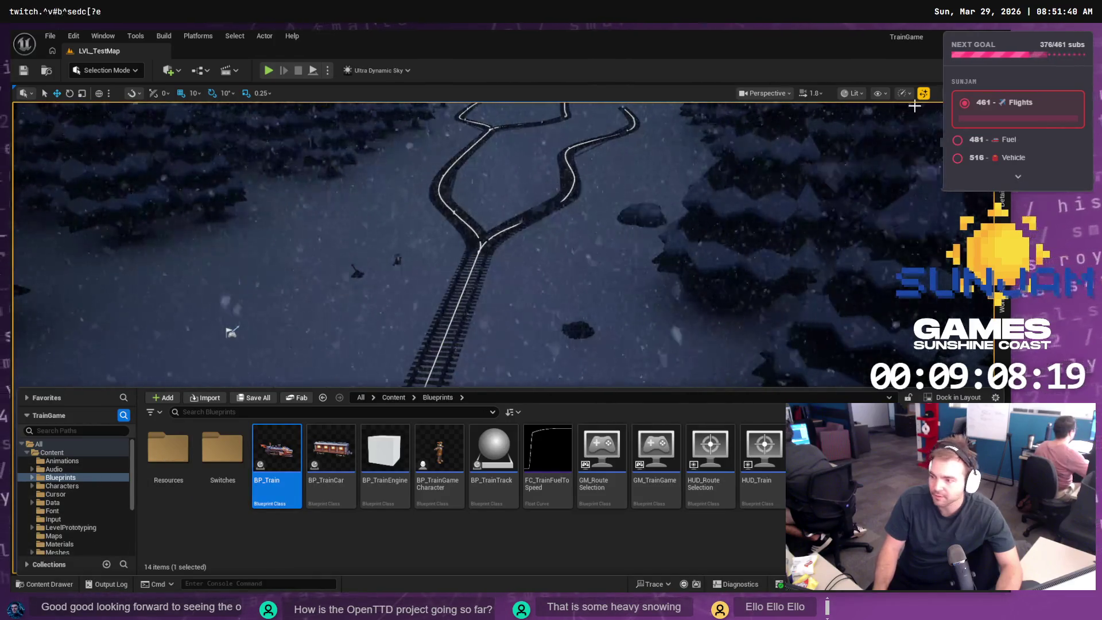
click(1002, 202)
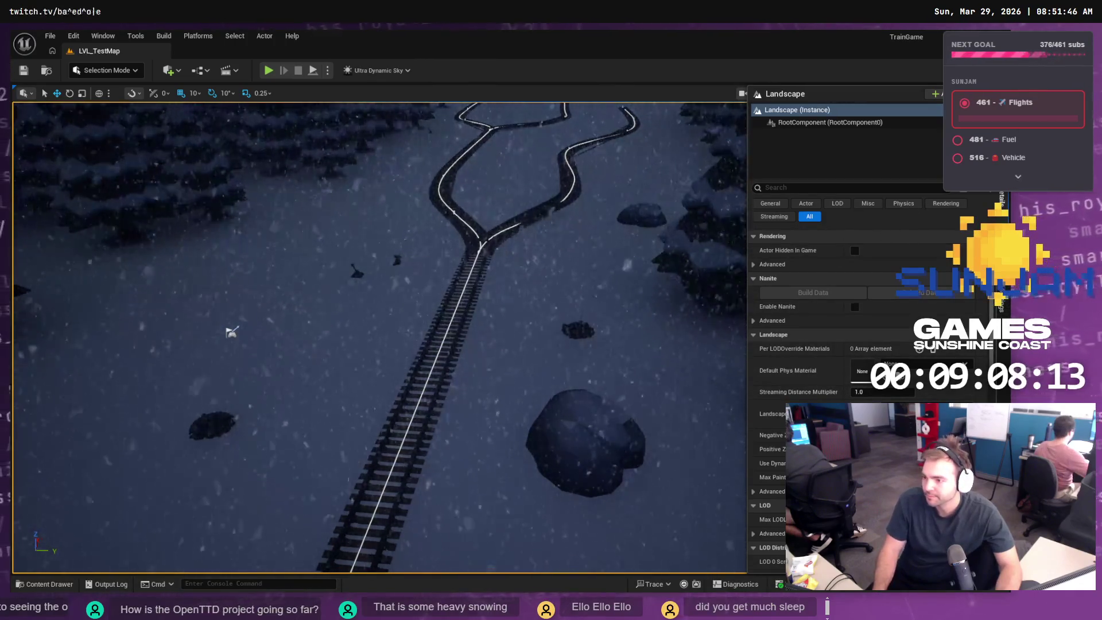
click(231, 332)
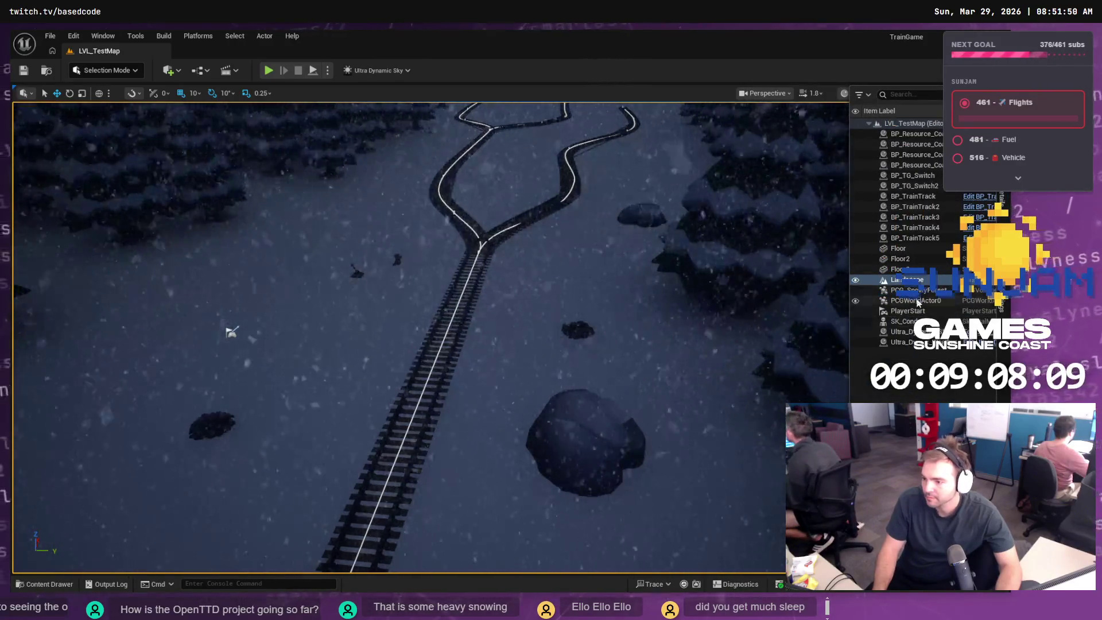
click(904, 342)
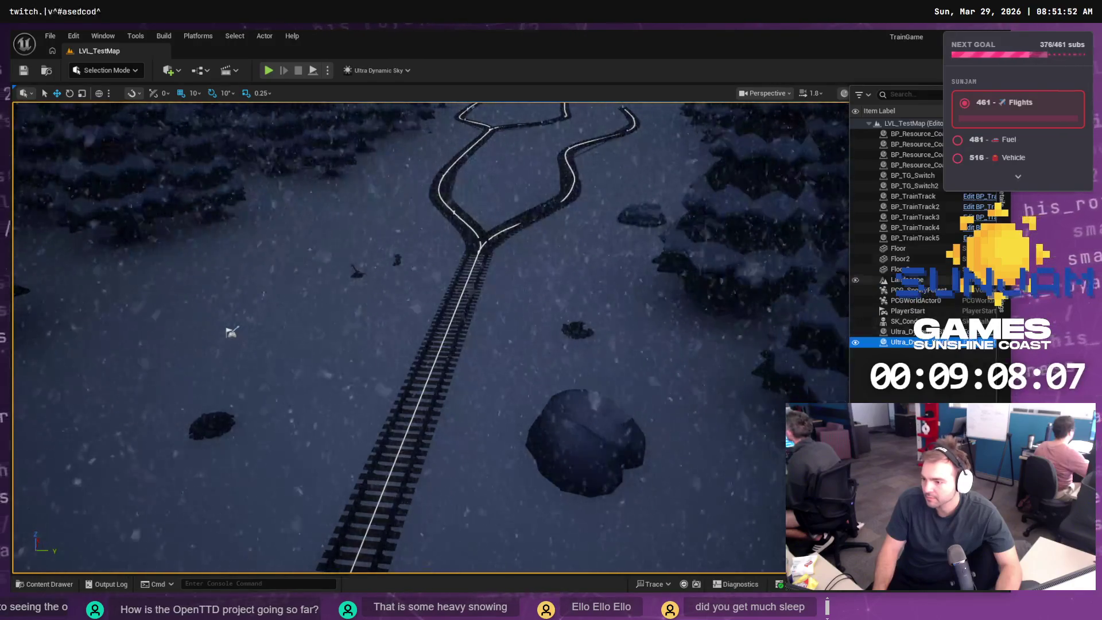
click(1001, 212)
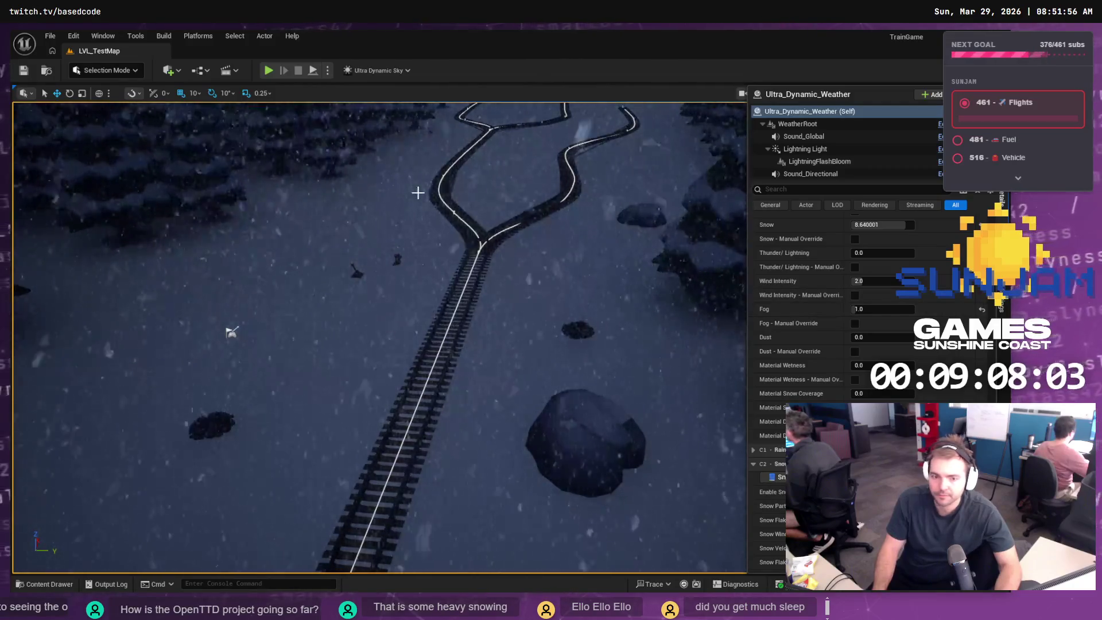
key(alt+Tab)
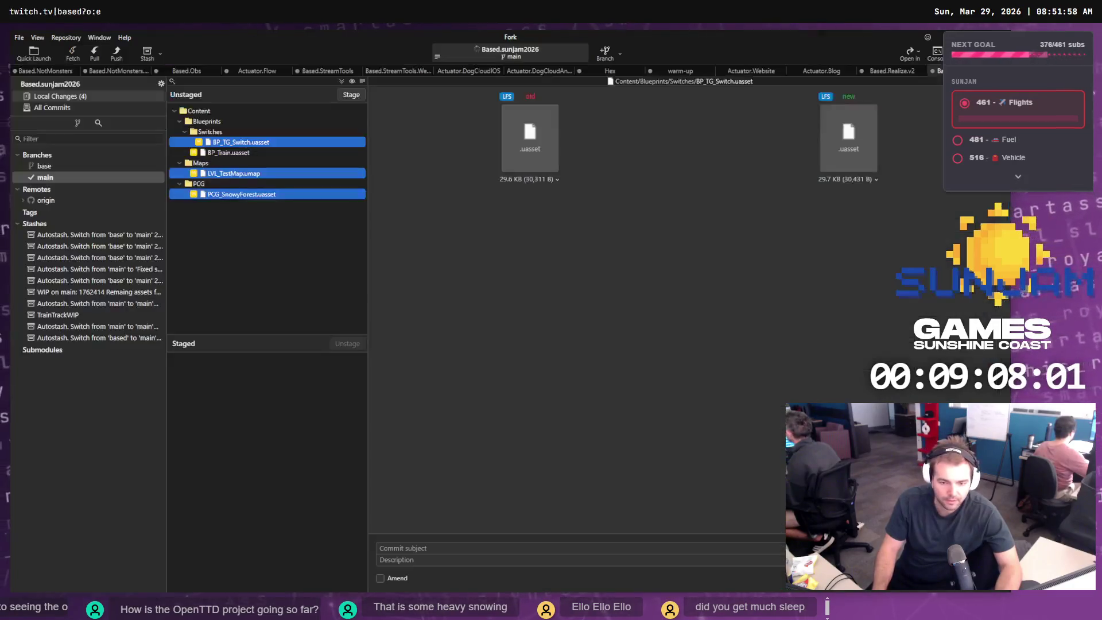
- Stage only LVL_TestMap.umap, leaving BP_TG_Switch, BP_Train and PCG_SnowyForest unstaged
click(260, 196)
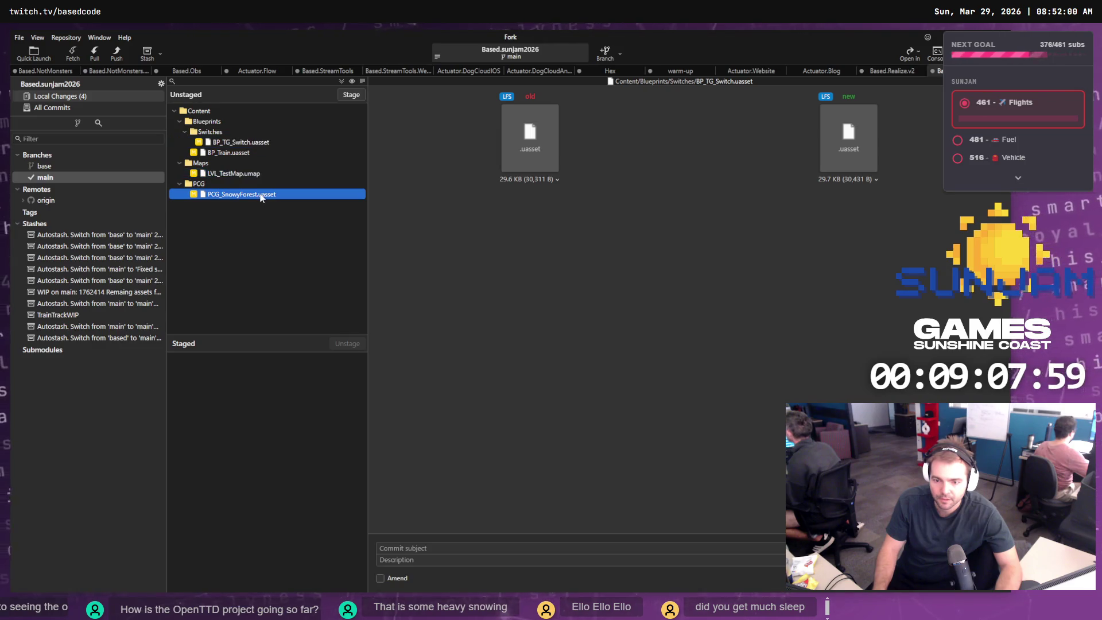
click(230, 175)
click(347, 96)
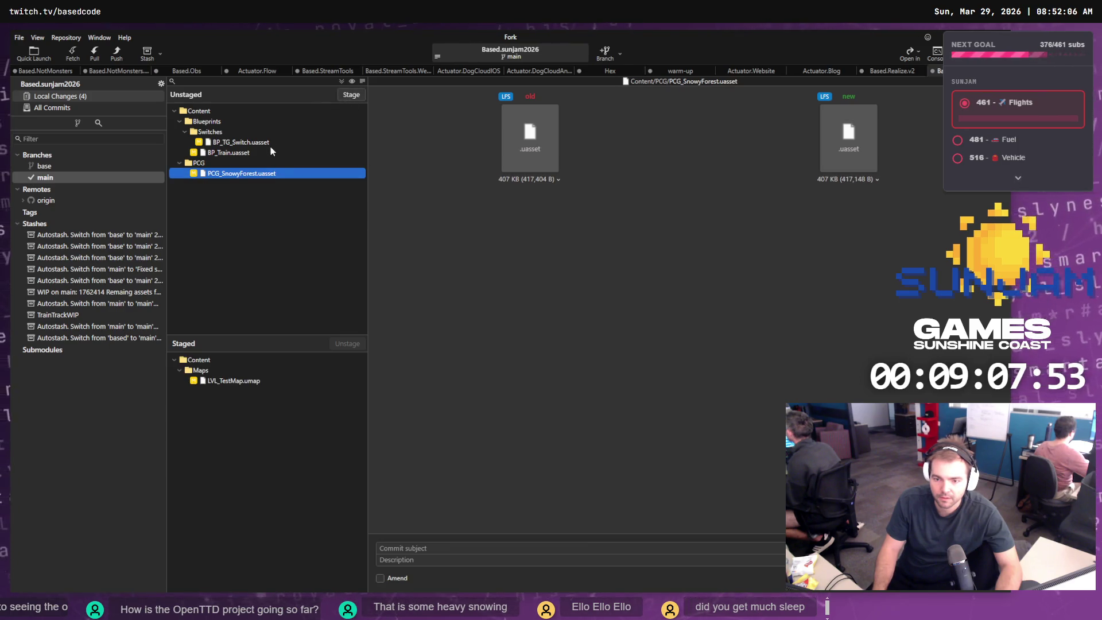
click(244, 381)
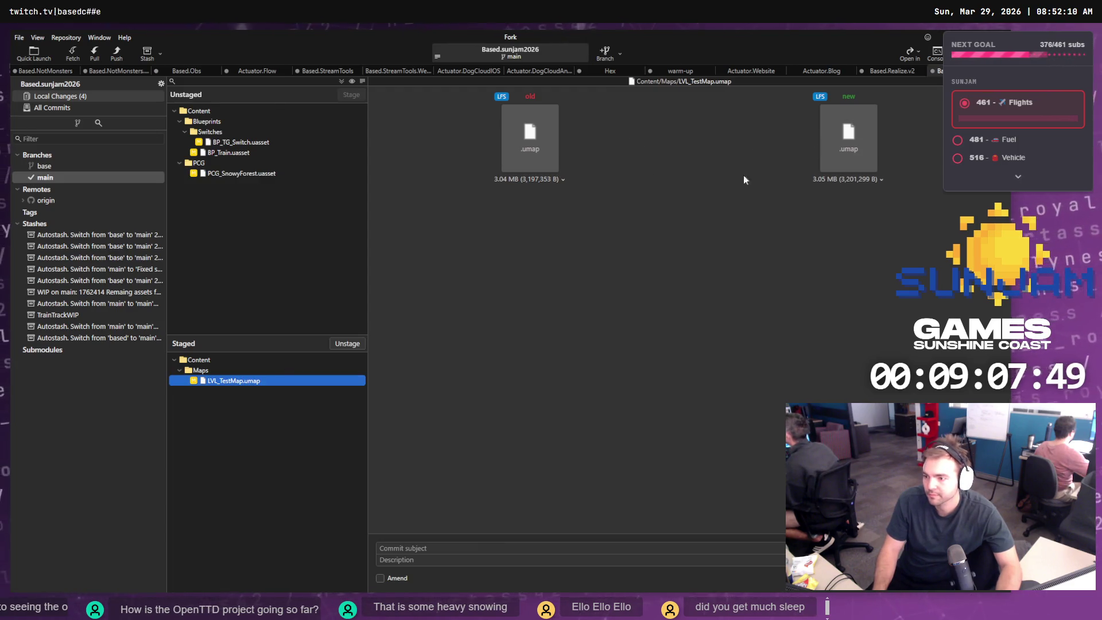
key(alt+Tab)
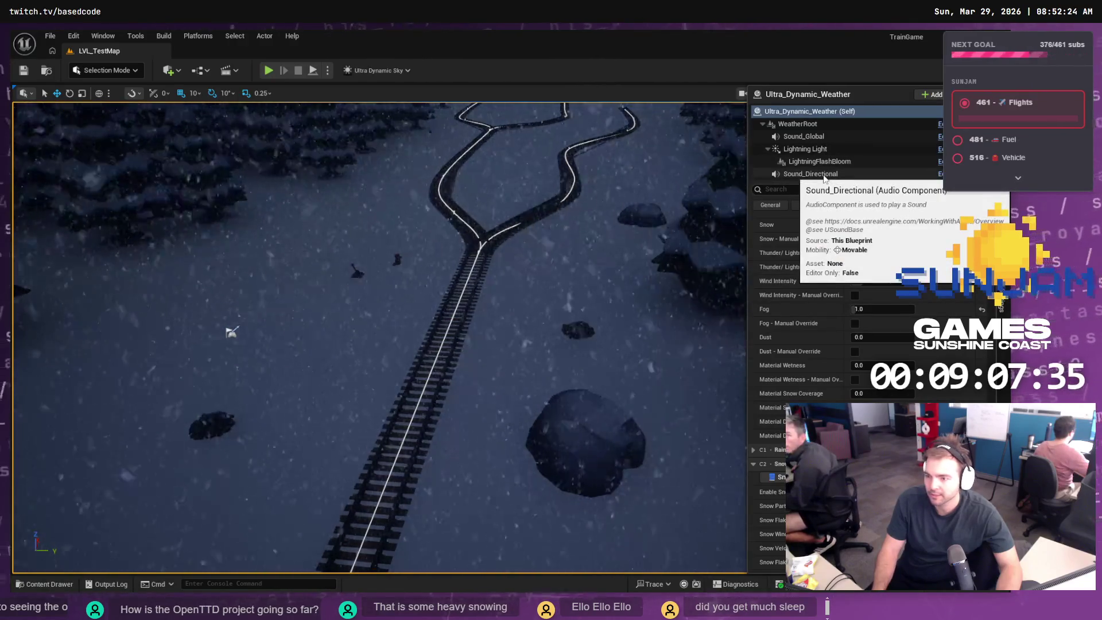
- Set the Ultra_Dynamic_Weather preset to Snow_Blizzard and save the level
scroll(842, 164, down, 4)
scroll(844, 168, down, 3)
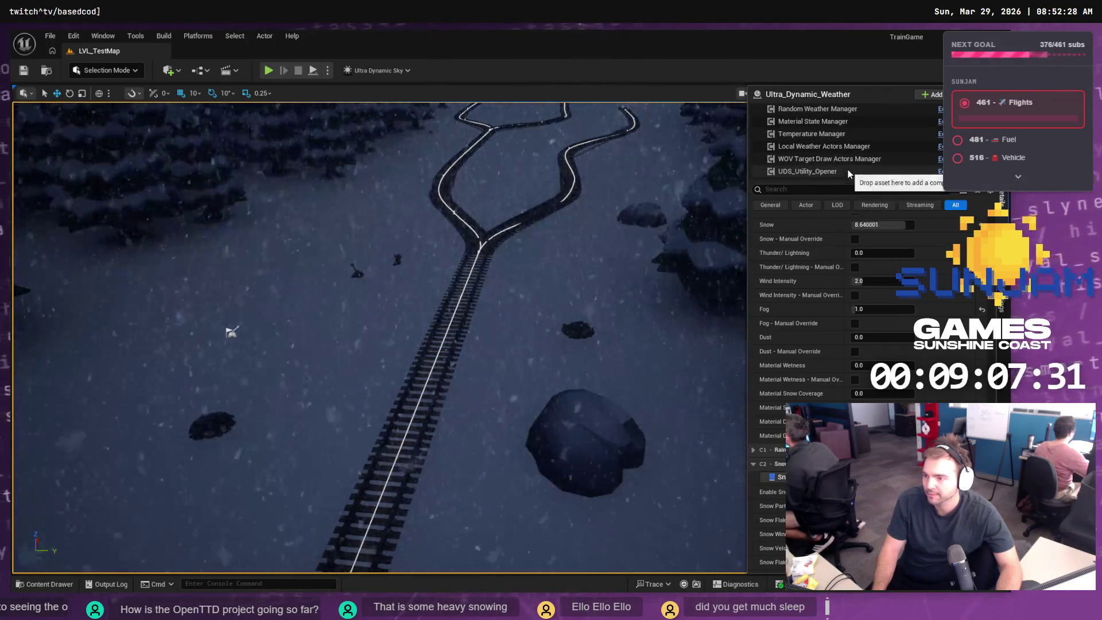
scroll(833, 166, up, 3)
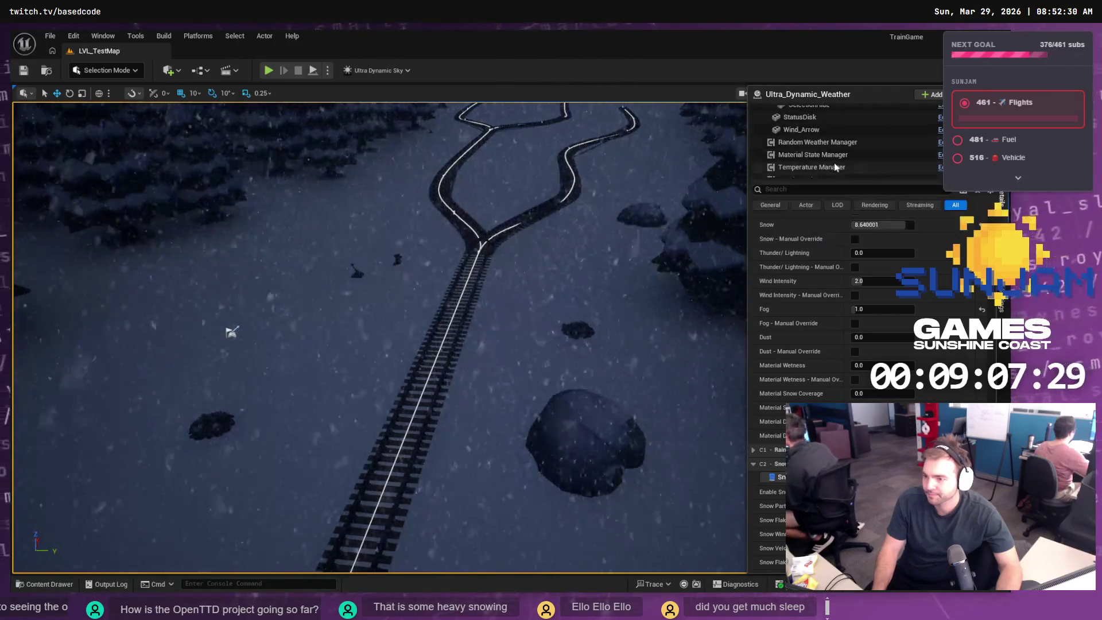
scroll(836, 163, up, 3)
scroll(836, 157, up, 3)
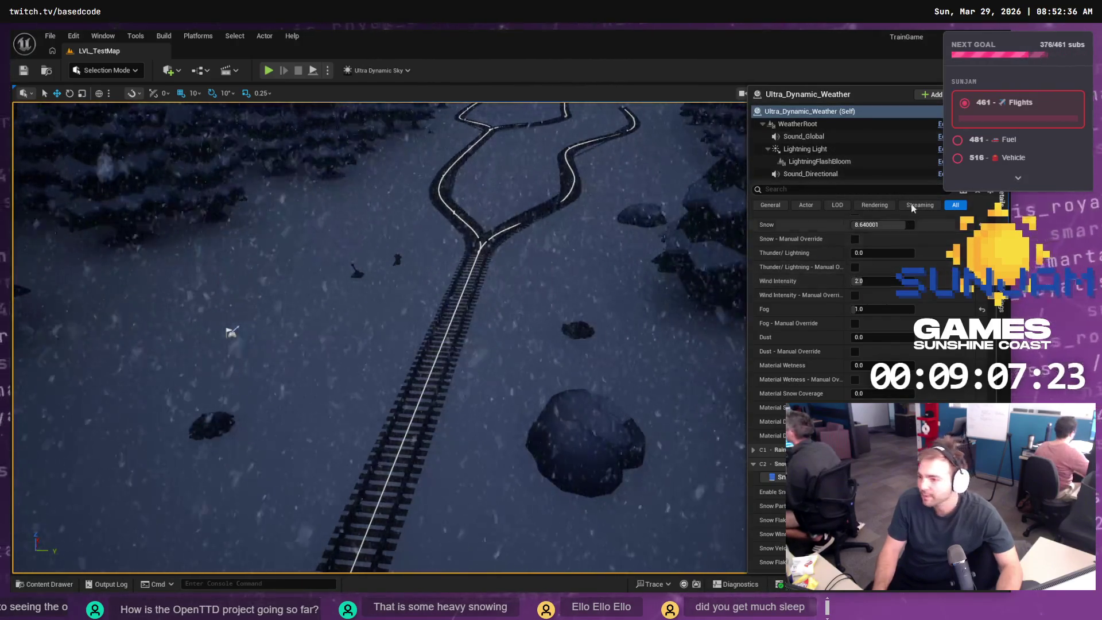
scroll(838, 155, down, 4)
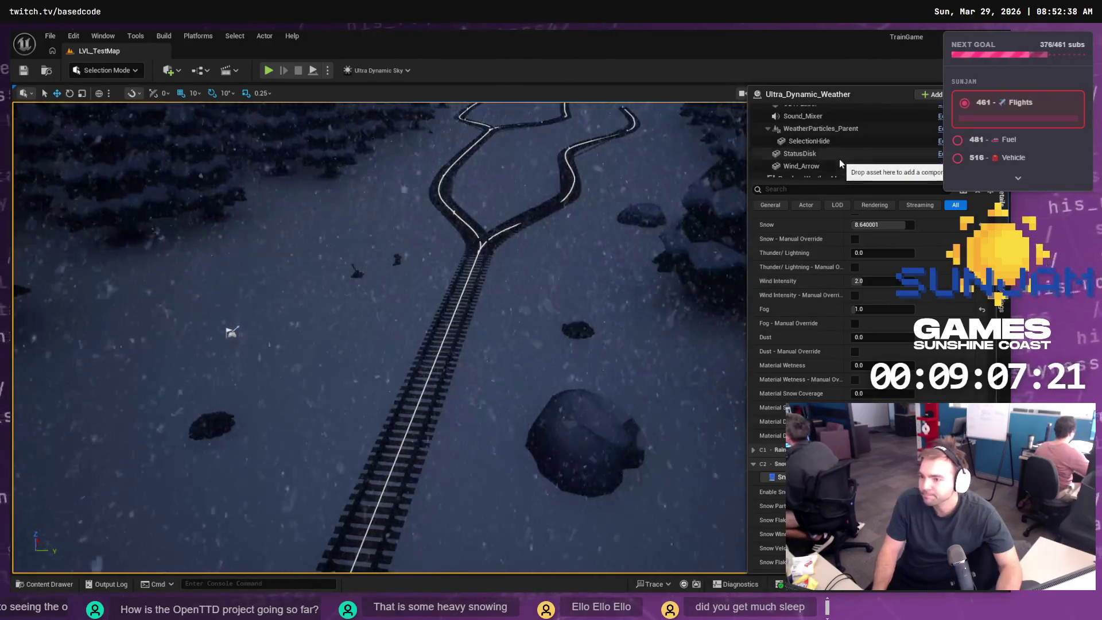
scroll(839, 159, down, 5)
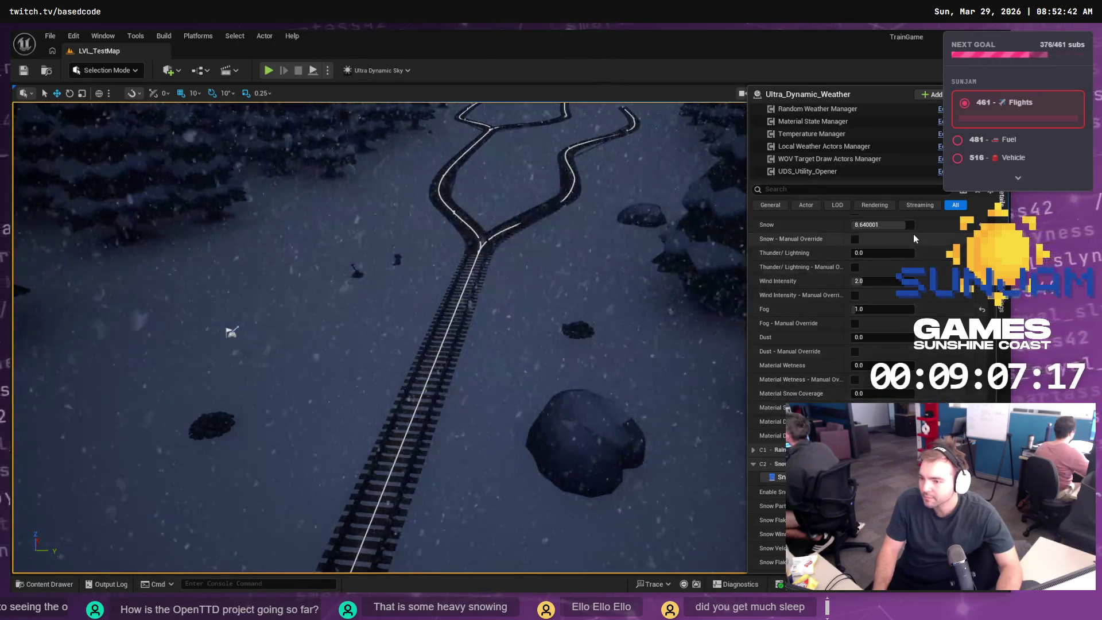
scroll(957, 313, up, 4)
scroll(957, 313, up, 4)
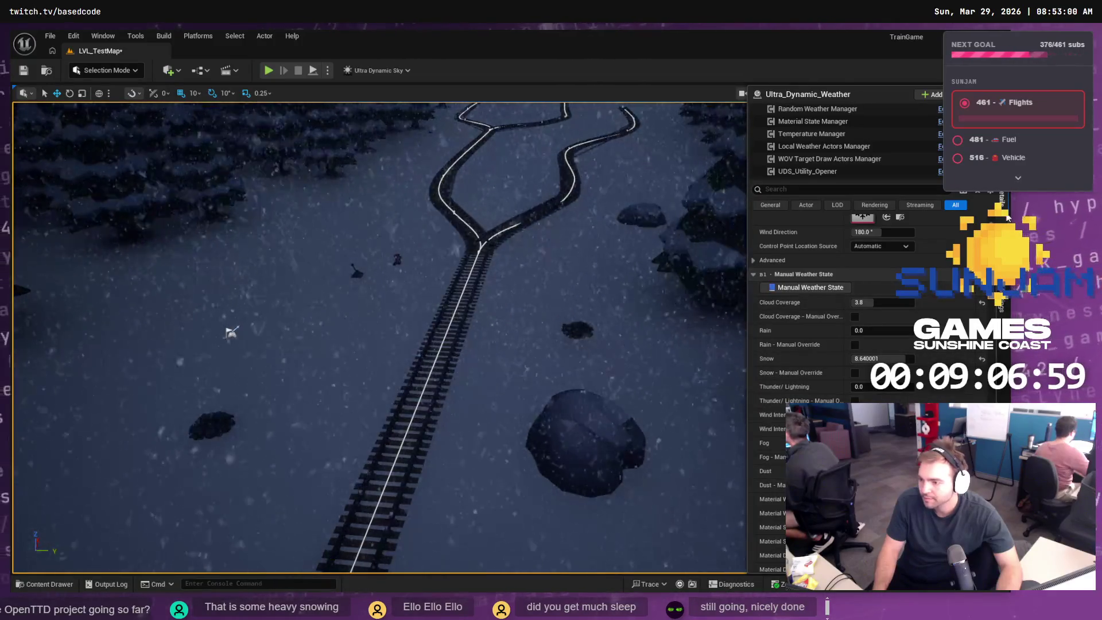
scroll(907, 225, up, 3)
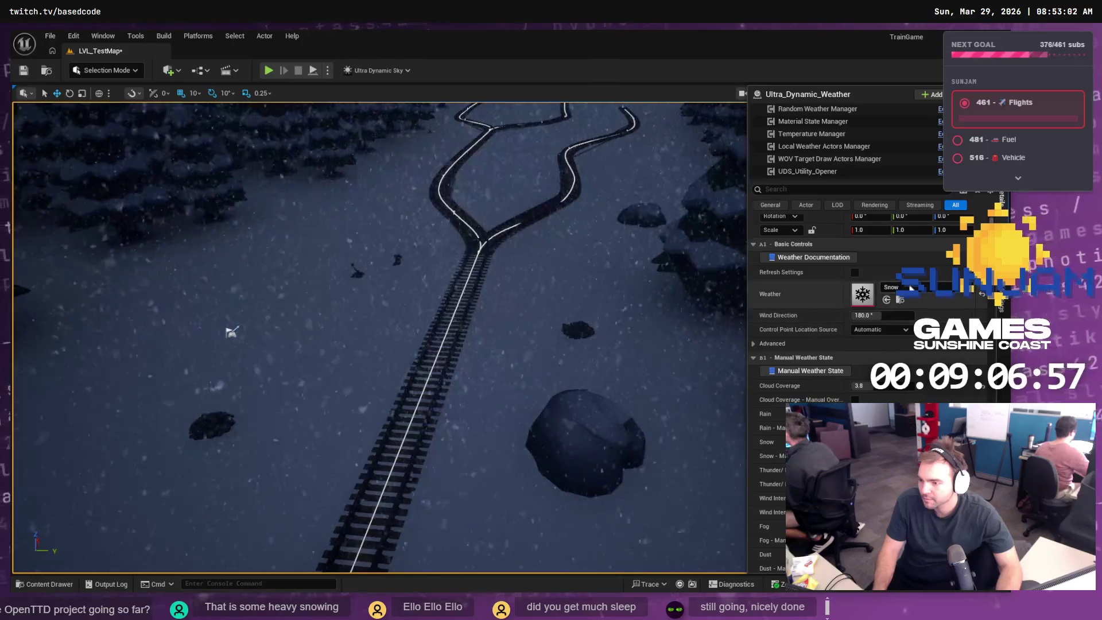
click(907, 287)
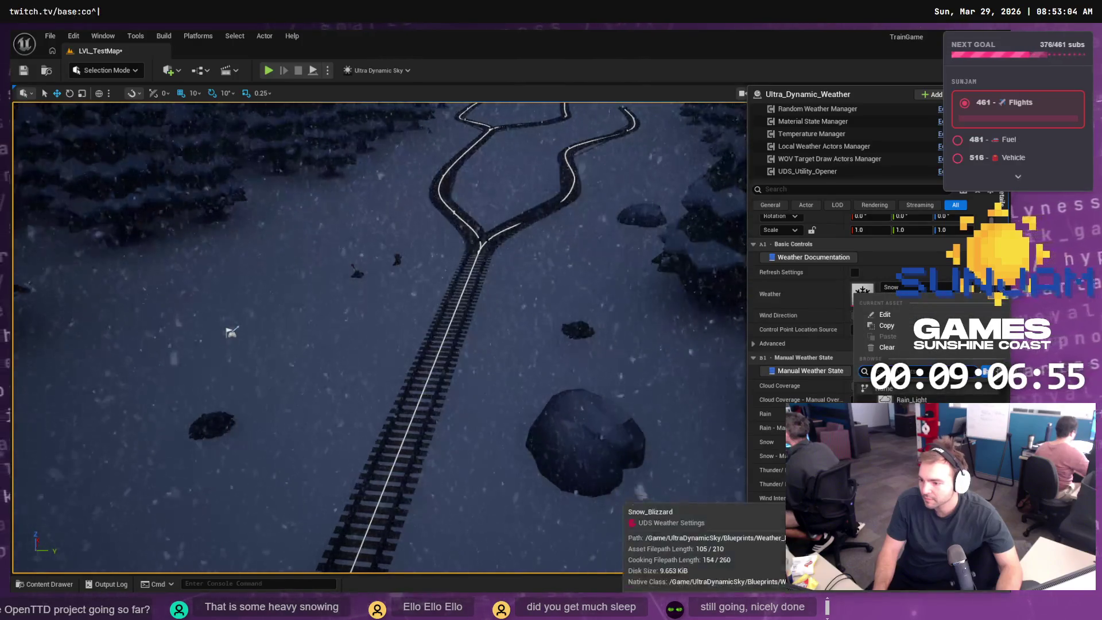
click(913, 494)
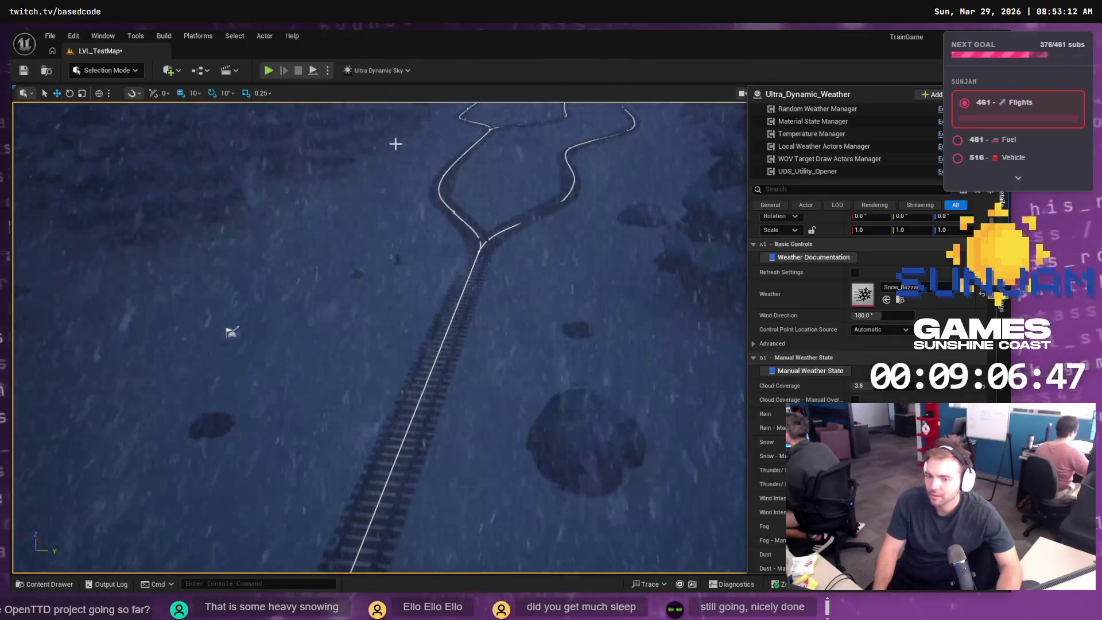
key(ctrl+s)
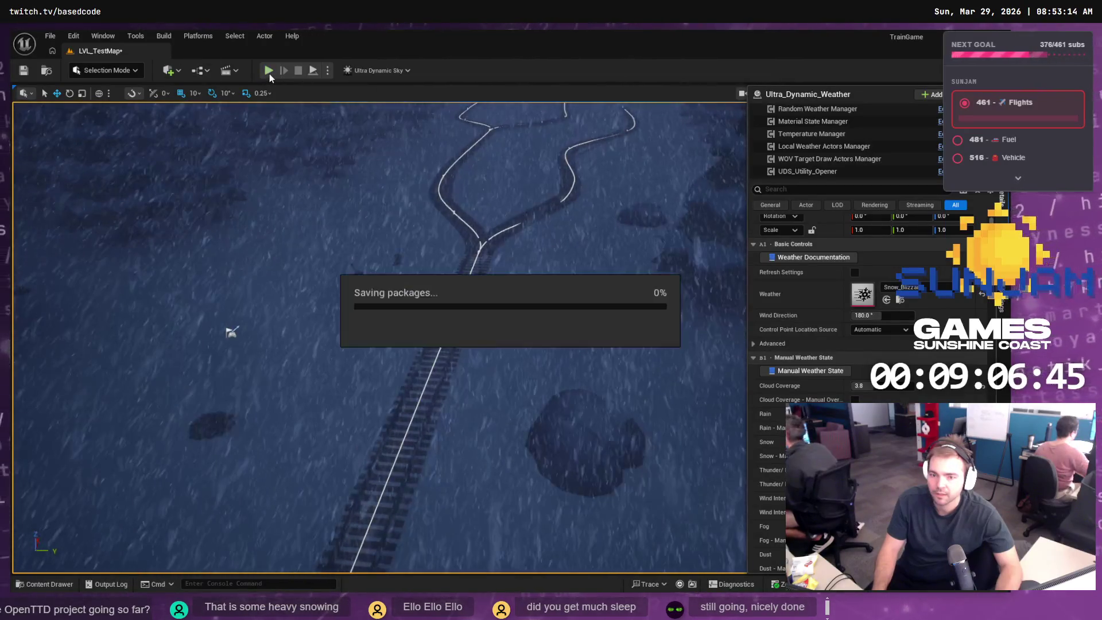
click(268, 70)
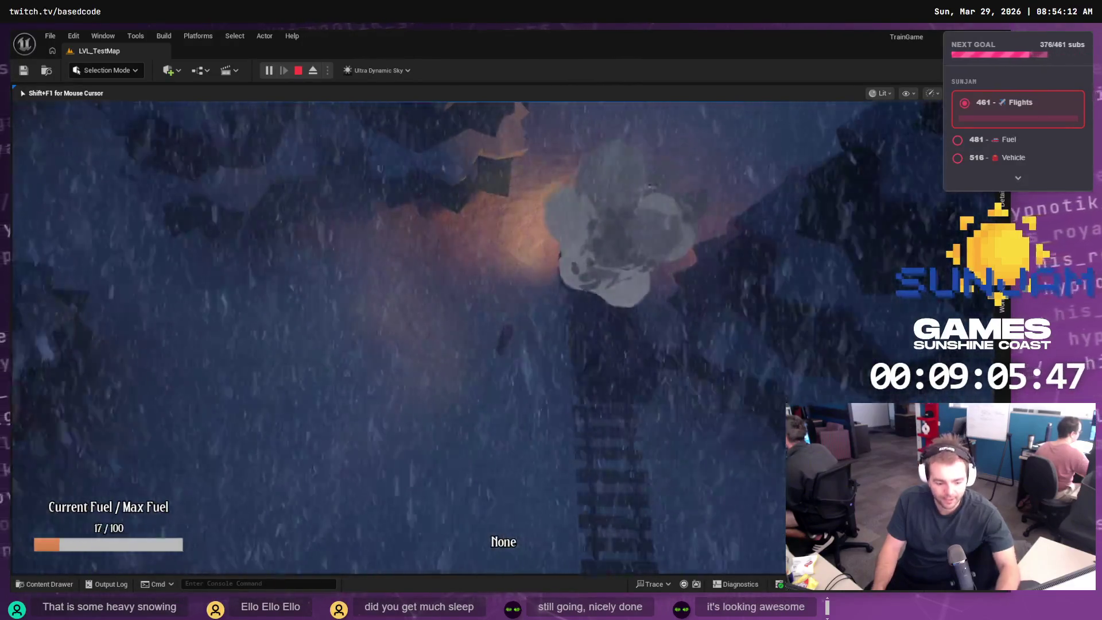
key(Escape)
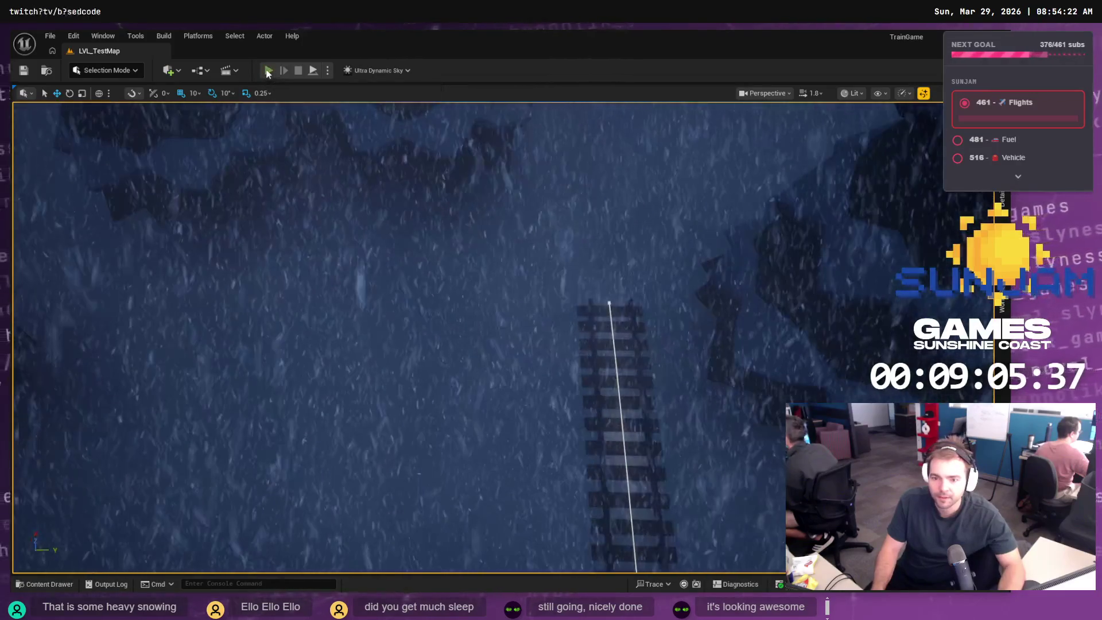
- Start Play-In-Editor on LVL_TestMap with the Snow_Blizzard weather active
click(268, 70)
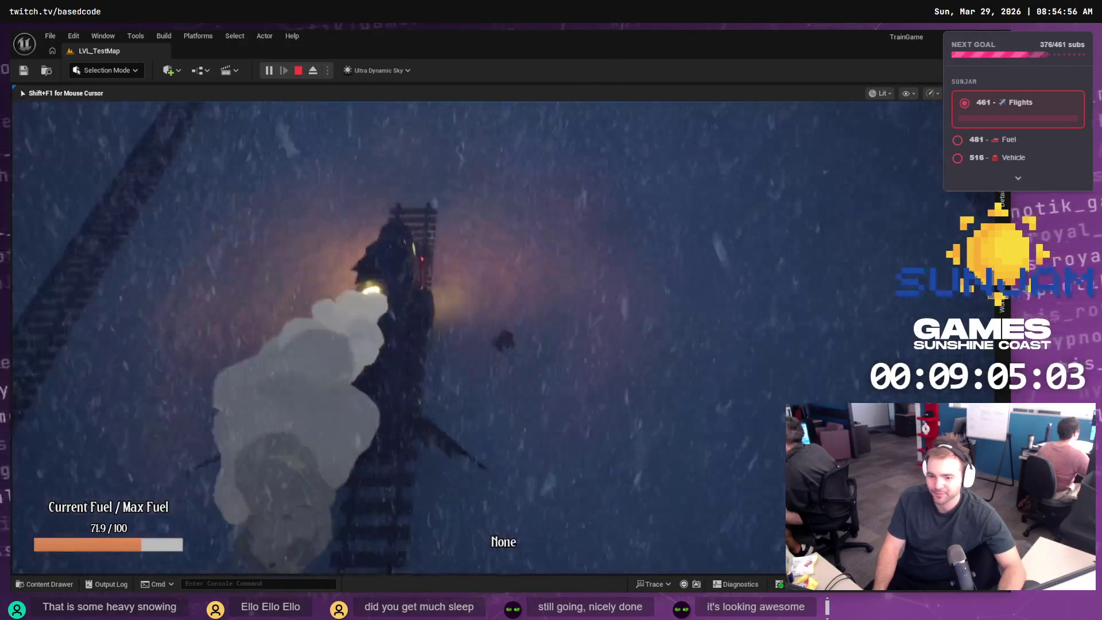
- Stop Play-In-Editor and turn the viewport camera to look along the snowy tracks
key(Escape)
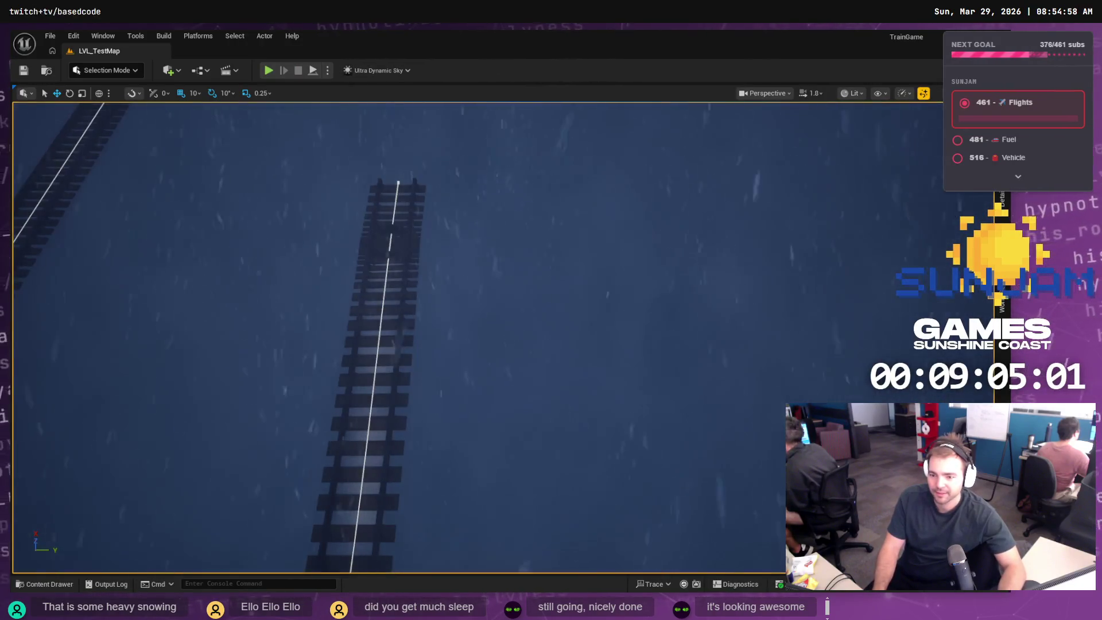
scroll(476, 339, down, 10)
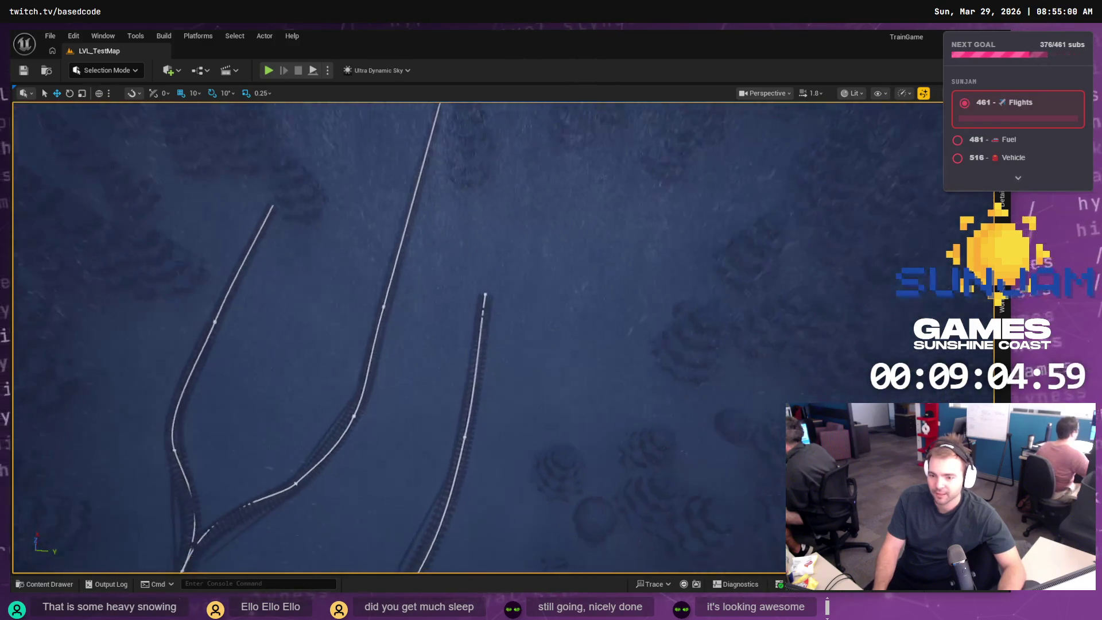
scroll(477, 339, down, 10)
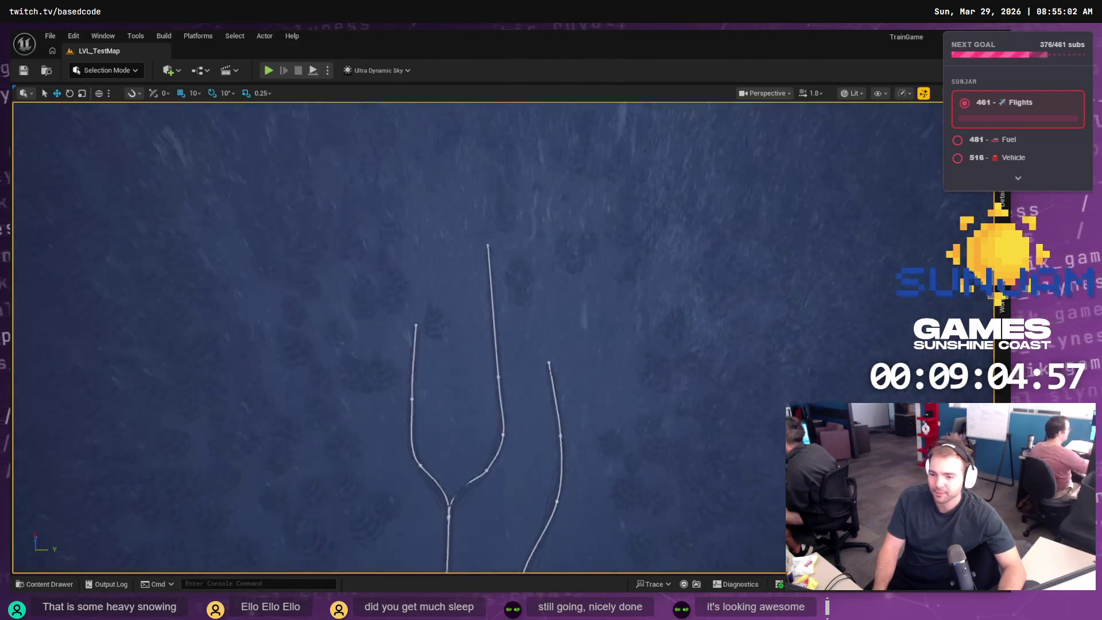
mouse_move(551, 339)
mouse_down()
mouse_move(402, 345)
mouse_move(520, 265)
mouse_up()
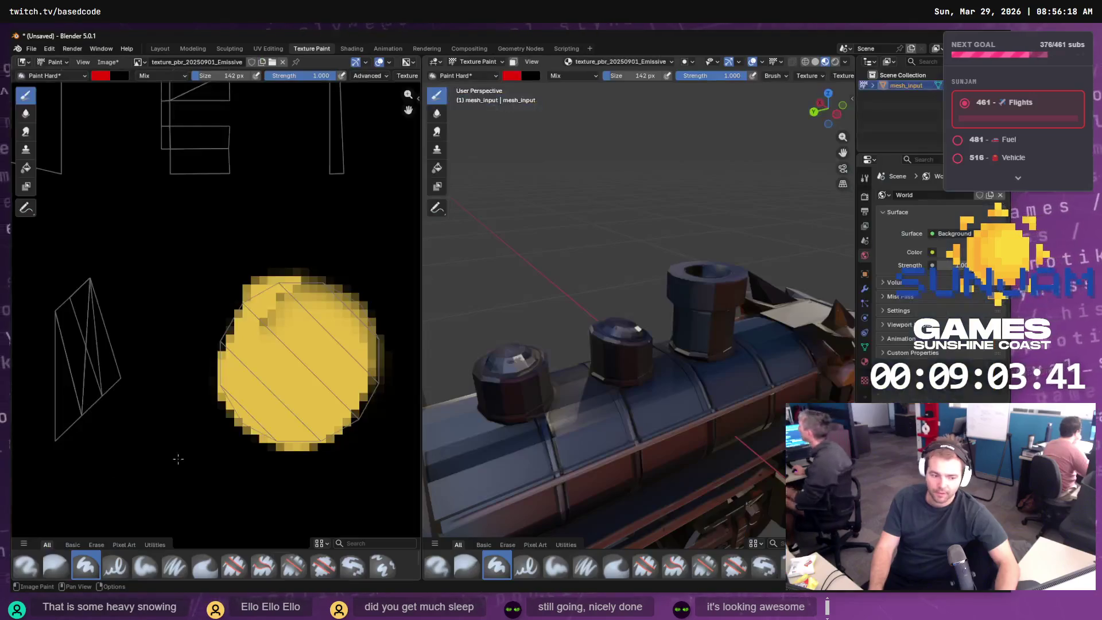
- Zoom out on the textured train in Texture Paint and look through the File menu
scroll(653, 283, down, 5)
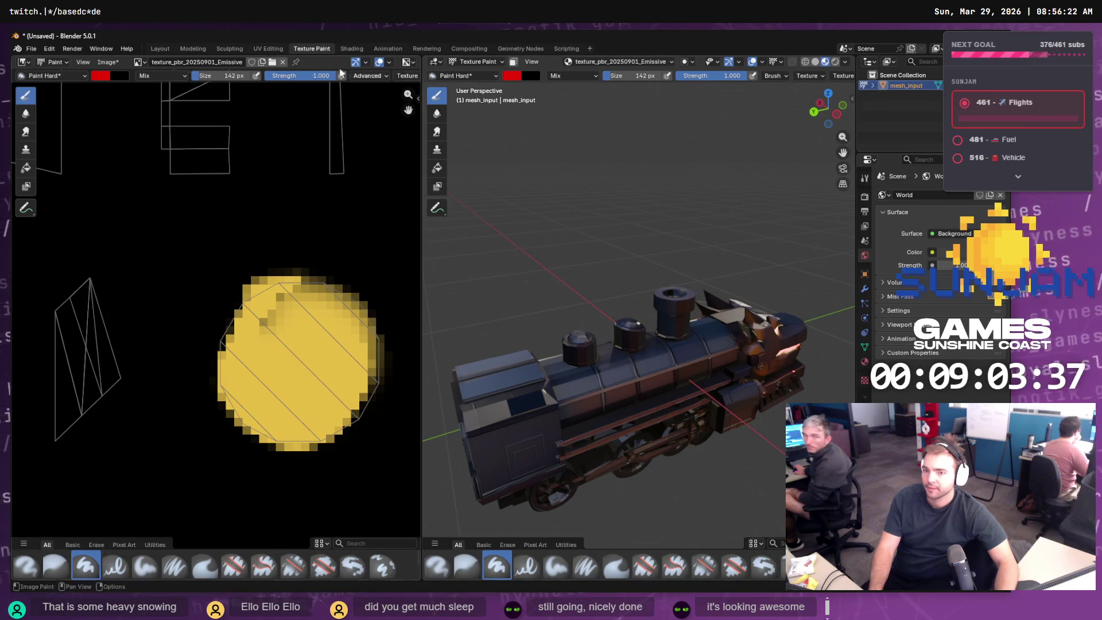
click(29, 49)
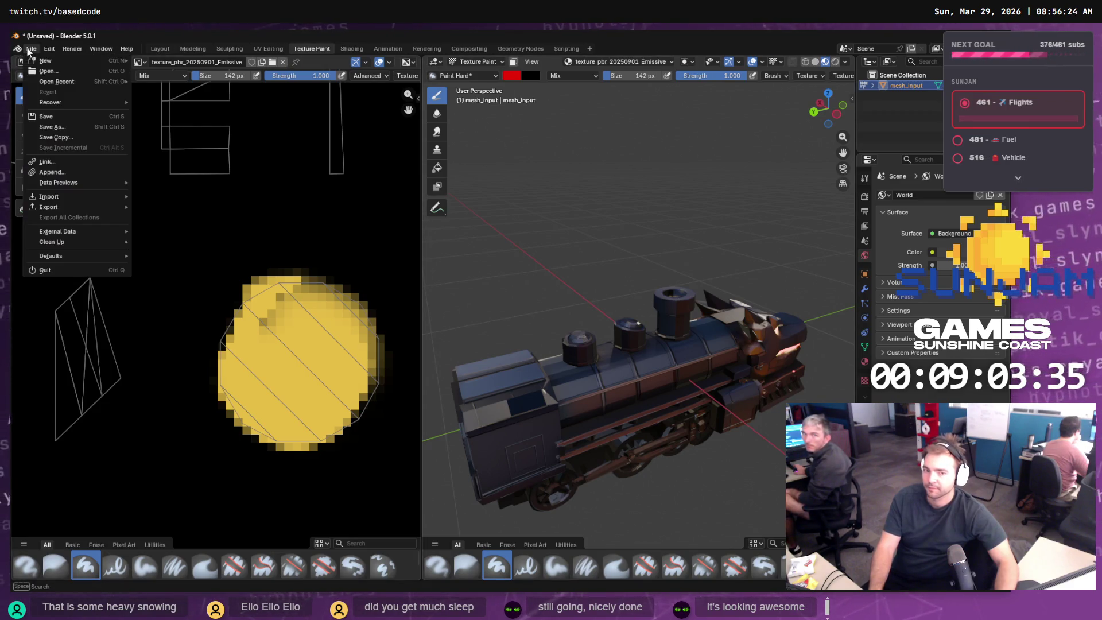
mouse_move(49, 49)
click(160, 49)
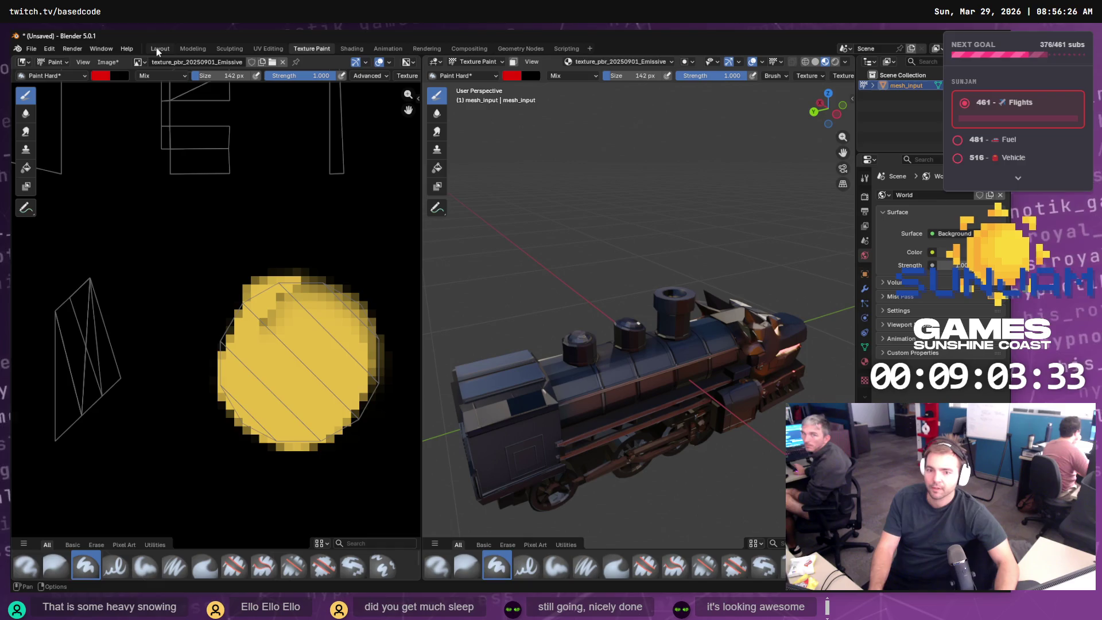
- Switch to the Layout workspace and select the grey mesh_input train
click(160, 49)
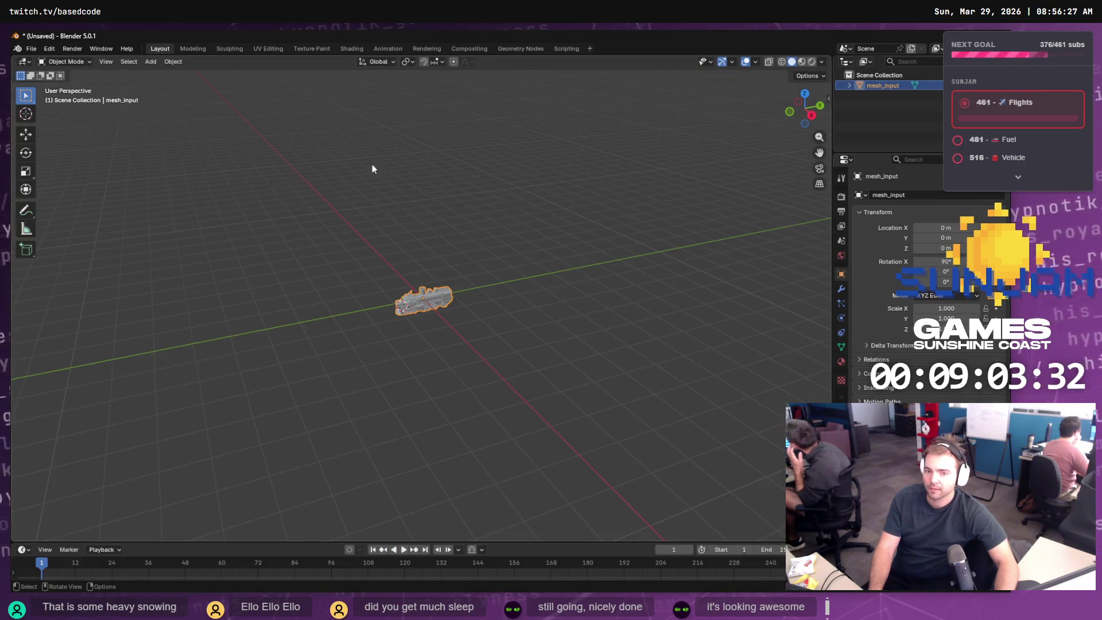
click(460, 307)
scroll(425, 295, up, 10)
scroll(553, 301, up, 6)
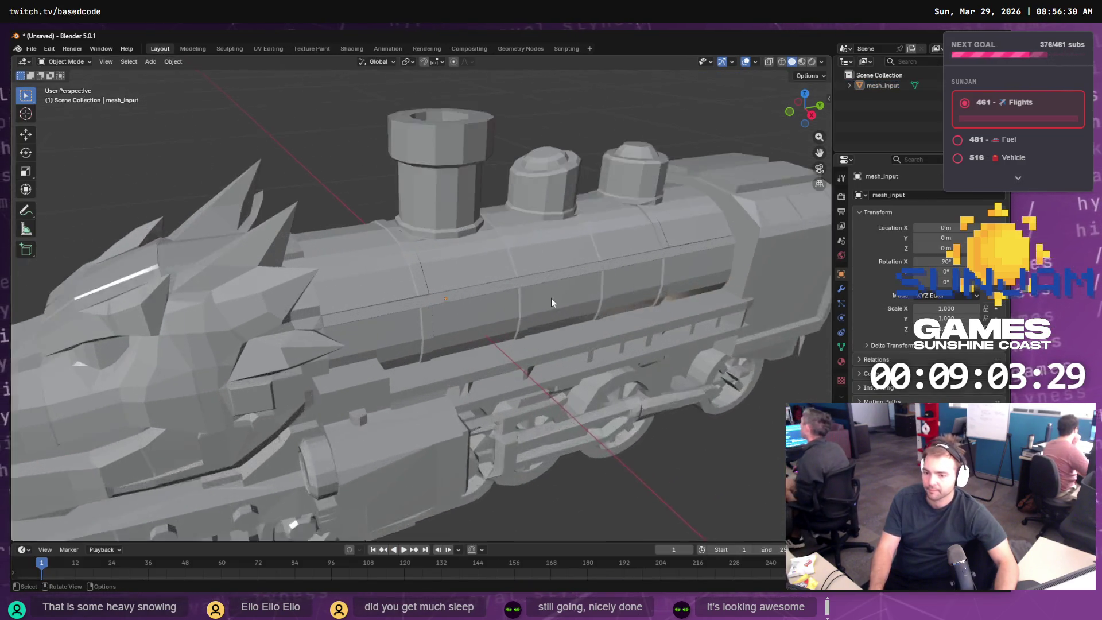
right_click(583, 303)
key(Escape)
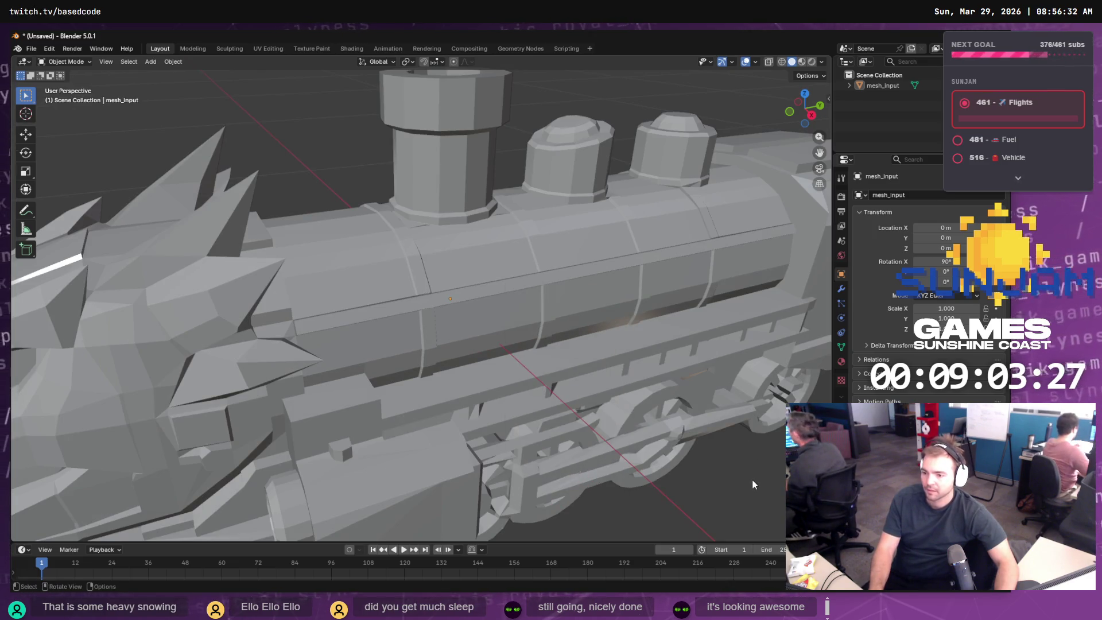
click(583, 294)
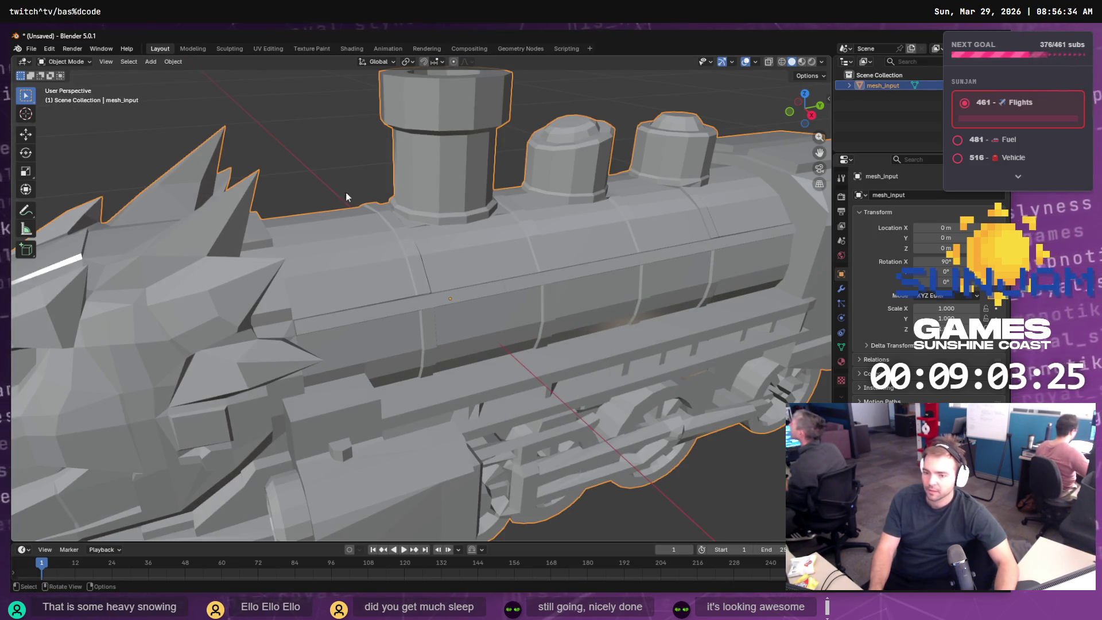
key(alt+a)
right_click(591, 385)
scroll(765, 461, down, 5)
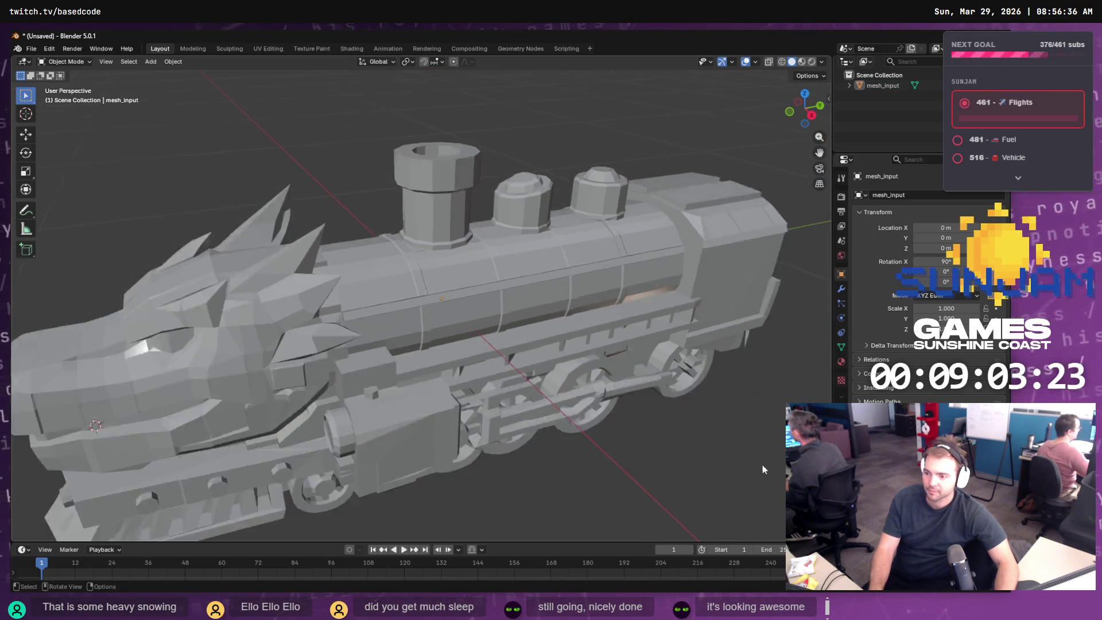
- Orbit around the grey train to inspect its rear and sides
mouse_move(720, 418)
mouse_down()
mouse_move(663, 405)
mouse_move(598, 412)
mouse_move(660, 418)
mouse_move(662, 393)
mouse_move(590, 390)
mouse_move(657, 390)
mouse_up()
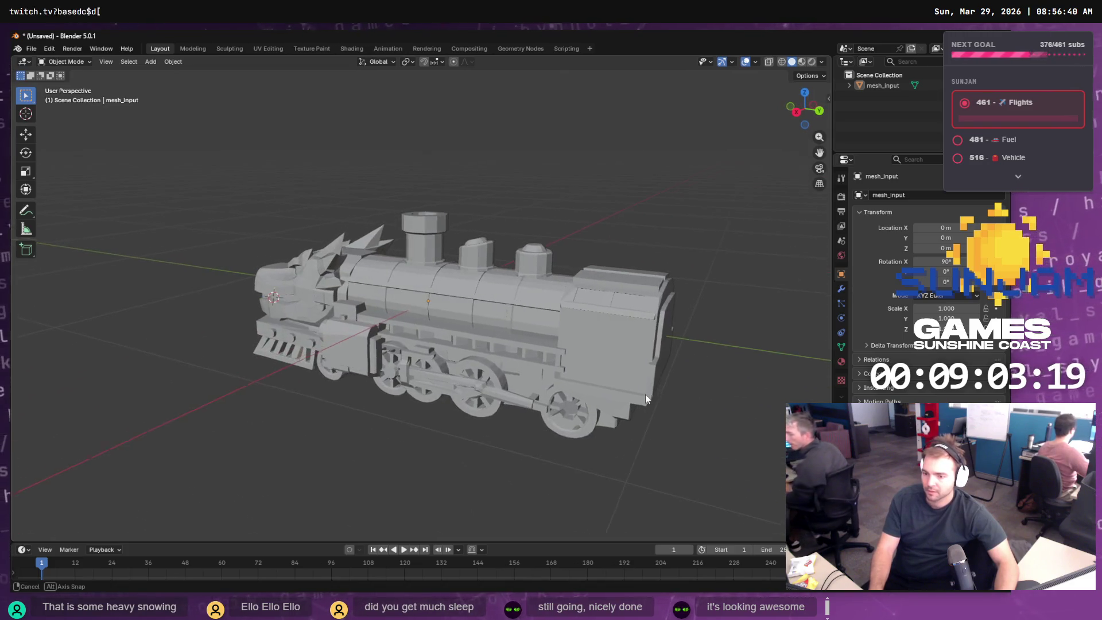
mouse_move(734, 354)
mouse_down()
mouse_move(673, 350)
mouse_move(686, 352)
mouse_up()
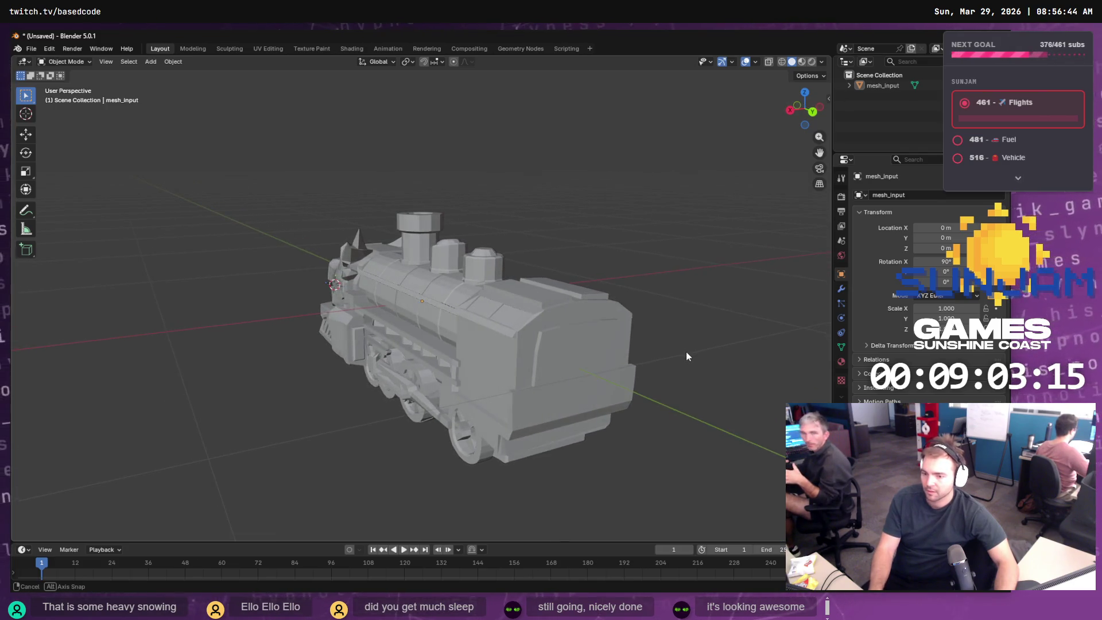
mouse_move(611, 363)
mouse_down()
mouse_move(722, 395)
mouse_move(725, 432)
mouse_up()
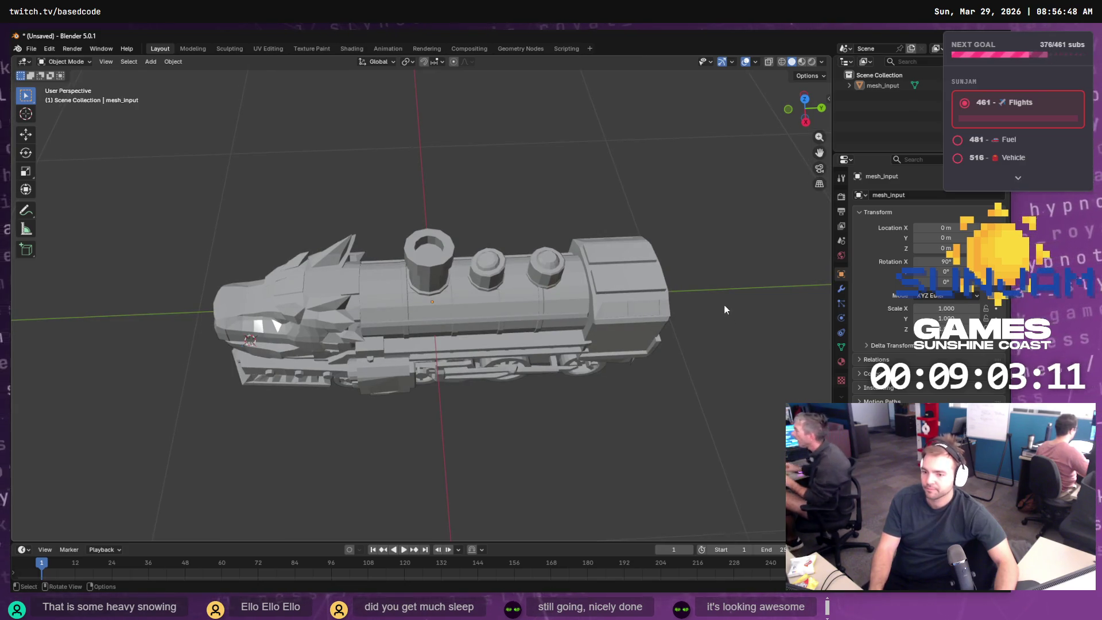
scroll(700, 307, up, 3)
scroll(630, 315, up, 2)
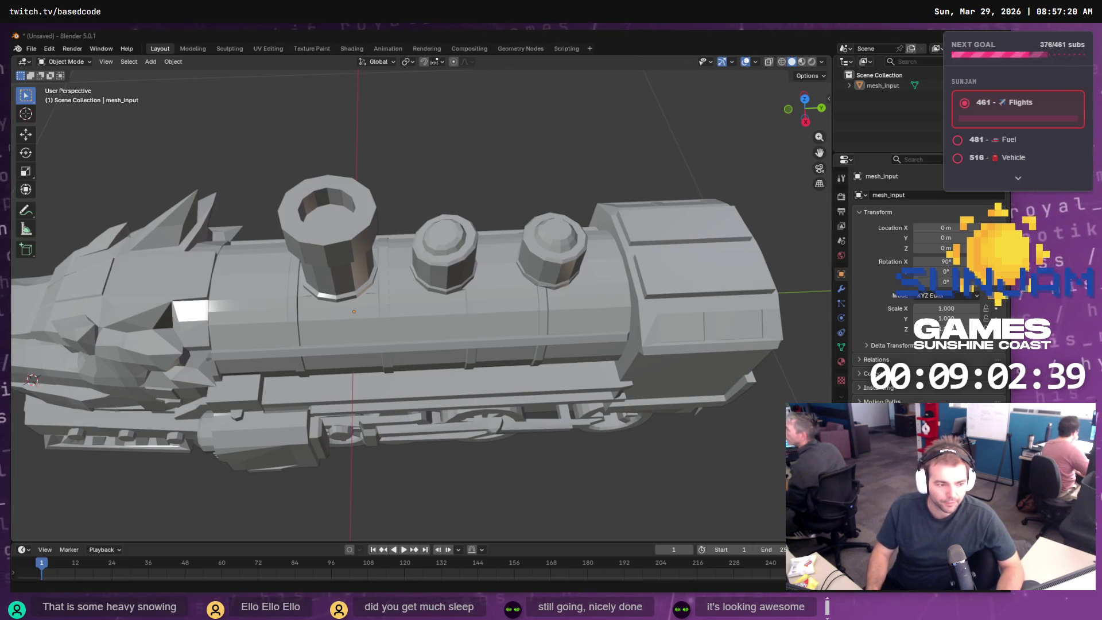
right_click(706, 429)
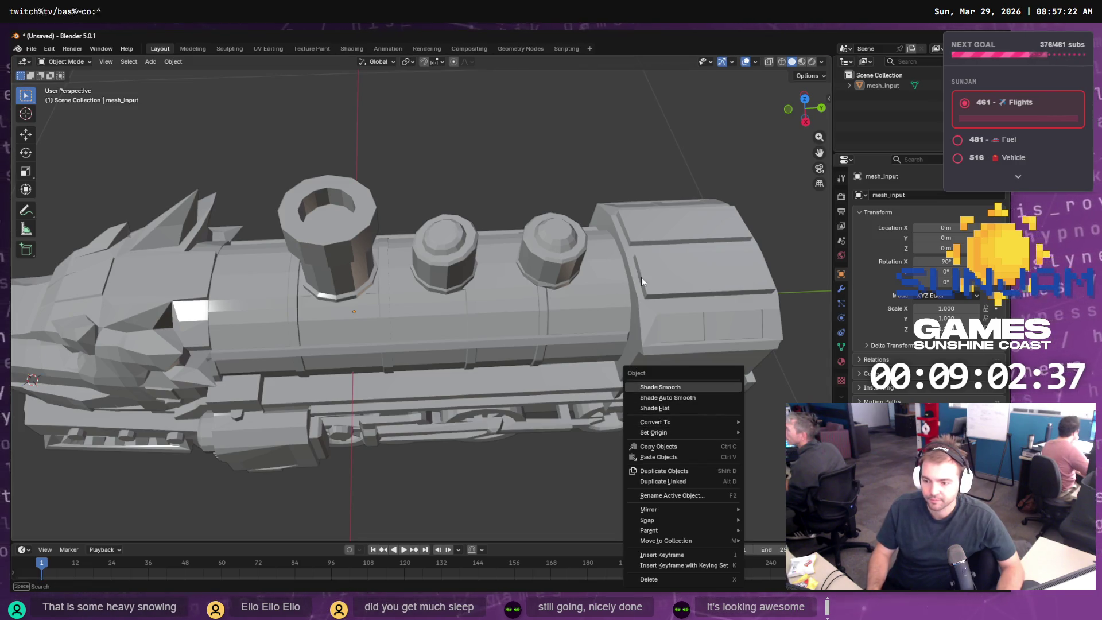
mouse_move(697, 287)
mouse_down()
mouse_move(698, 322)
mouse_move(677, 299)
mouse_move(552, 280)
mouse_up()
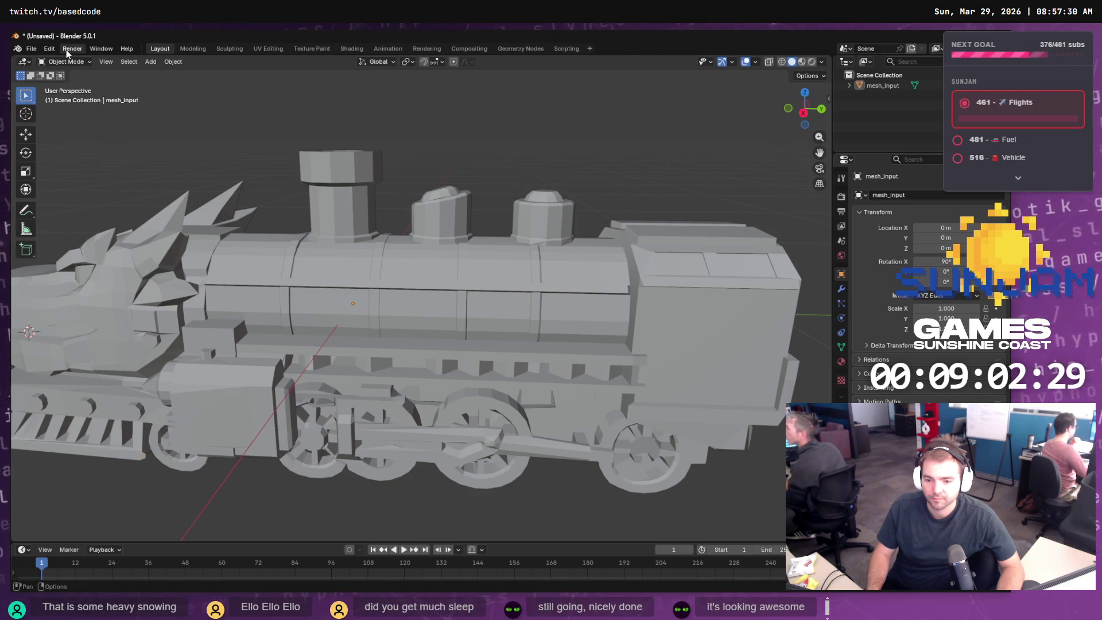
click(152, 62)
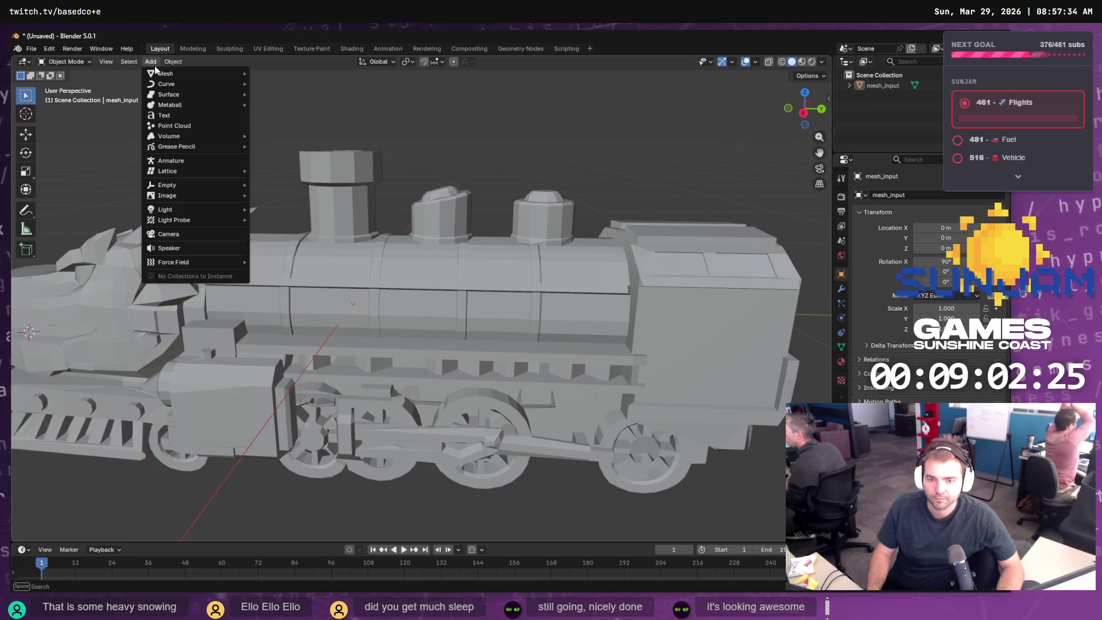
mouse_move(160, 73)
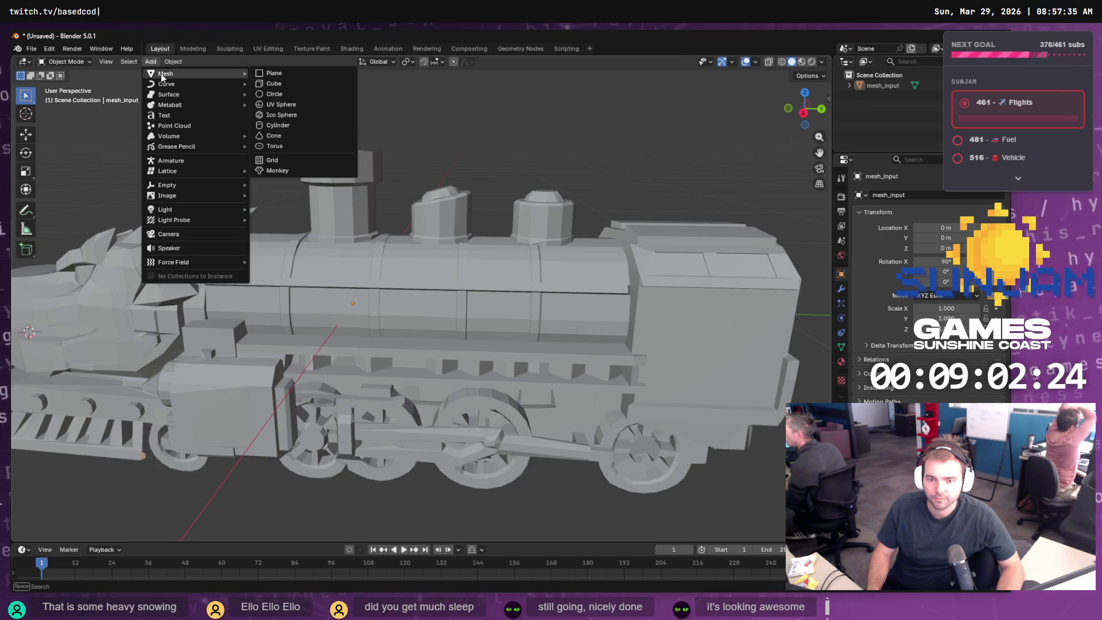
click(294, 125)
scroll(435, 237, down, 5)
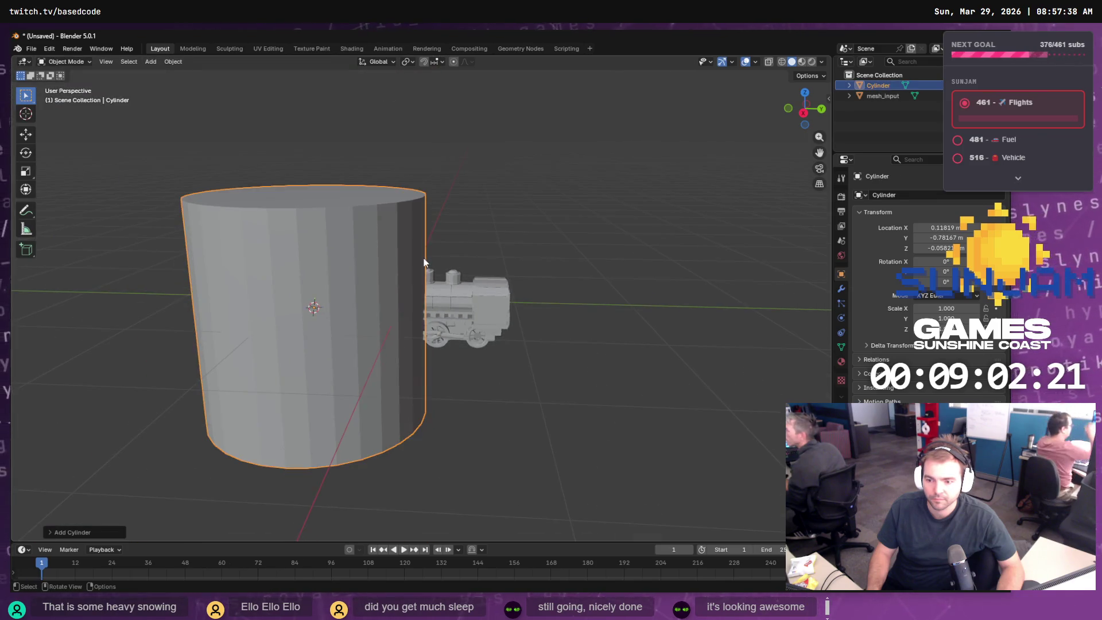
right_click(368, 284)
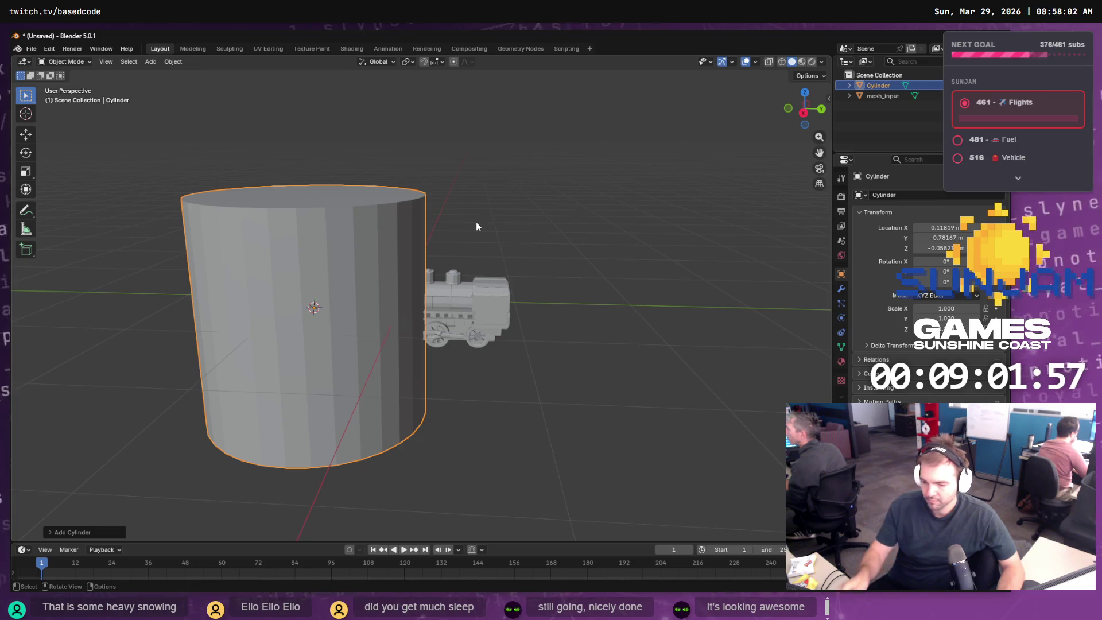
click(381, 340)
click(359, 345)
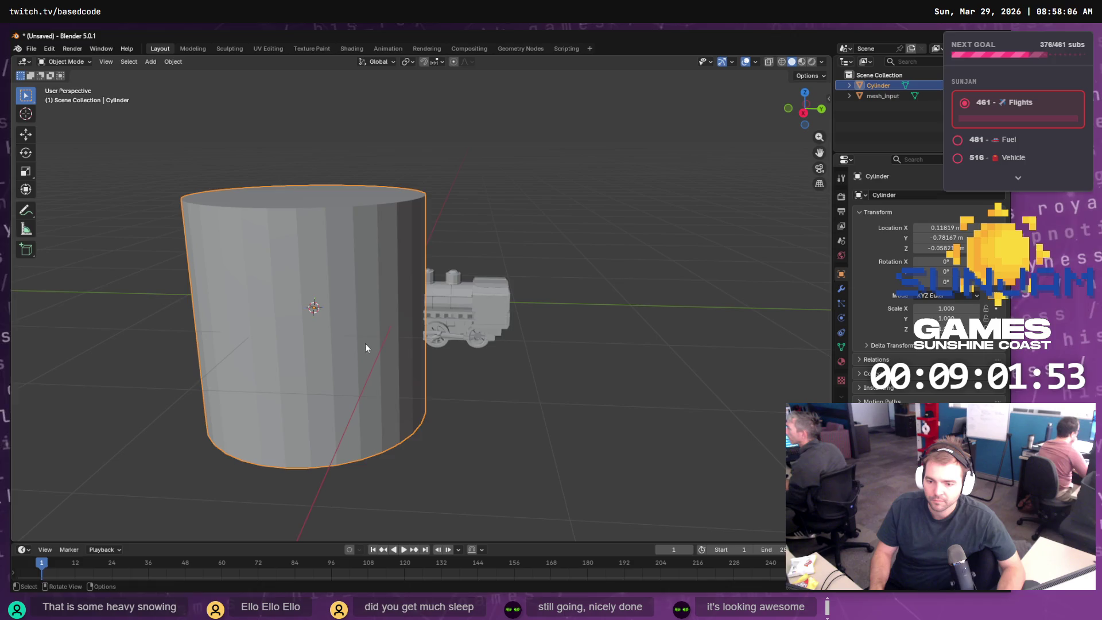
- Rotate the cylinder 90 degrees about X so it lies on its side
key(r)
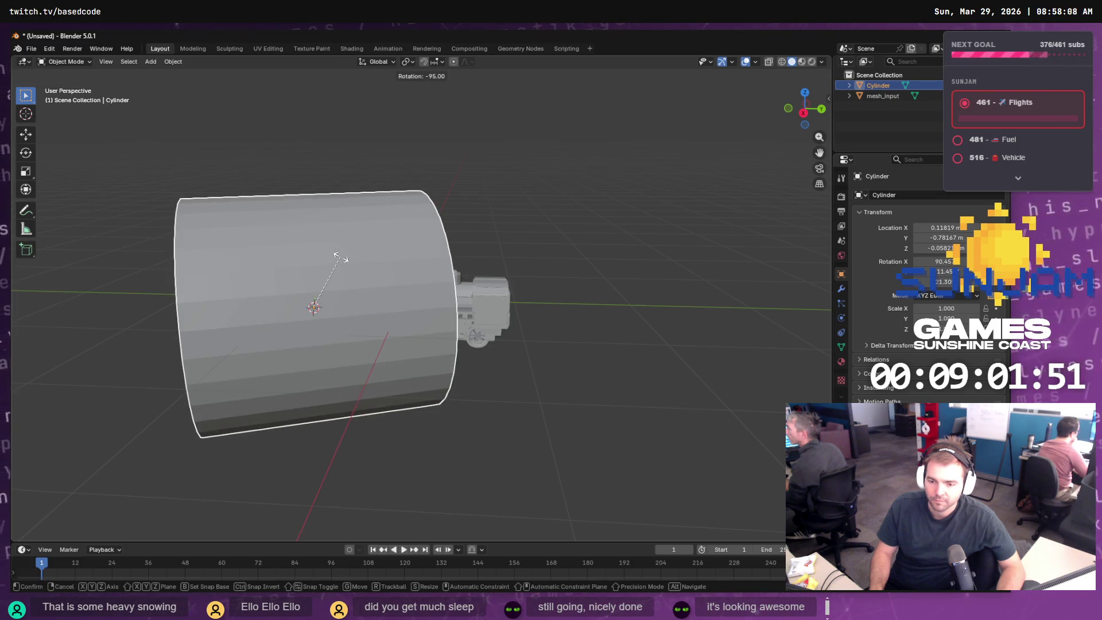
key(Escape)
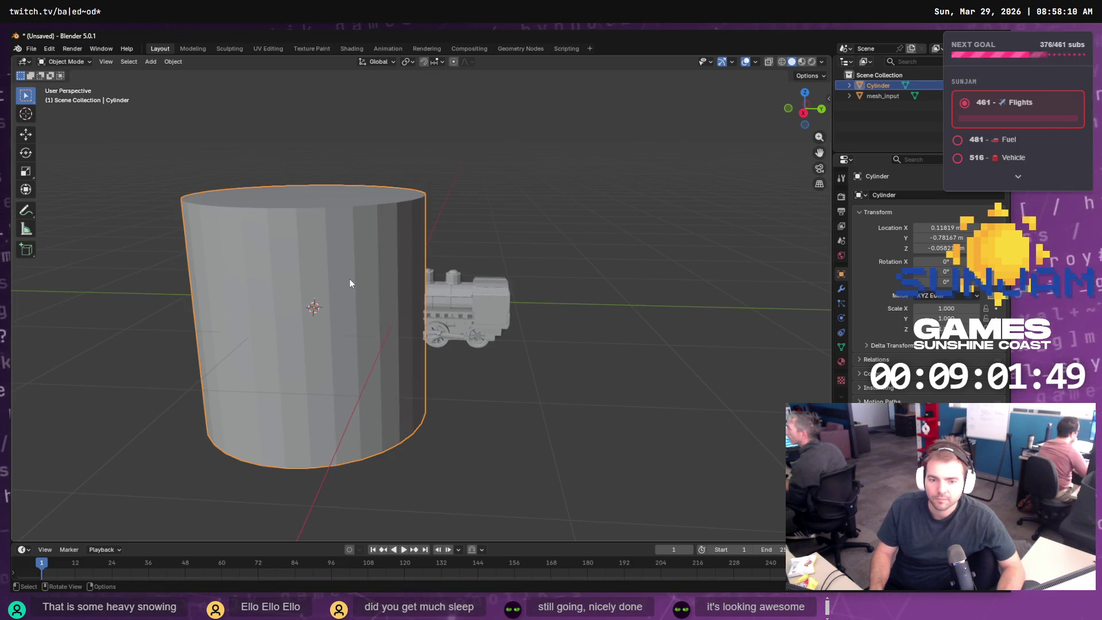
key(r)
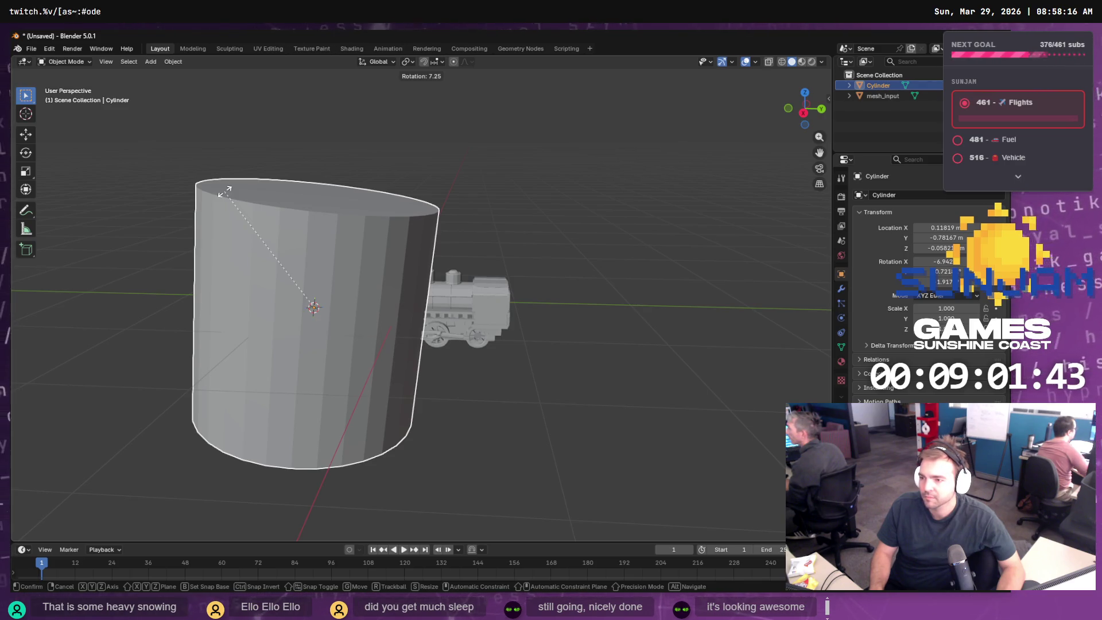
text(x)
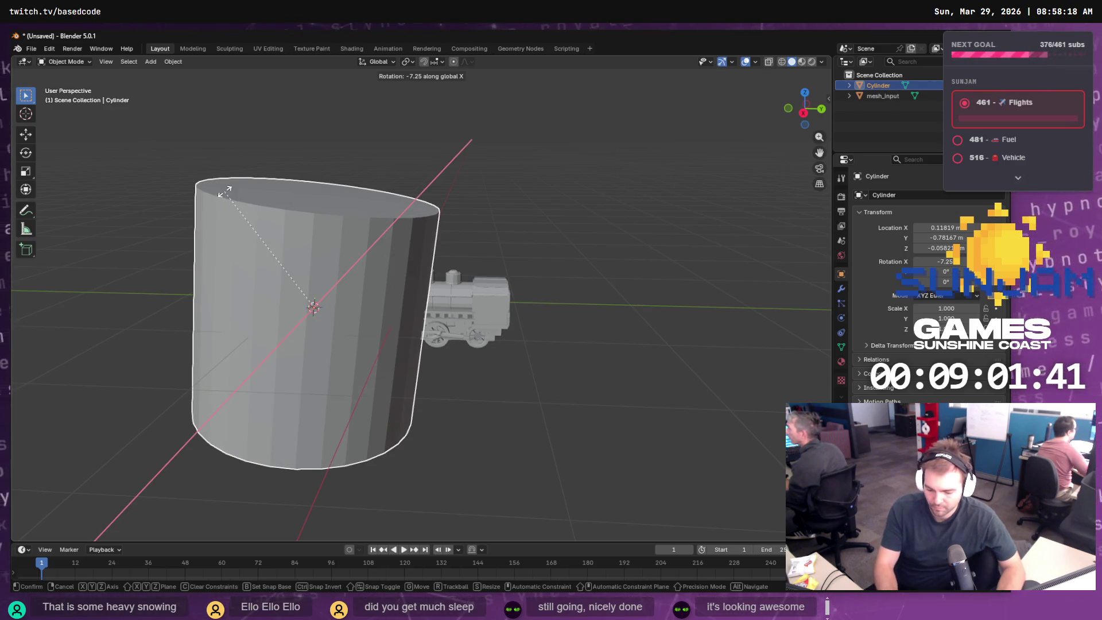
text(90)
key(Return)
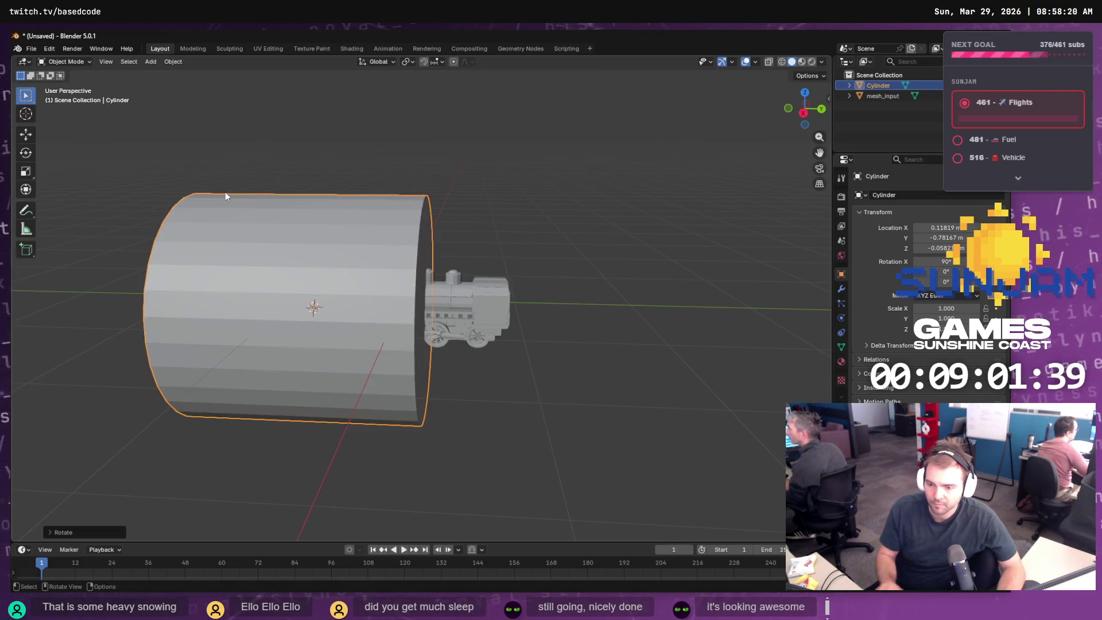
- Stretch the cylinder along Y past the train and turn on X-Ray
key(s)
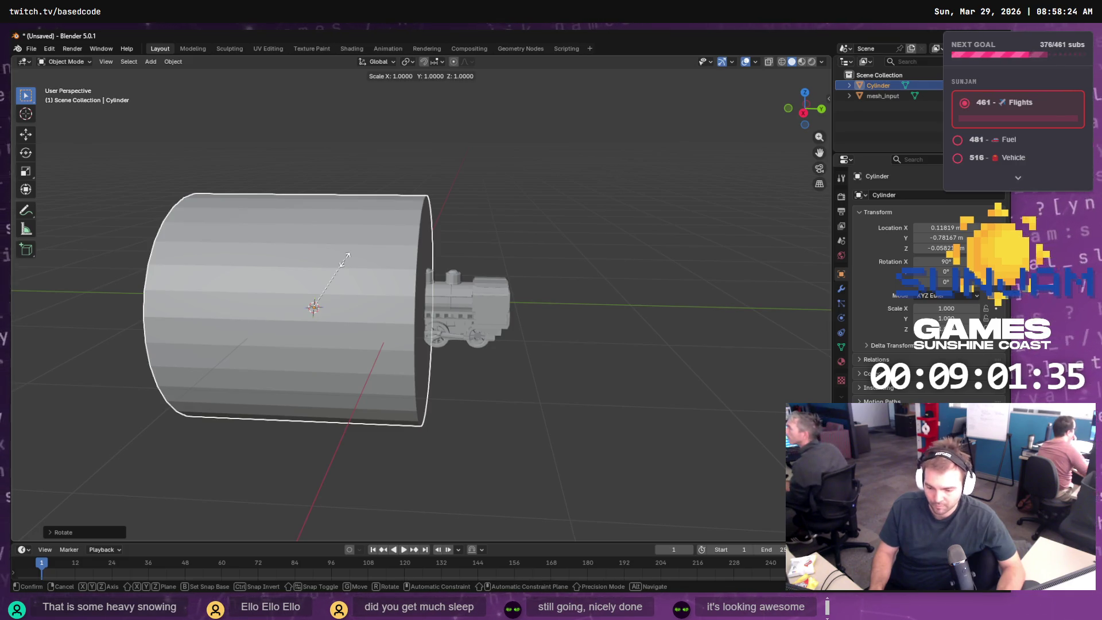
key(y)
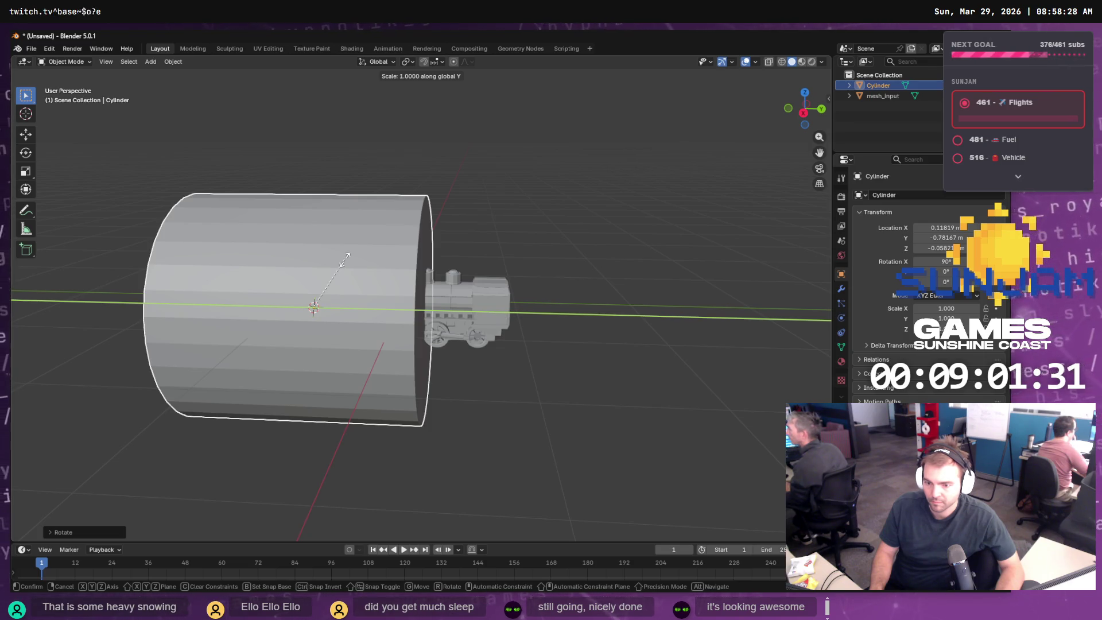
mouse_move(494, 293)
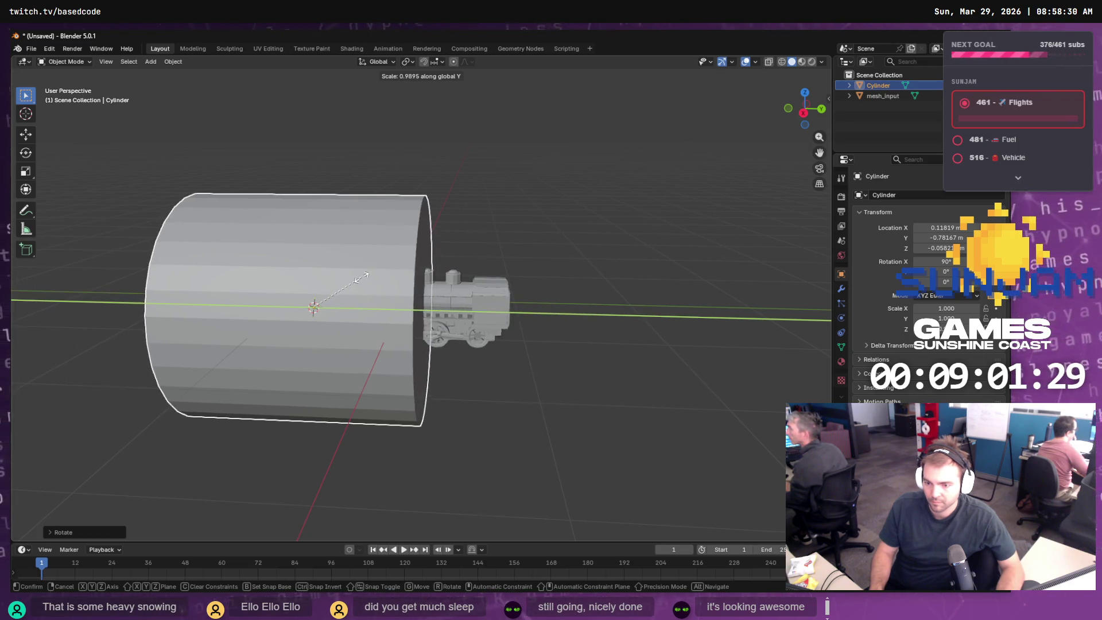
click(404, 282)
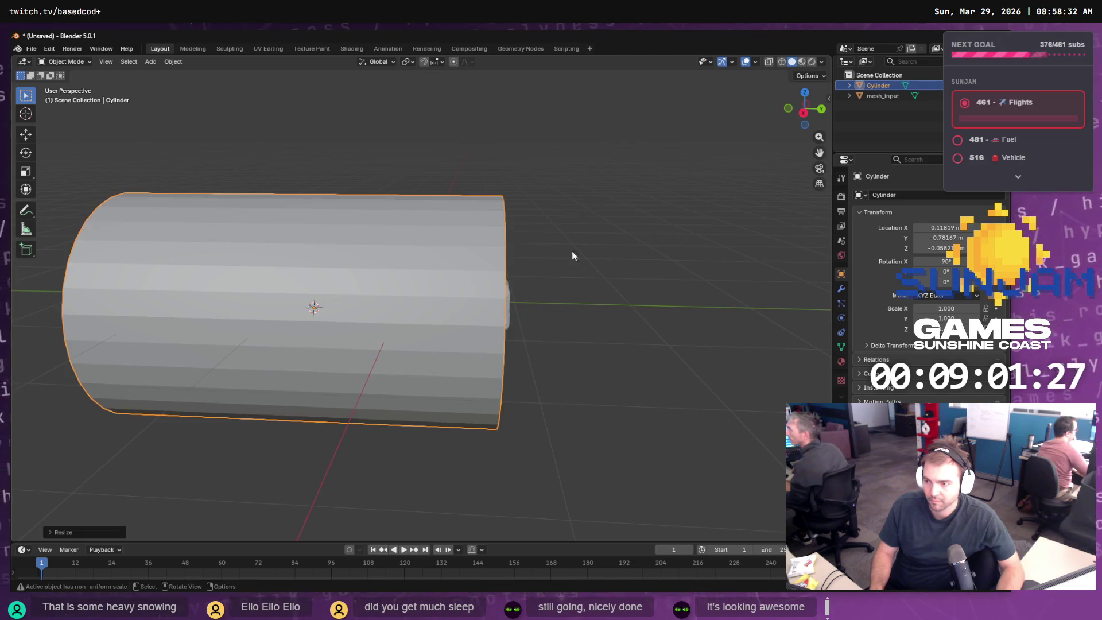
click(769, 62)
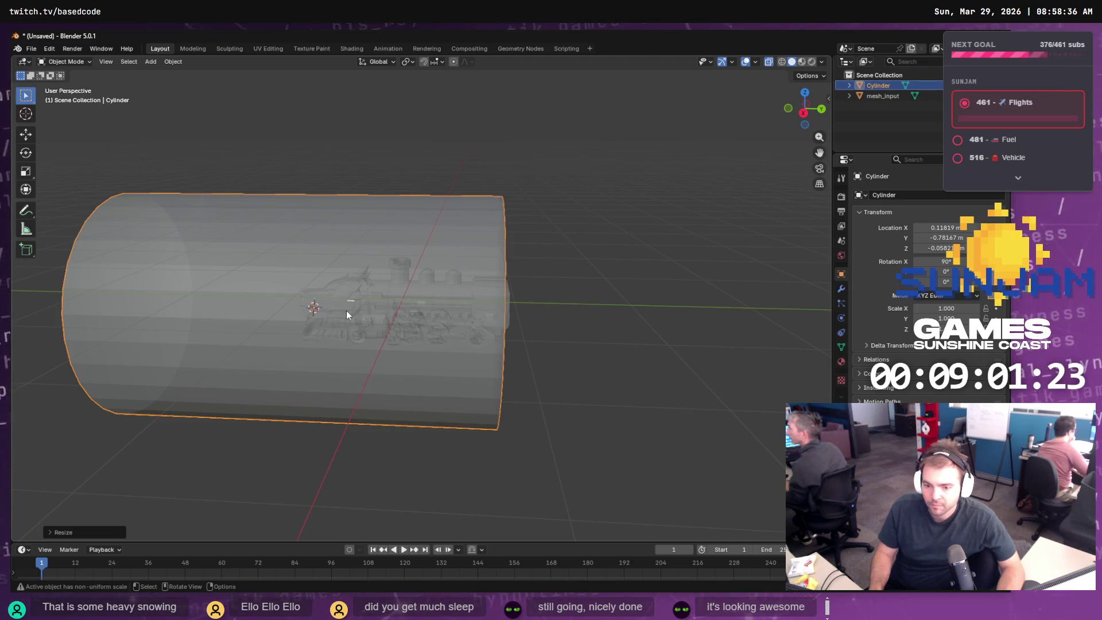
- Slide the cylinder along Y over the train and shrink it to boiler size
click(26, 135)
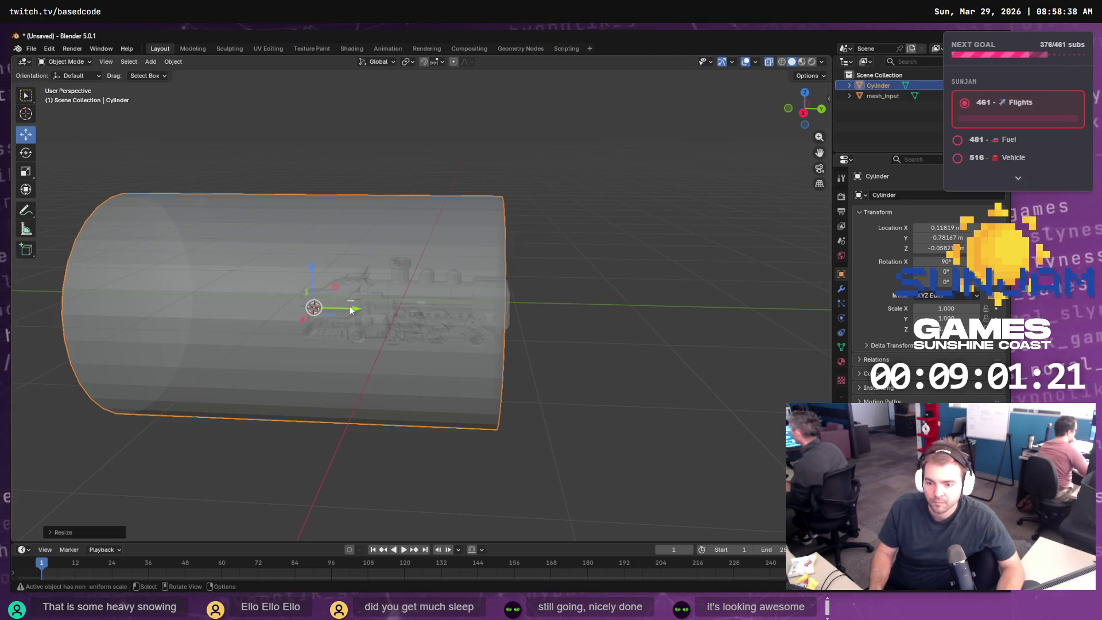
drag(348, 309, 449, 310)
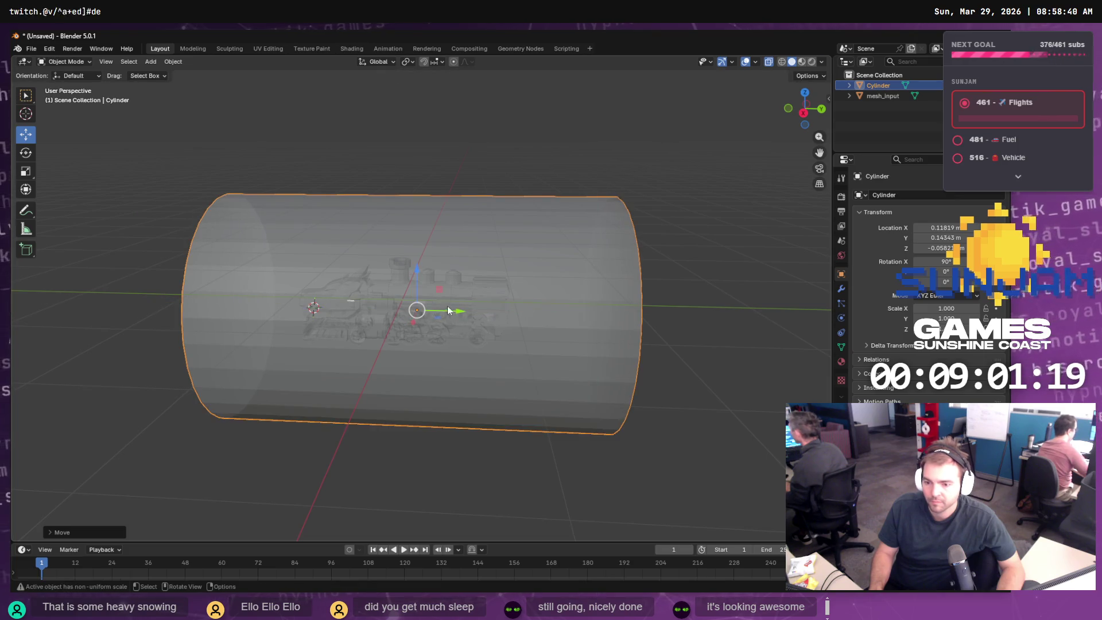
key(r)
key(s)
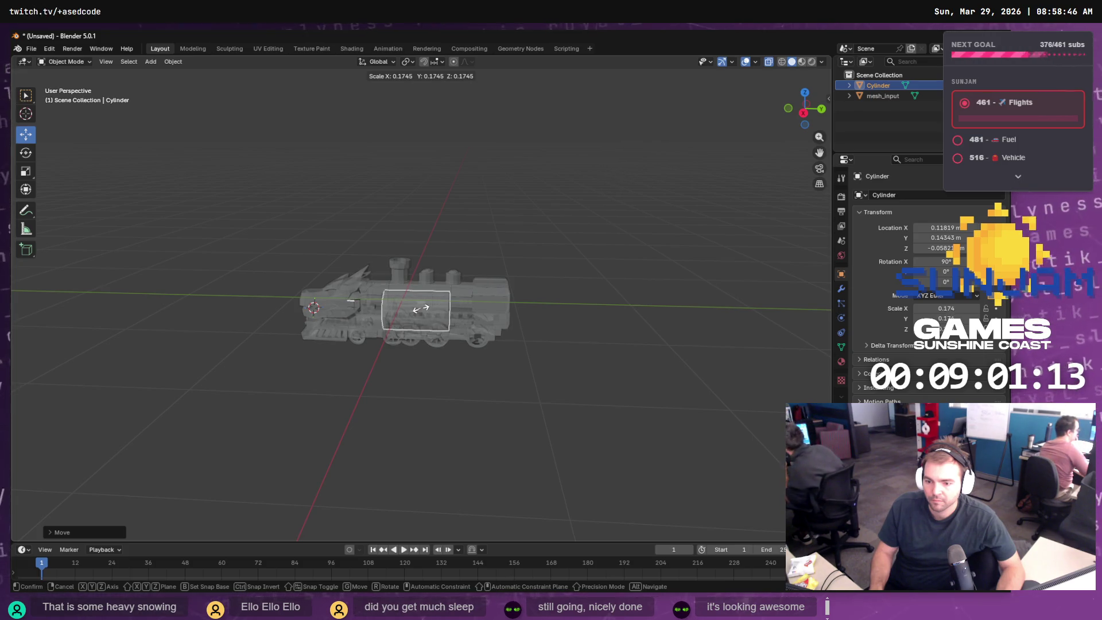
click(422, 308)
- Shift the cylinder along X onto the boiler, checking from front and top views
scroll(450, 290, up, 6)
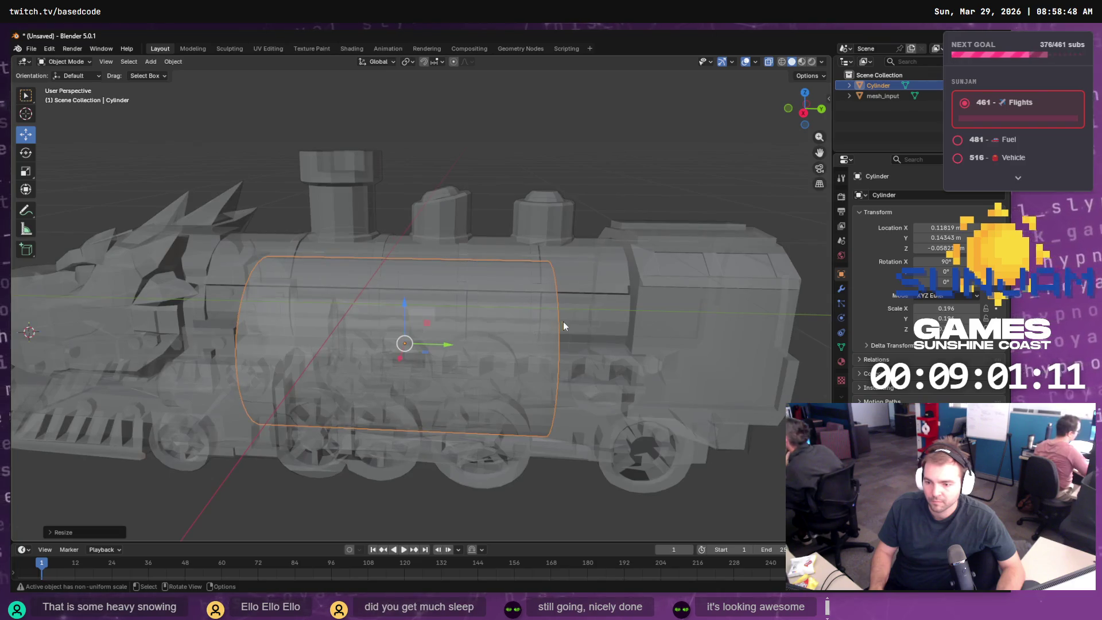
drag(636, 353, 543, 339)
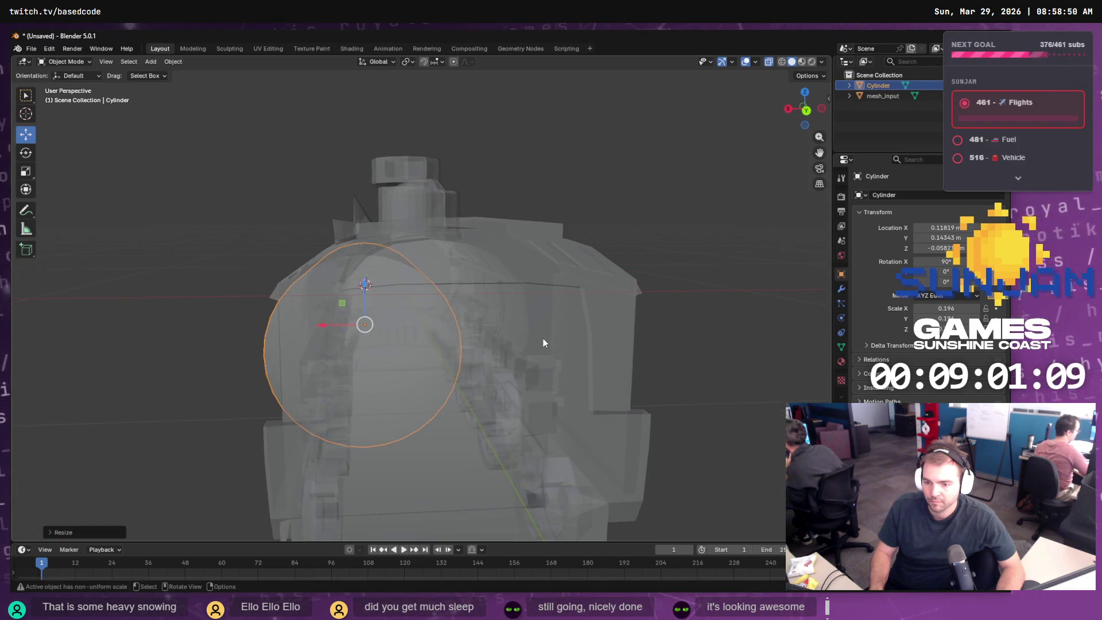
drag(323, 321, 390, 323)
mouse_move(342, 290)
mouse_down()
mouse_move(555, 330)
mouse_move(576, 293)
mouse_move(563, 294)
mouse_up()
mouse_move(458, 330)
mouse_down()
mouse_move(601, 339)
mouse_move(570, 345)
mouse_move(600, 369)
mouse_move(666, 356)
mouse_move(585, 361)
mouse_up()
click(483, 326)
mouse_move(453, 328)
mouse_down()
mouse_move(481, 330)
mouse_move(467, 330)
mouse_up()
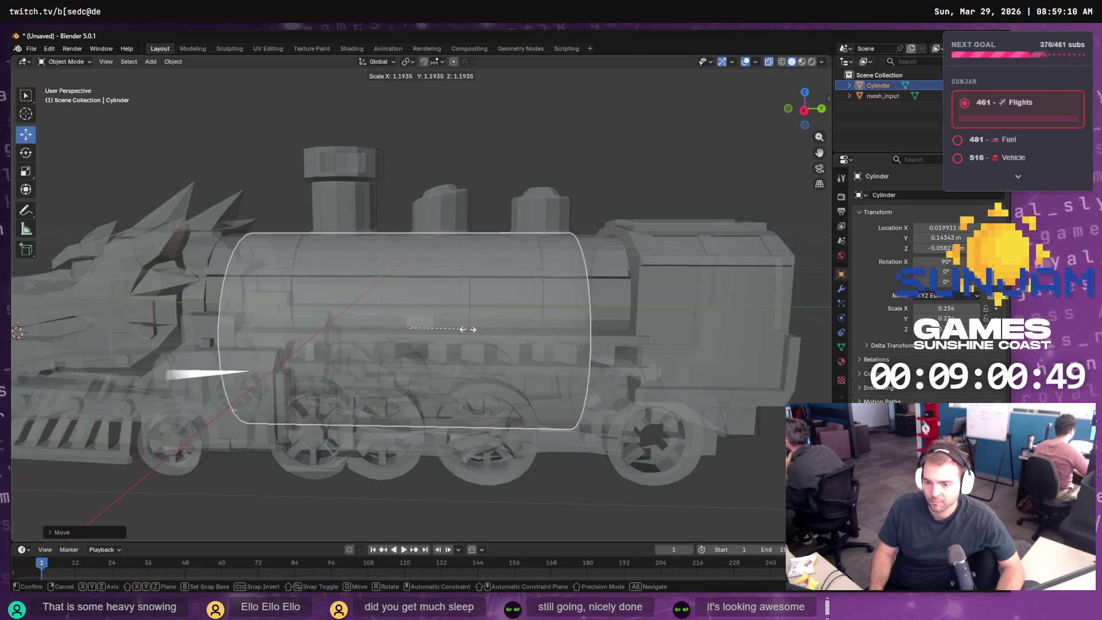
key(s)
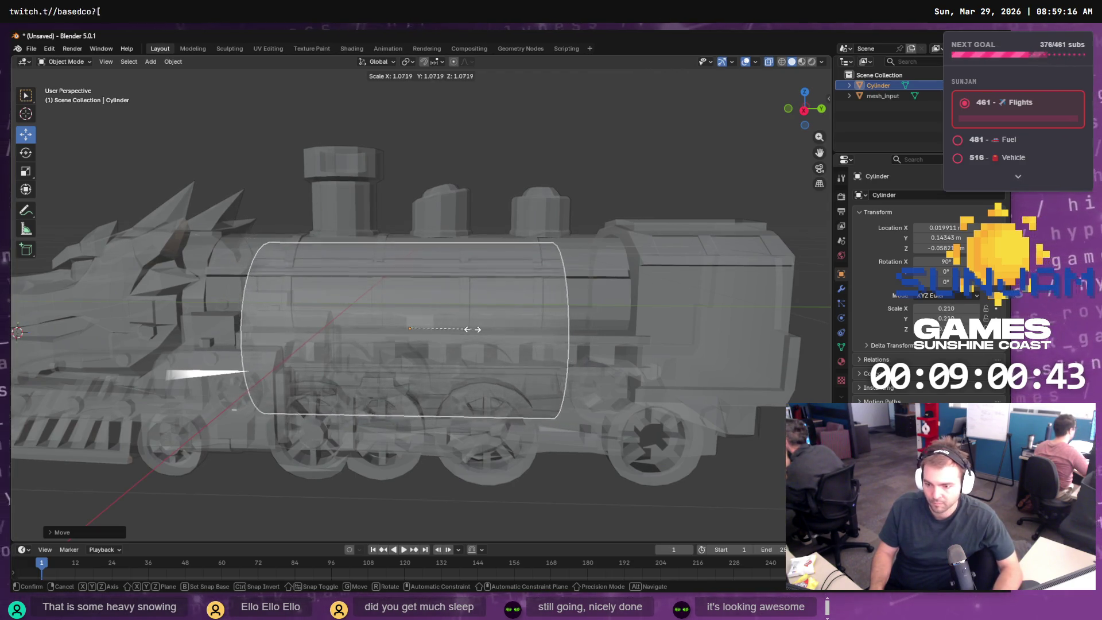
- Stretch the cylinder lengthwise along X with the Scale tool
right_click(474, 328)
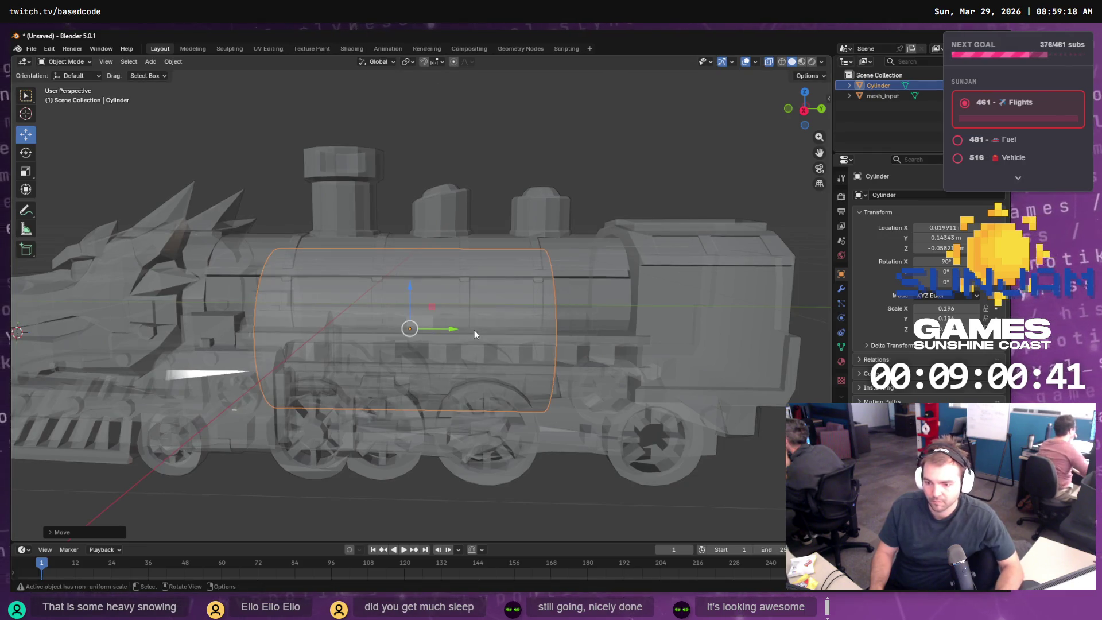
key(s)
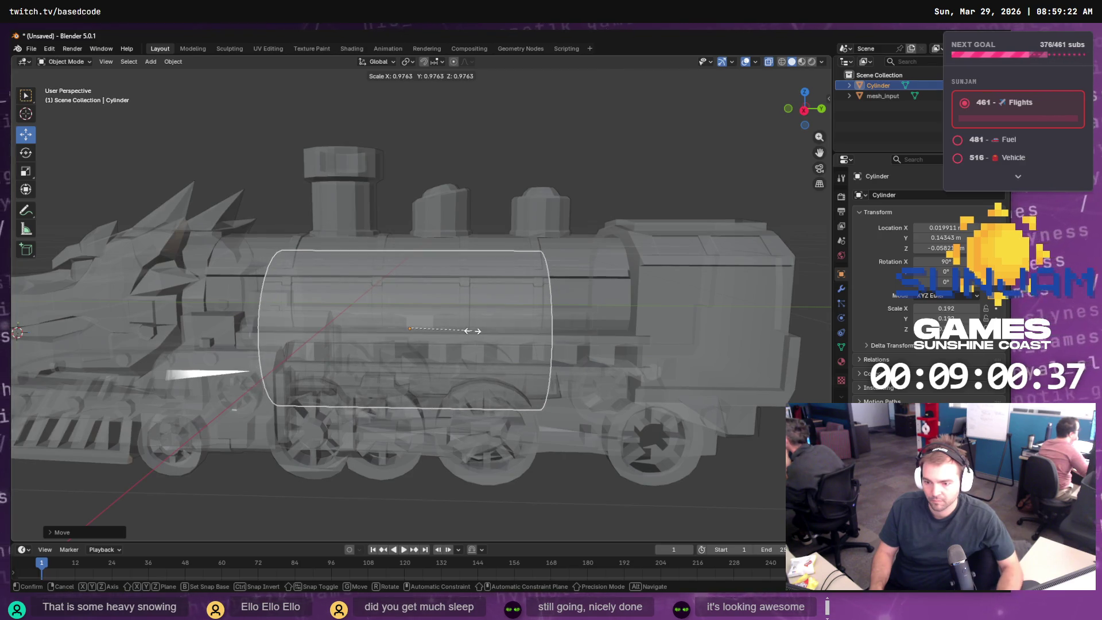
right_click(472, 330)
key(s)
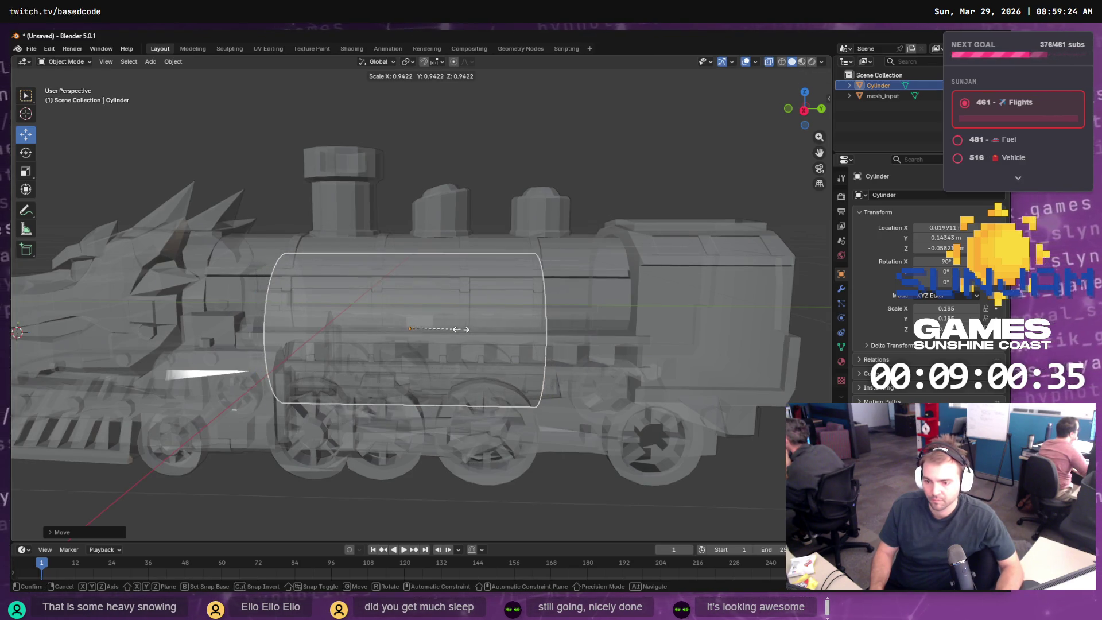
right_click(462, 329)
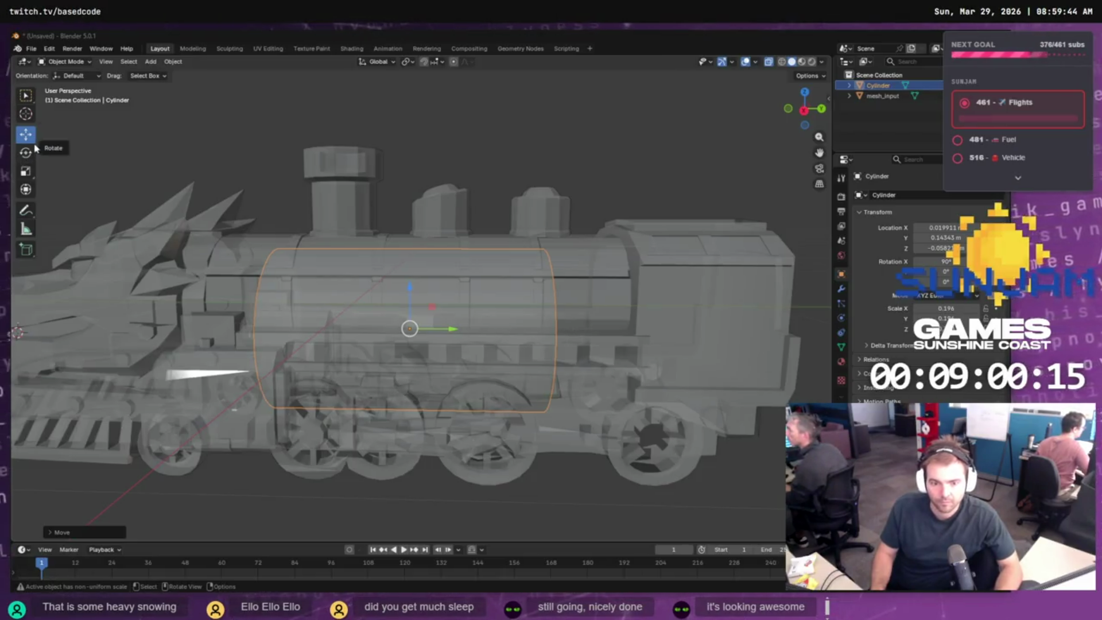
click(26, 174)
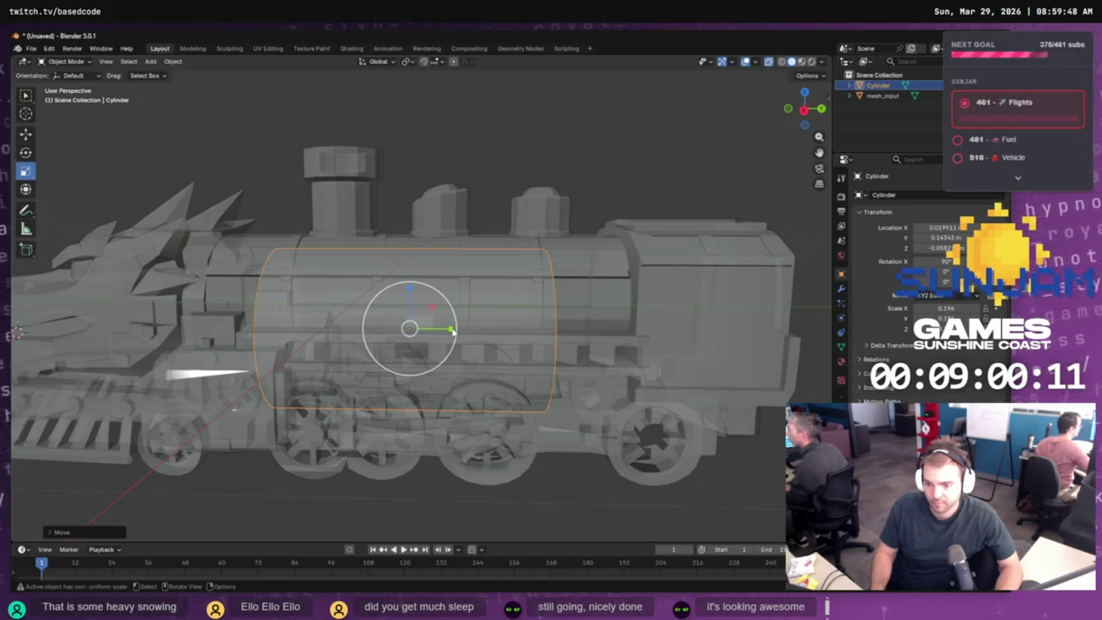
key(x)
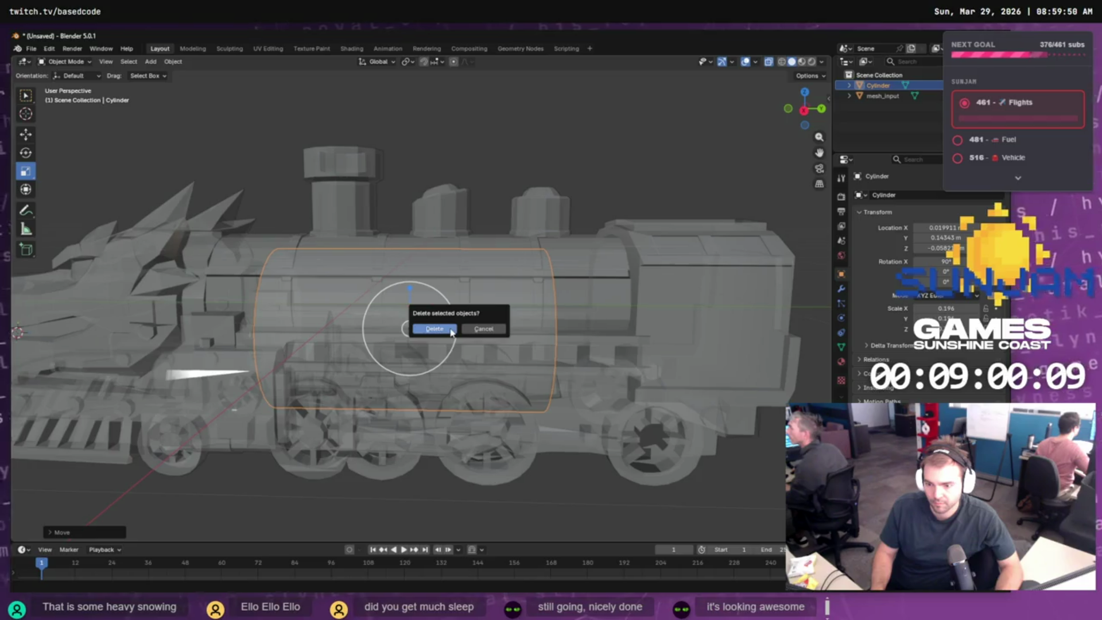
click(469, 330)
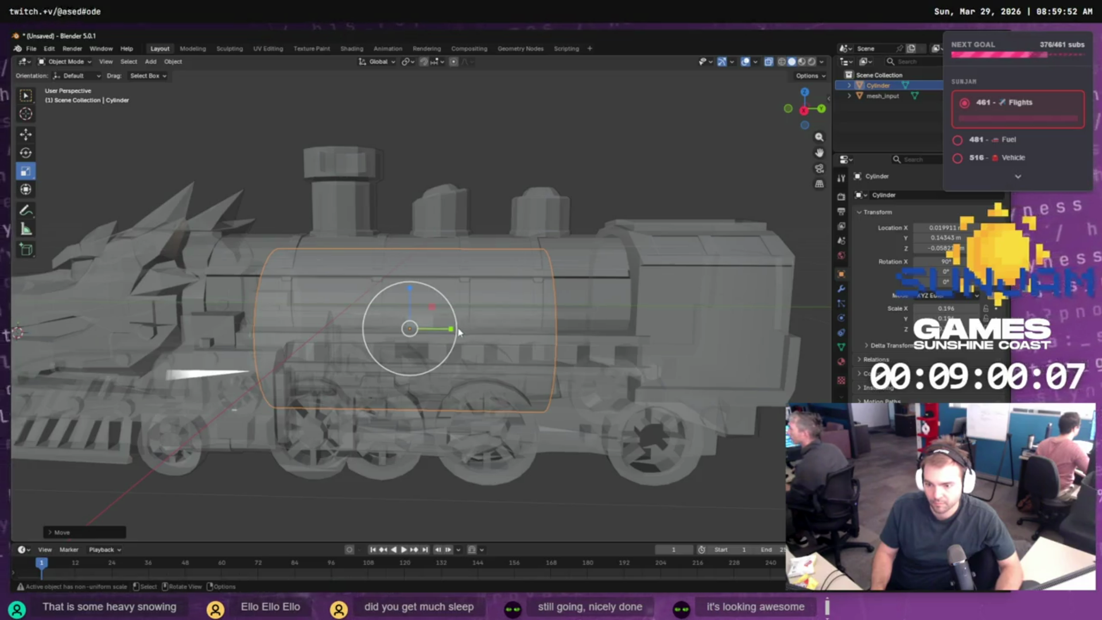
drag(452, 333, 482, 330)
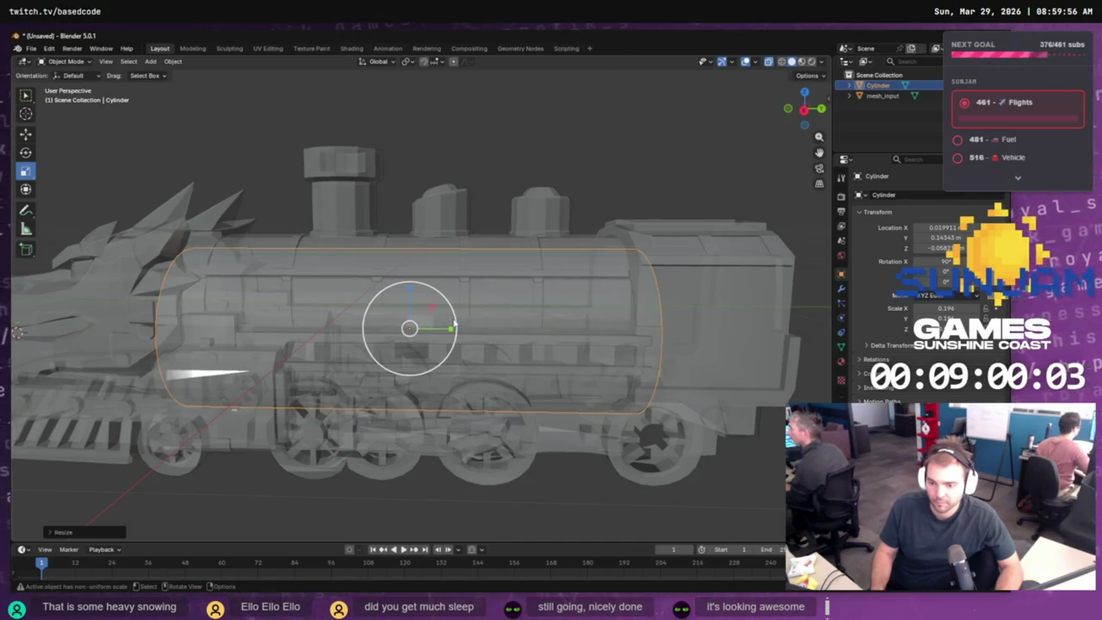
key(w)
- Nudge the cylinder along Y and shrink it to fit the boiler front
click(26, 133)
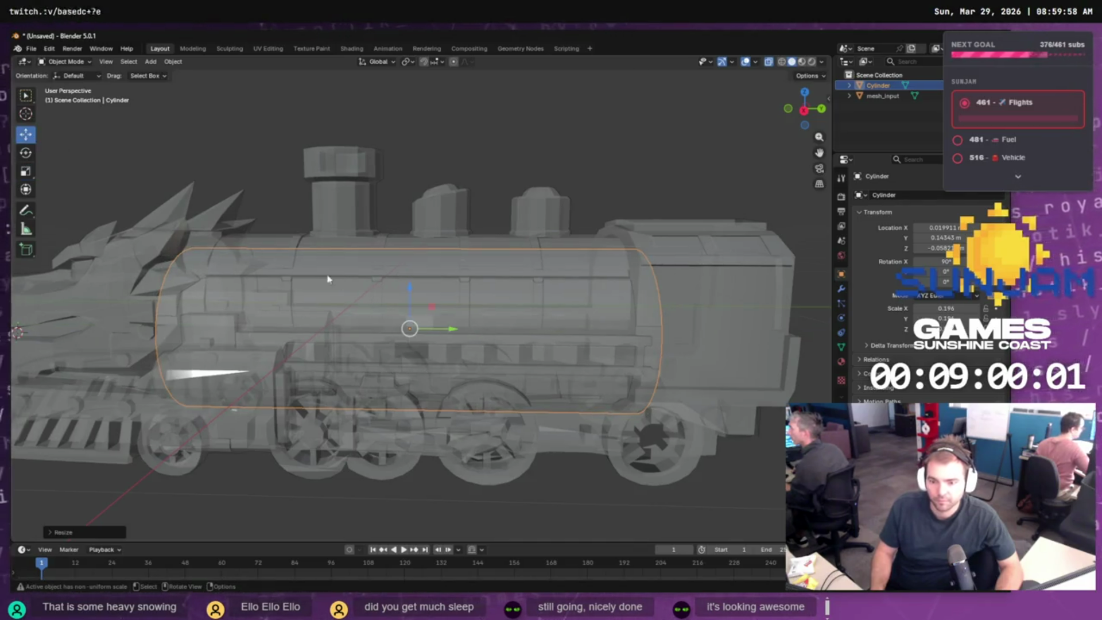
drag(451, 328, 468, 330)
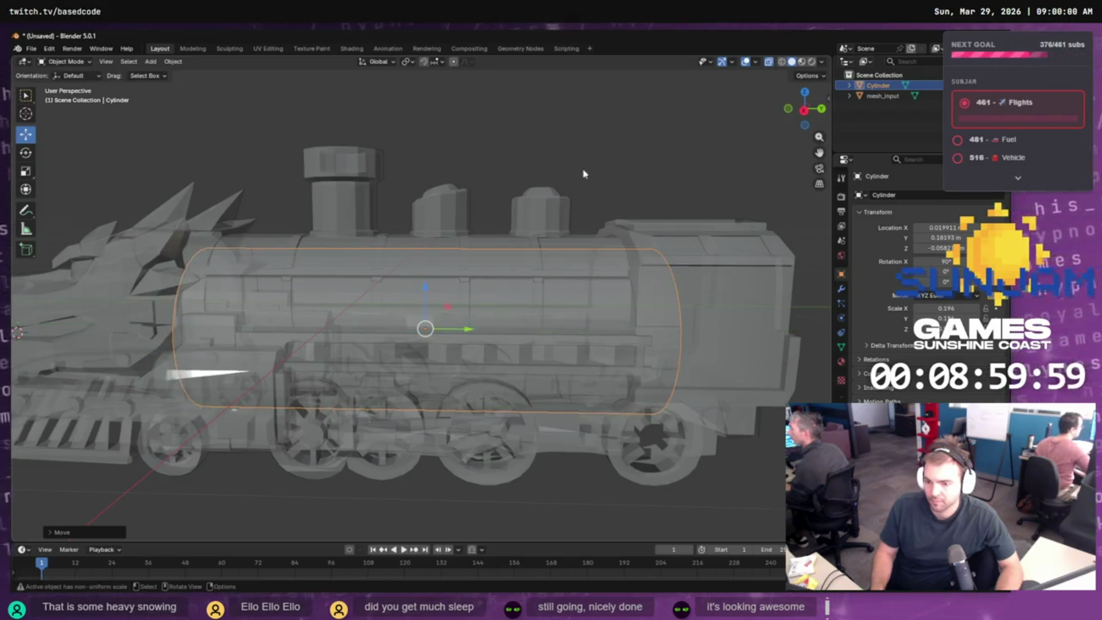
mouse_move(617, 163)
mouse_down()
mouse_move(554, 177)
mouse_move(516, 172)
mouse_move(507, 155)
mouse_up()
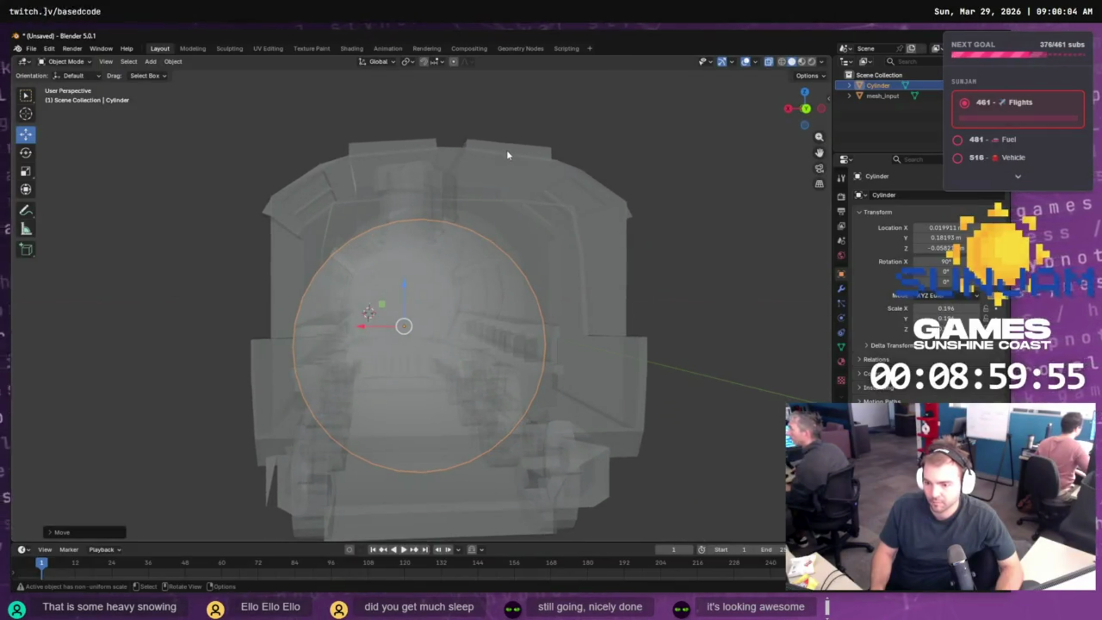
drag(404, 326, 405, 327)
key(r)
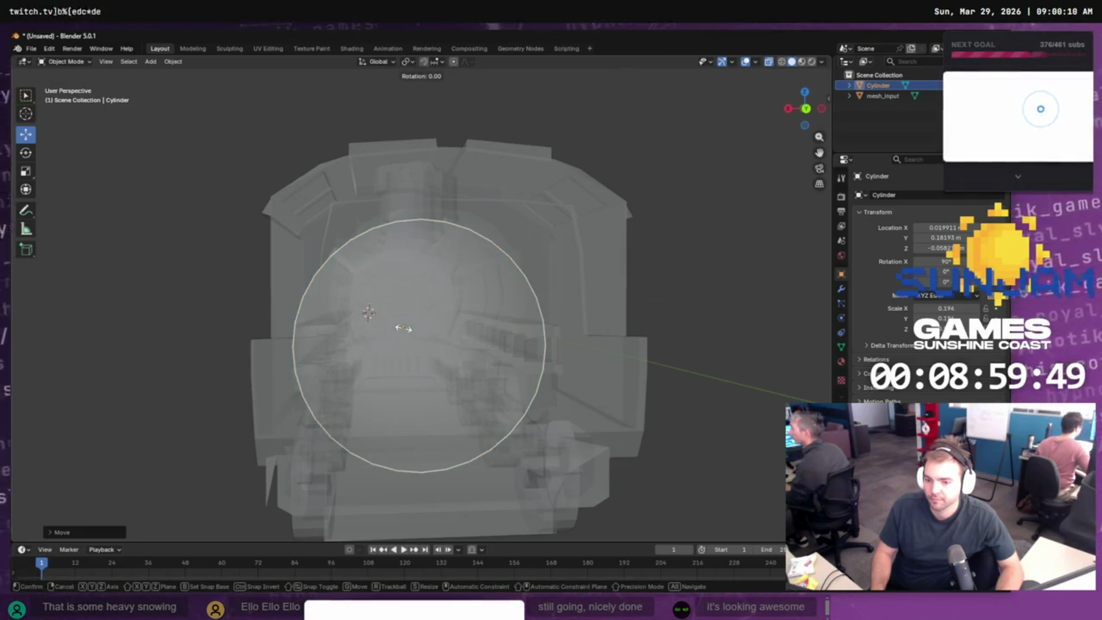
key(s)
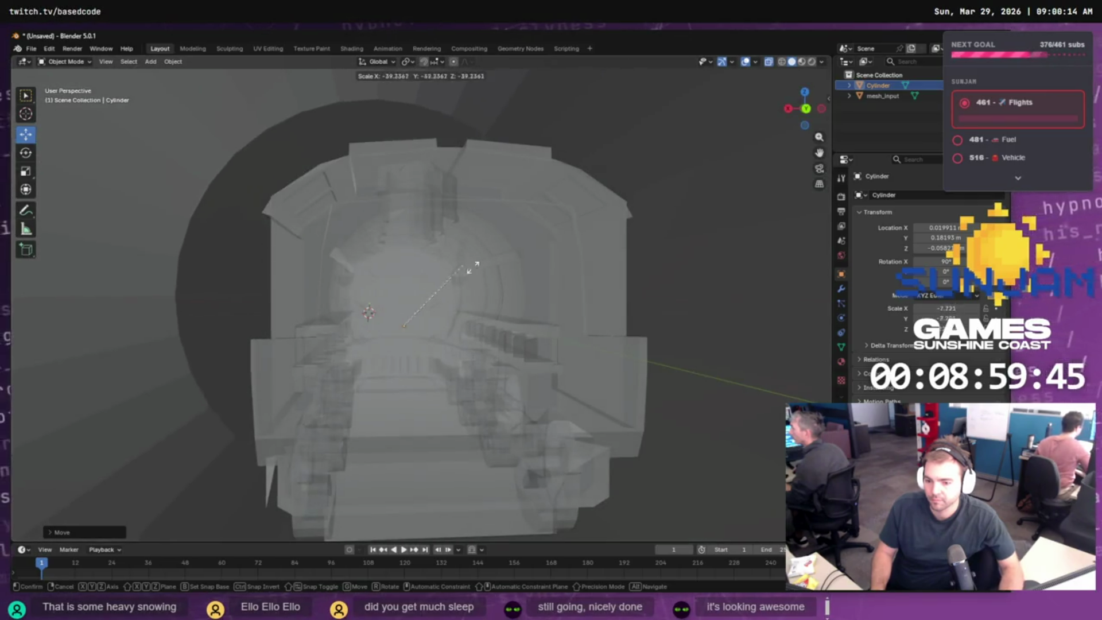
key(Escape)
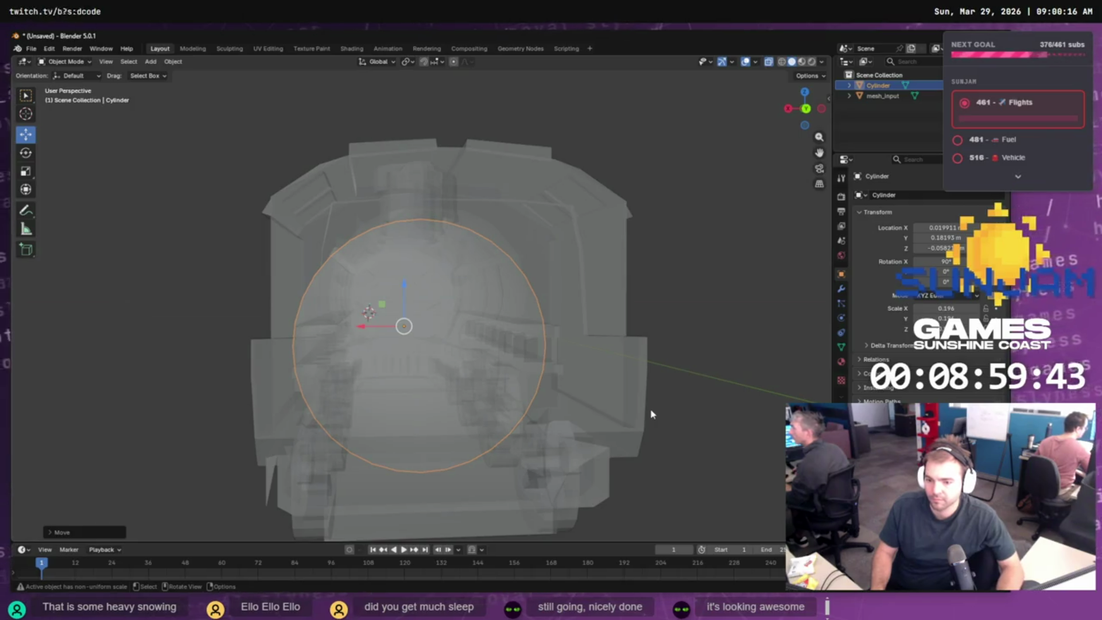
key(s)
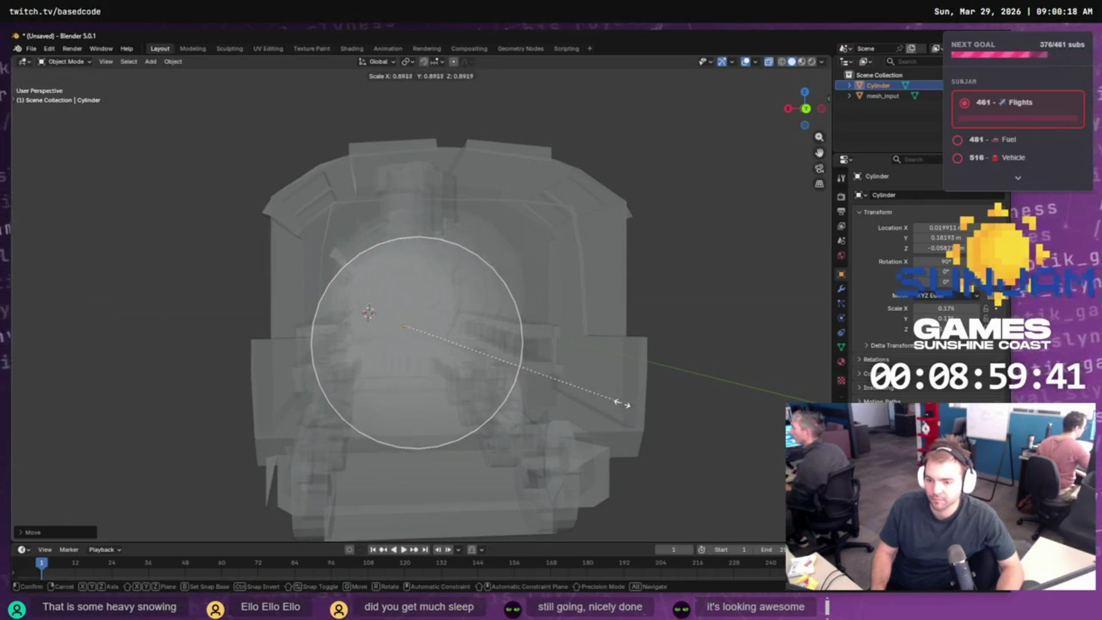
click(620, 404)
- Slide the cylinder sideways along X and shrink it to 0.150 scale
mouse_move(553, 377)
mouse_down()
mouse_move(594, 382)
mouse_move(561, 376)
mouse_up()
drag(364, 326, 369, 327)
click(369, 328)
key(s)
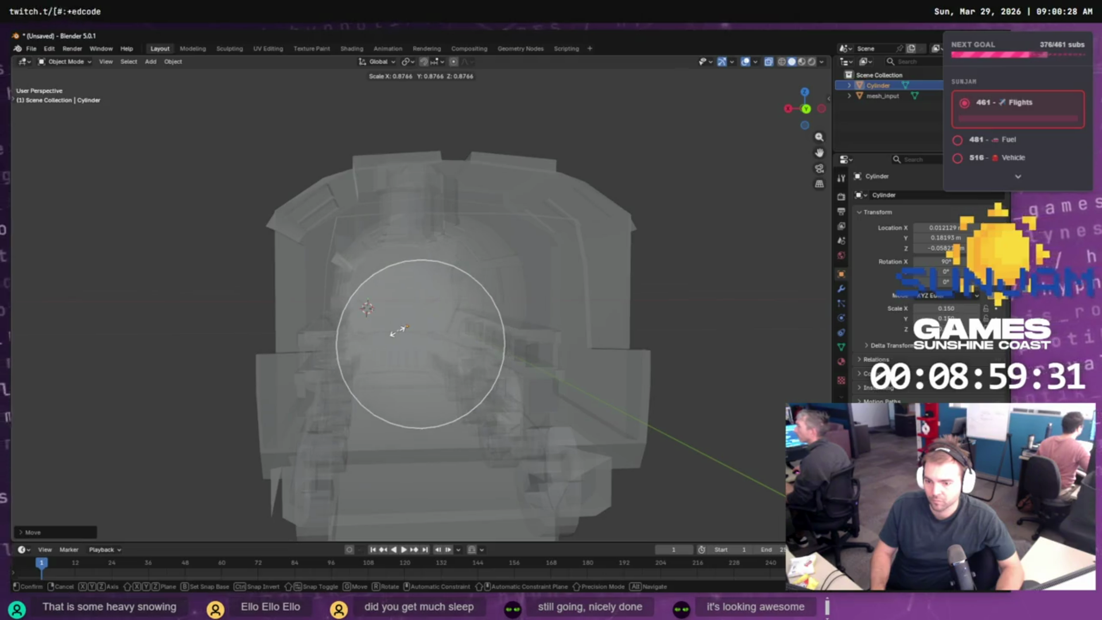
click(397, 331)
mouse_move(397, 332)
mouse_down()
mouse_move(379, 332)
mouse_move(455, 320)
mouse_move(442, 326)
mouse_up()
scroll(489, 323, up, 3)
- Raise the cylinder along Z onto the boiler, check the fit, and enter Edit Mode
drag(420, 289, 421, 267)
mouse_move(421, 269)
mouse_down()
mouse_move(499, 325)
mouse_move(516, 312)
mouse_move(441, 307)
mouse_up()
mouse_move(508, 311)
mouse_down()
mouse_move(487, 286)
mouse_move(409, 303)
mouse_move(398, 285)
mouse_move(414, 302)
mouse_move(283, 418)
mouse_move(544, 301)
mouse_move(592, 312)
mouse_move(524, 312)
mouse_up()
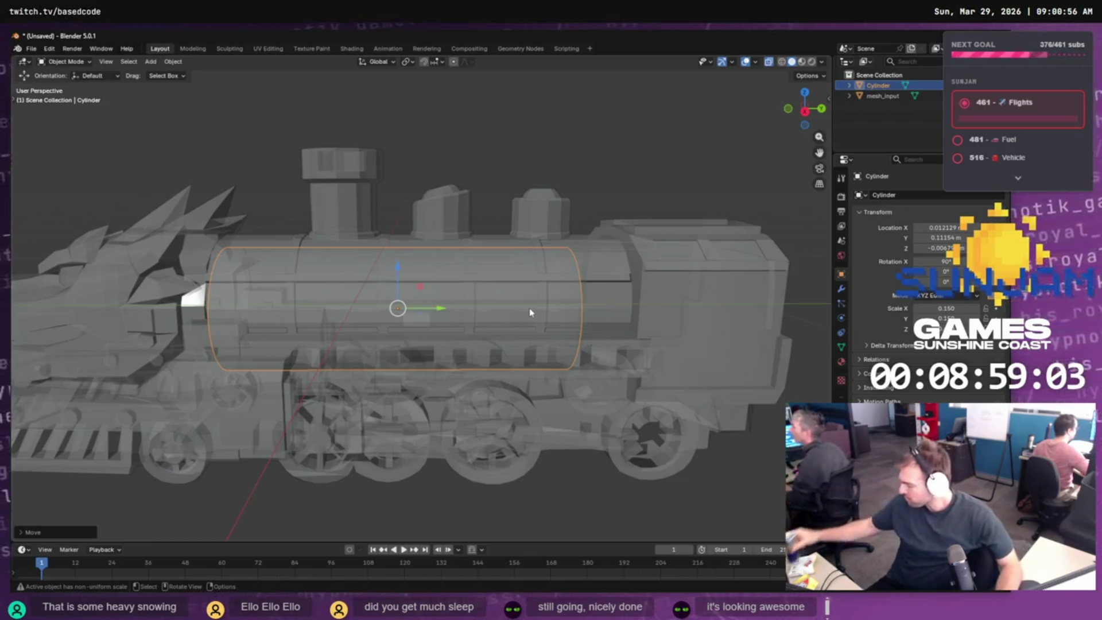
key(Tab)
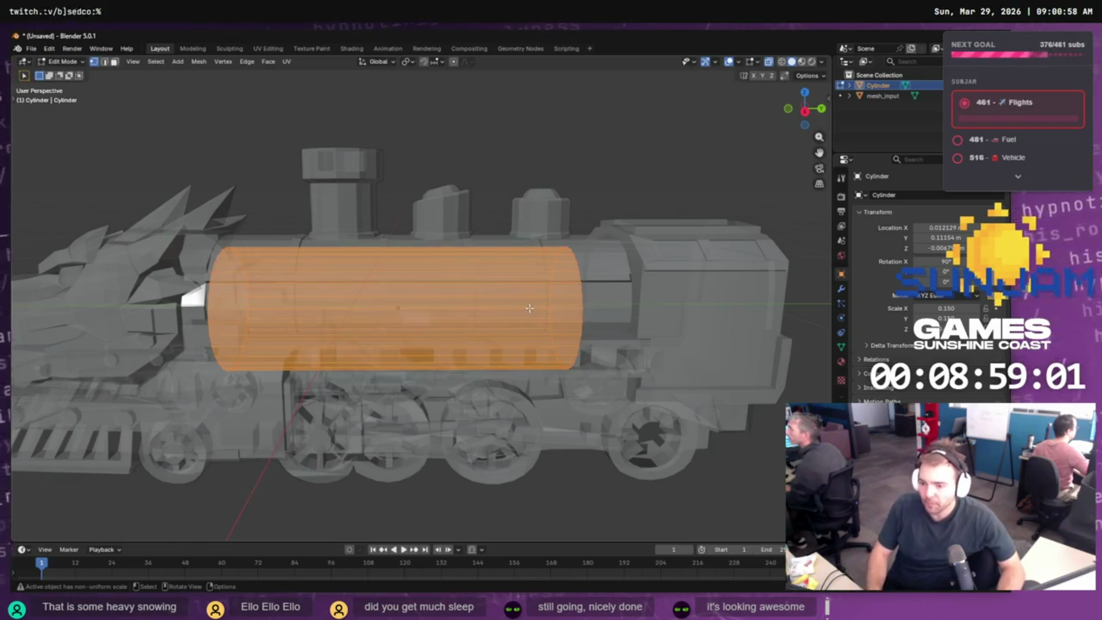
- Box-select the ring at the cylinder's right end and switch to the Move tool
mouse_move(605, 172)
mouse_down()
mouse_move(525, 402)
mouse_move(533, 423)
mouse_up()
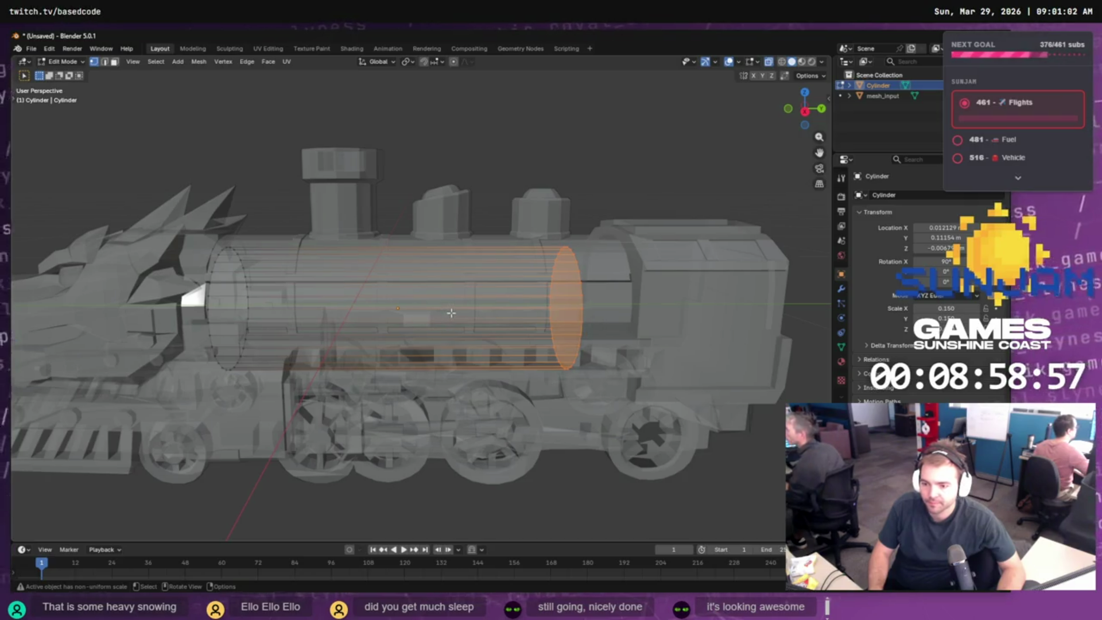
key(c)
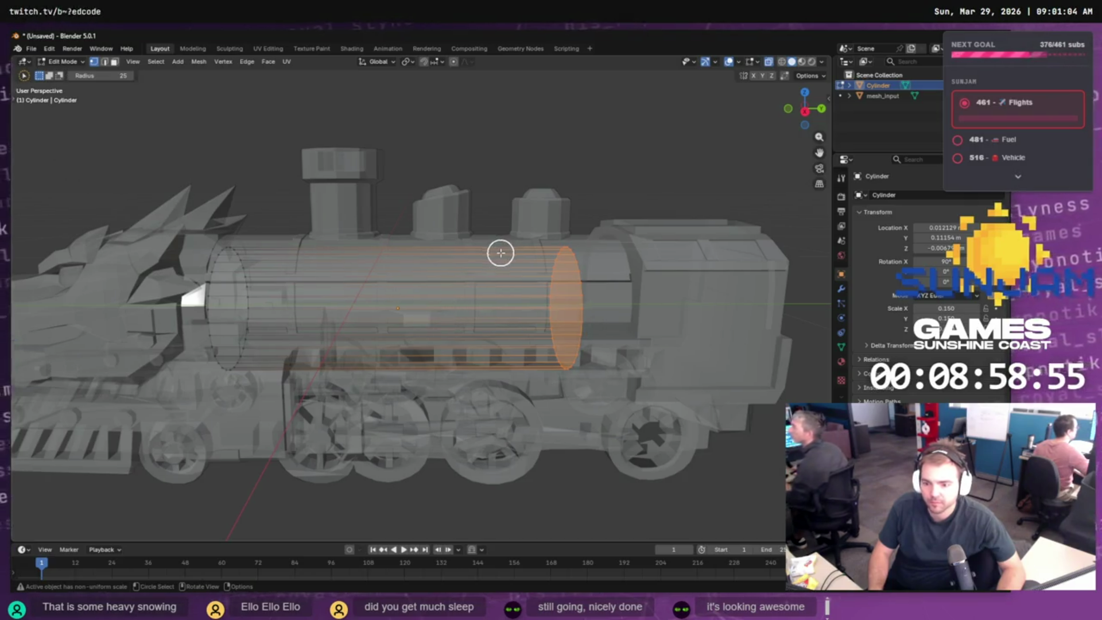
key(Escape)
key(s)
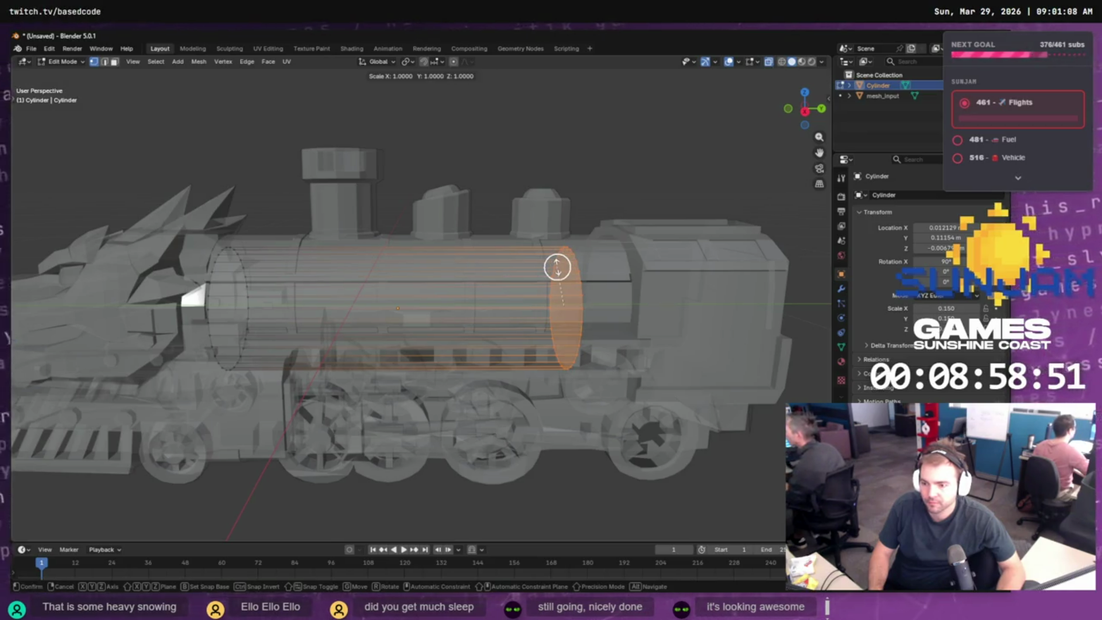
key(x)
key(x)
key(x)
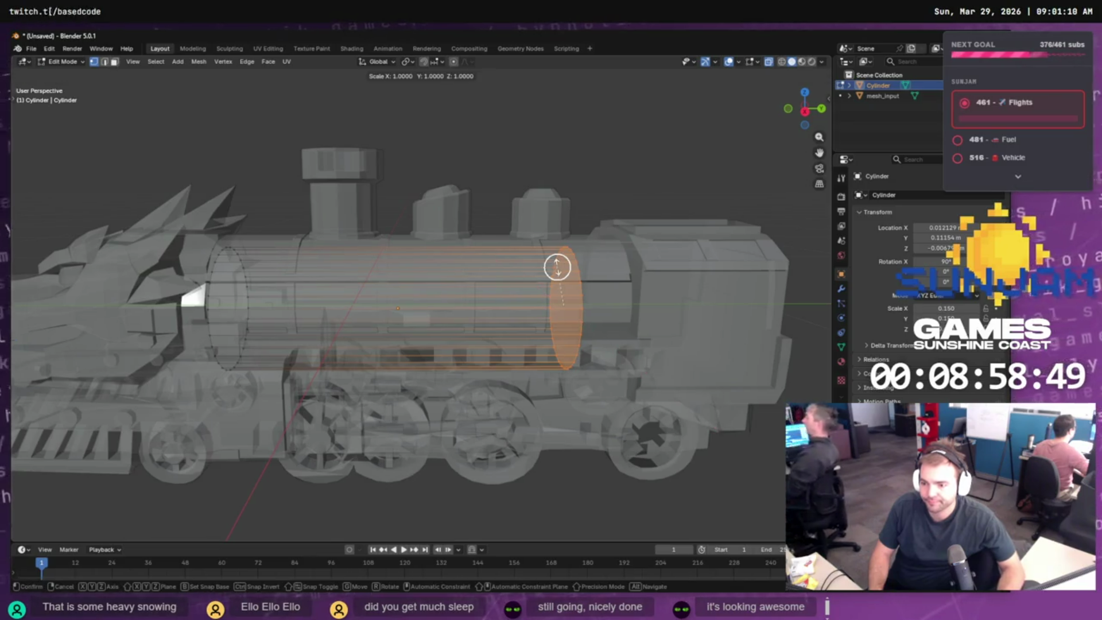
key(Escape)
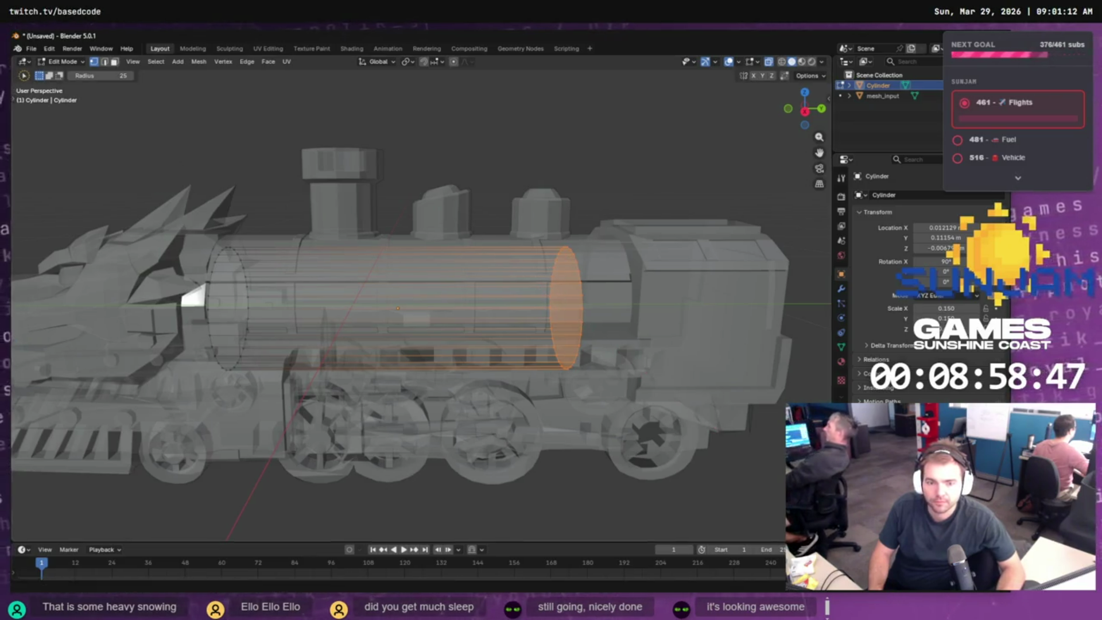
click(16, 102)
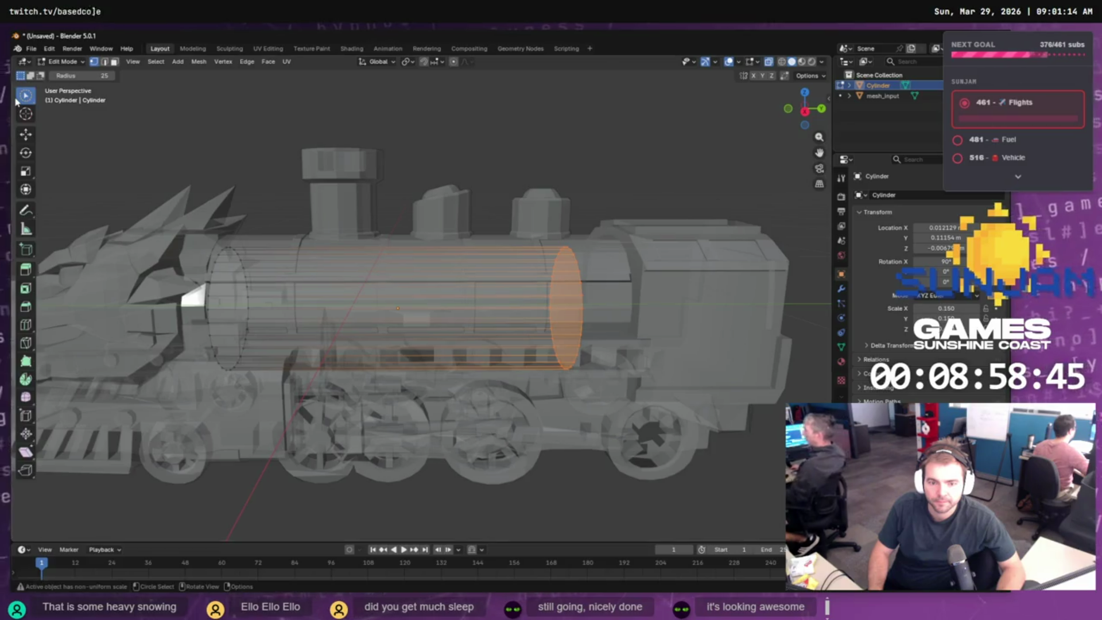
click(26, 135)
- Drag the cylinder's end along Y until it reaches the cab
mouse_move(600, 308)
mouse_down()
mouse_move(769, 294)
mouse_move(722, 279)
mouse_up()
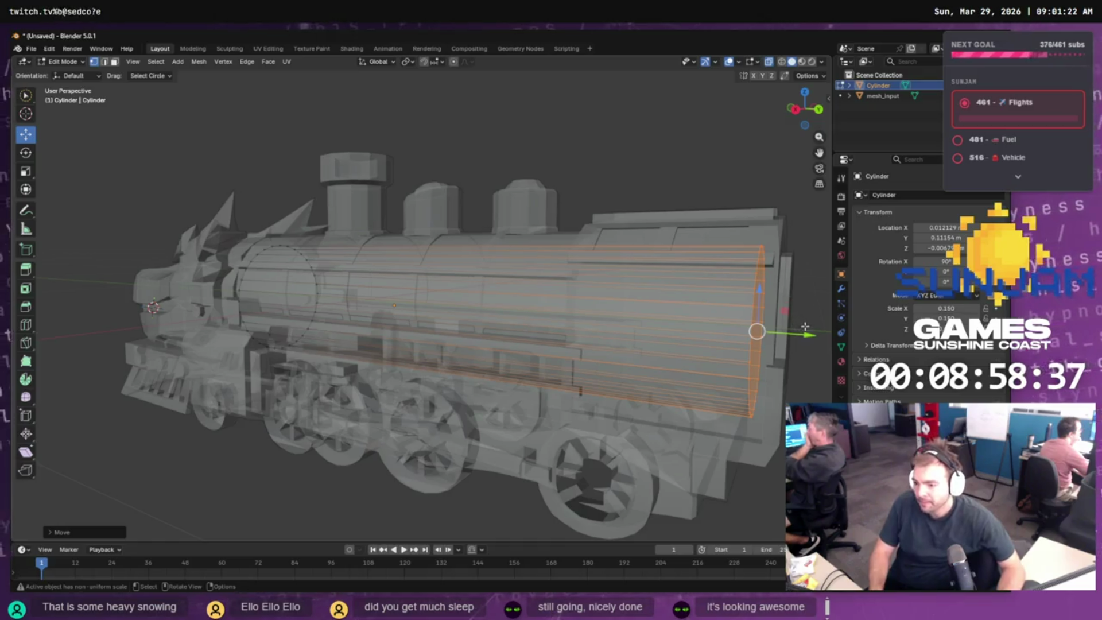
drag(808, 335, 681, 350)
drag(548, 369, 584, 406)
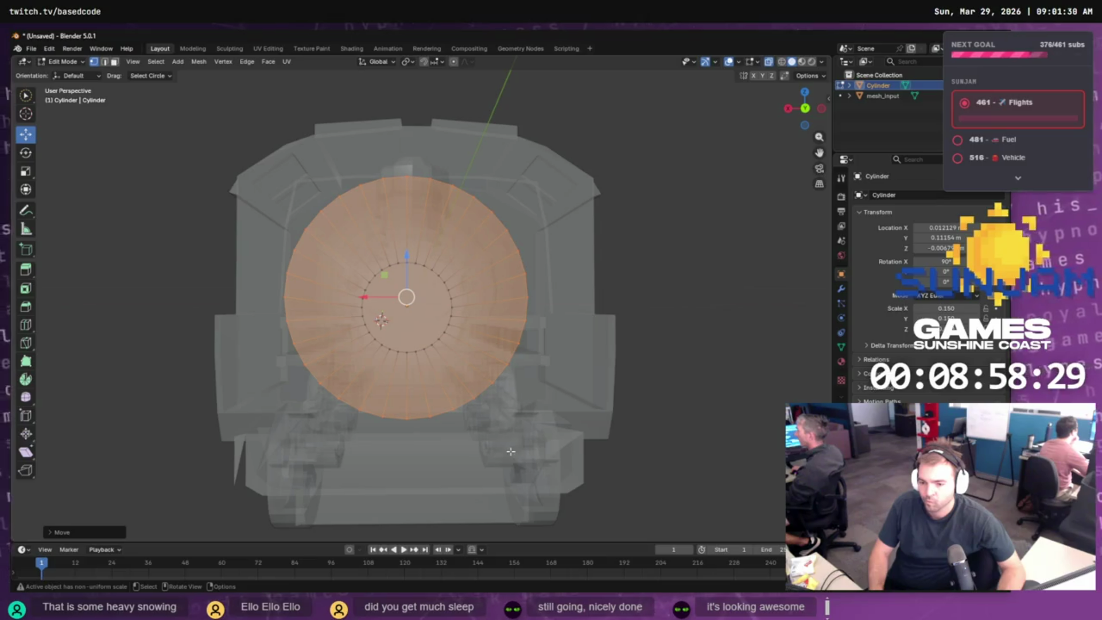
- Clear the selection and box-select the cylinder's lower half from the front
key(alt+a)
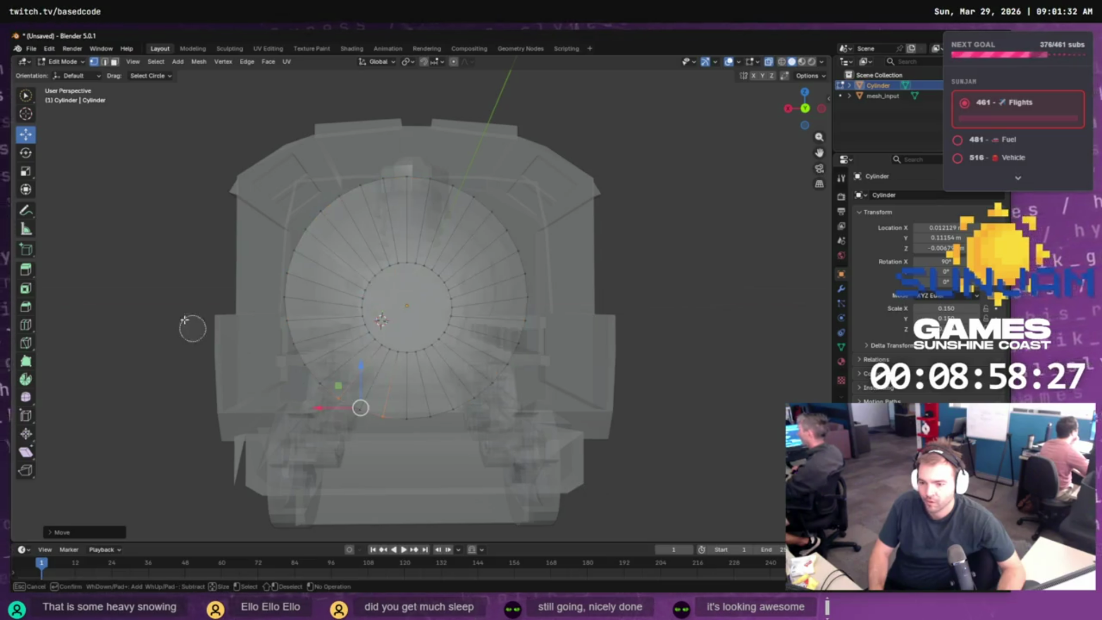
scroll(243, 334, down, 4)
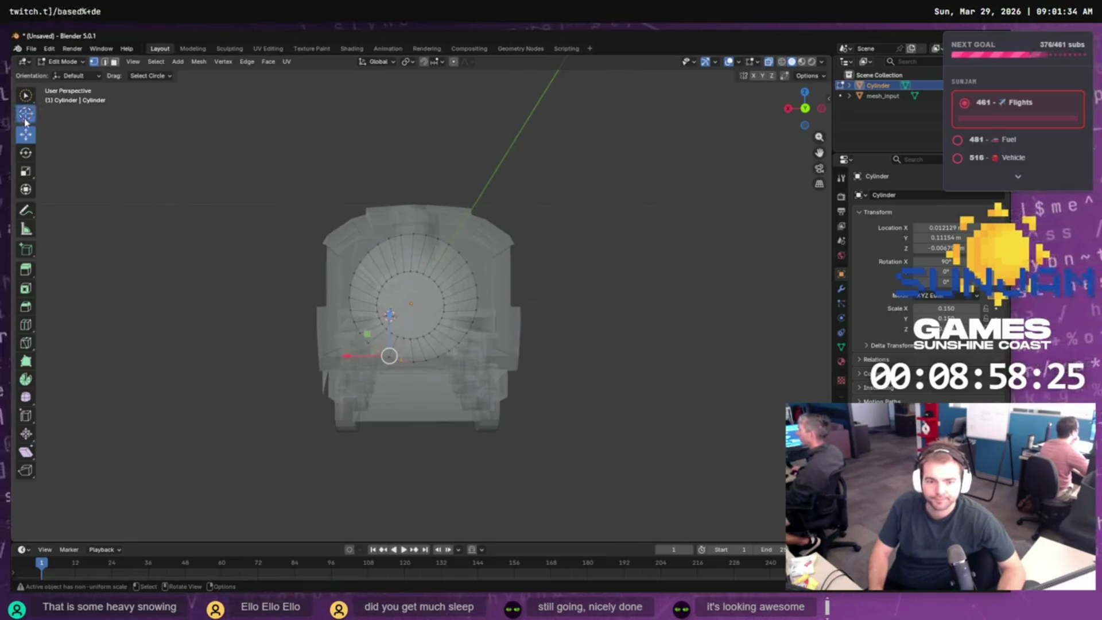
drag(27, 98, 69, 121)
mouse_move(522, 445)
mouse_down()
mouse_move(270, 305)
mouse_move(364, 376)
mouse_move(453, 299)
mouse_move(326, 308)
mouse_move(304, 290)
mouse_move(426, 301)
mouse_up()
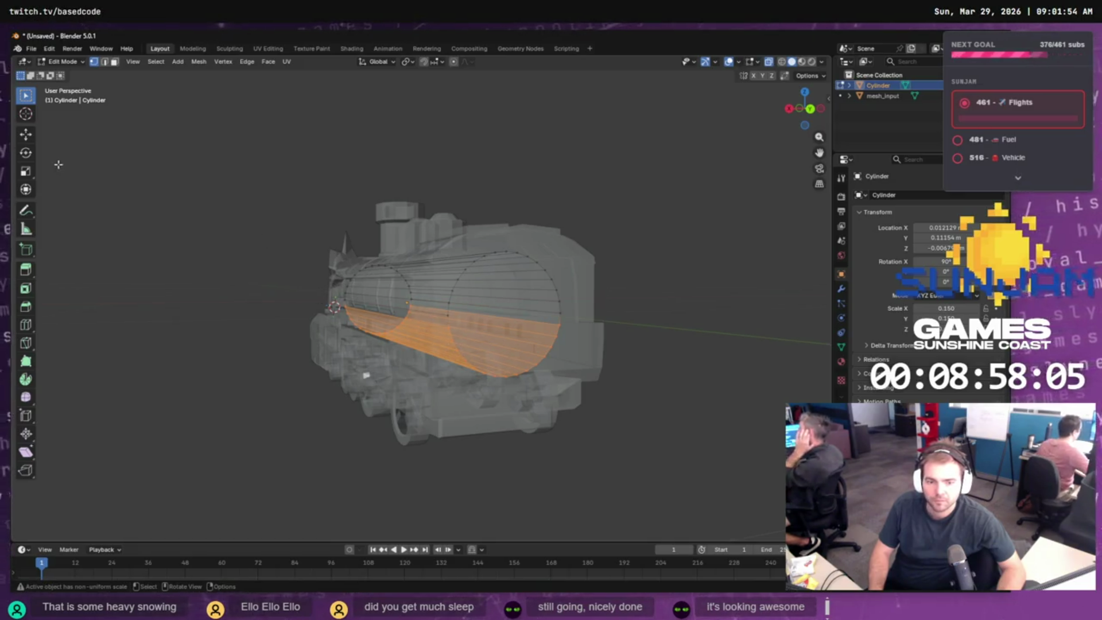
- Flatten the lower half along Z into a base, lower it, and pull the end cap left
click(26, 172)
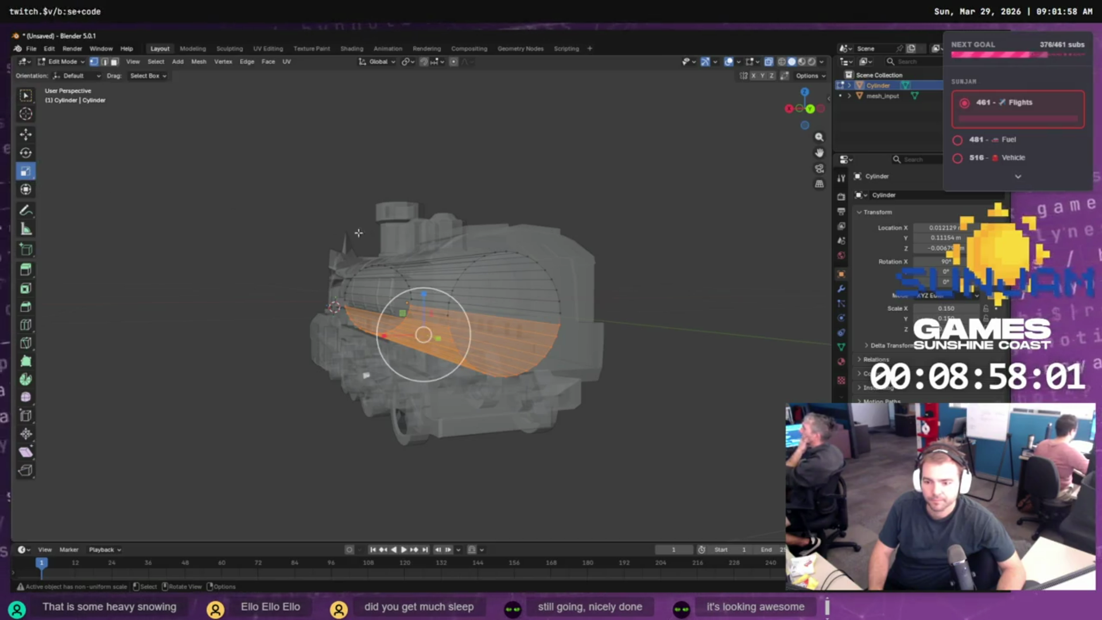
mouse_move(423, 294)
mouse_down()
mouse_move(425, 343)
mouse_move(430, 307)
mouse_up()
key(w)
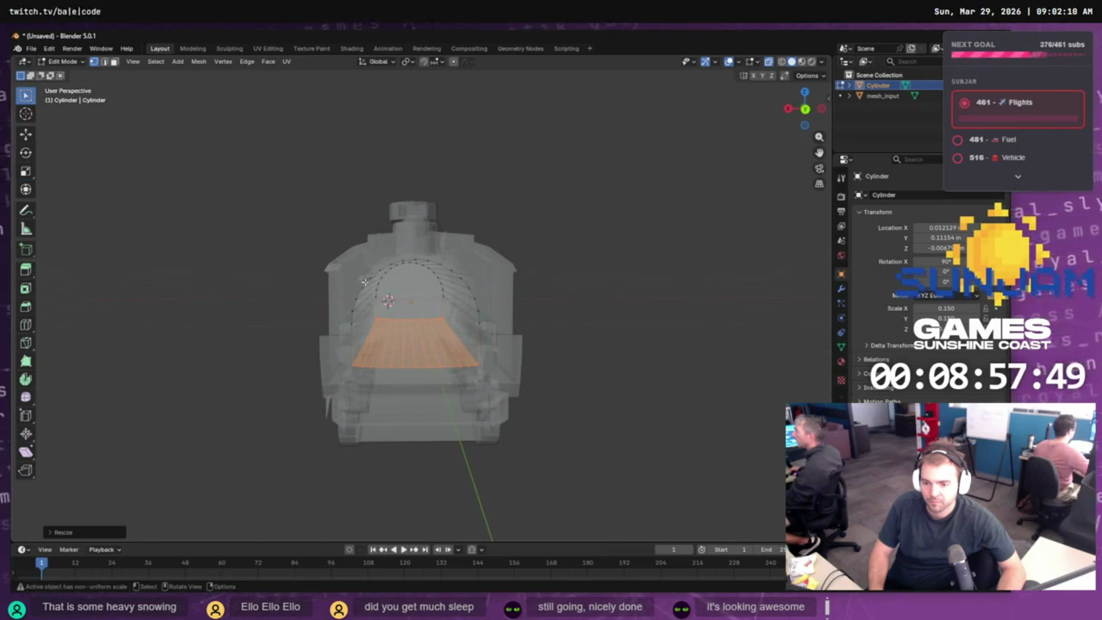
click(26, 134)
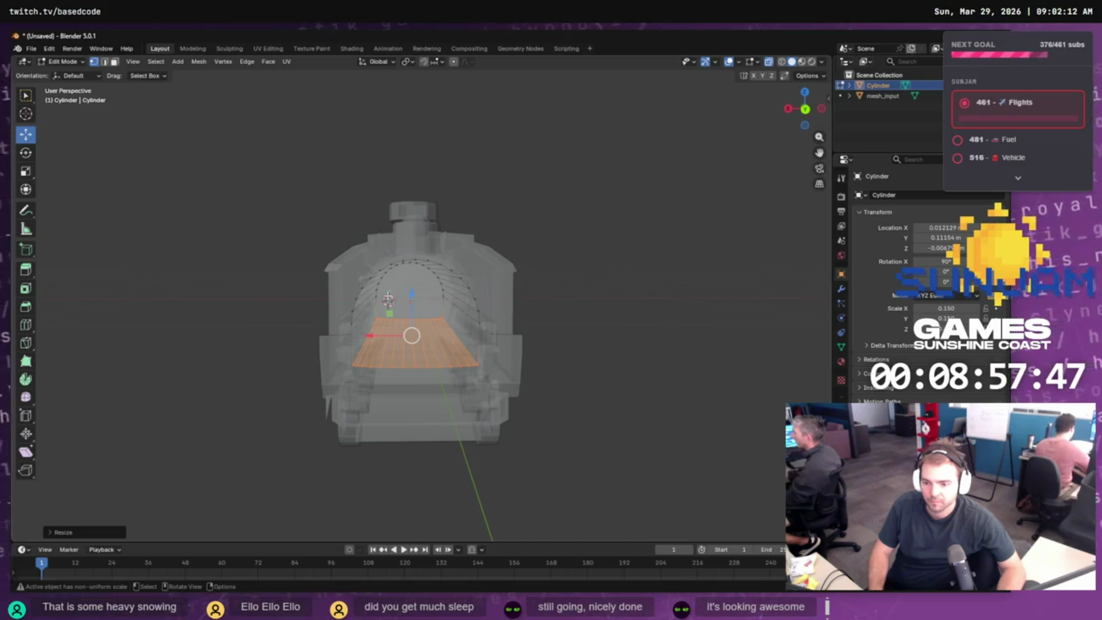
mouse_move(410, 294)
mouse_down()
mouse_move(410, 315)
mouse_move(392, 303)
mouse_move(471, 305)
mouse_move(455, 311)
mouse_move(454, 327)
mouse_up()
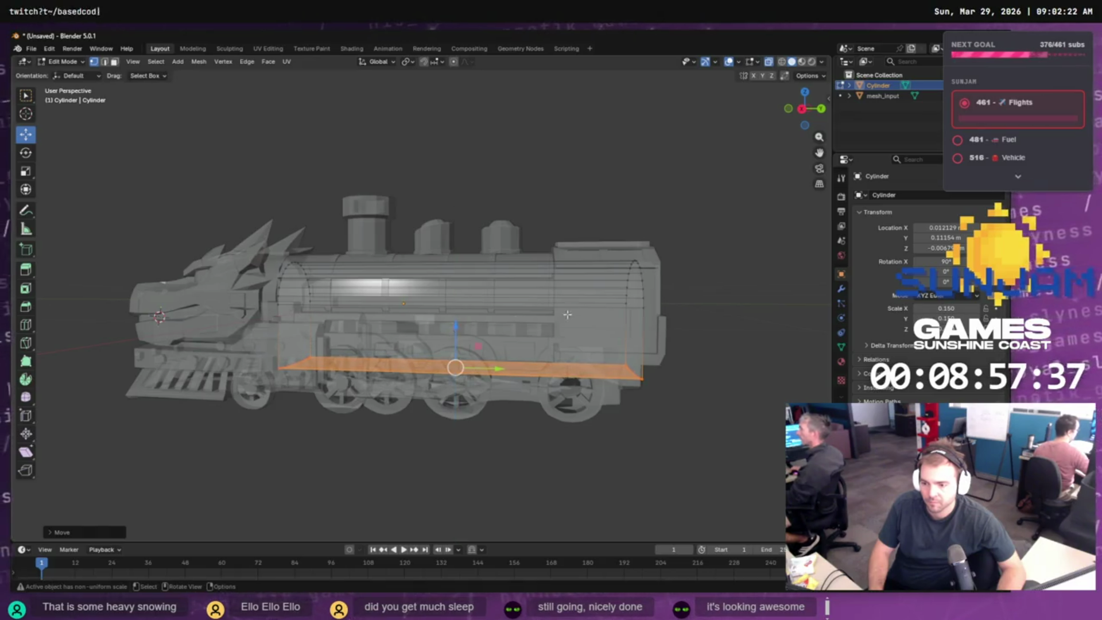
drag(681, 228, 613, 434)
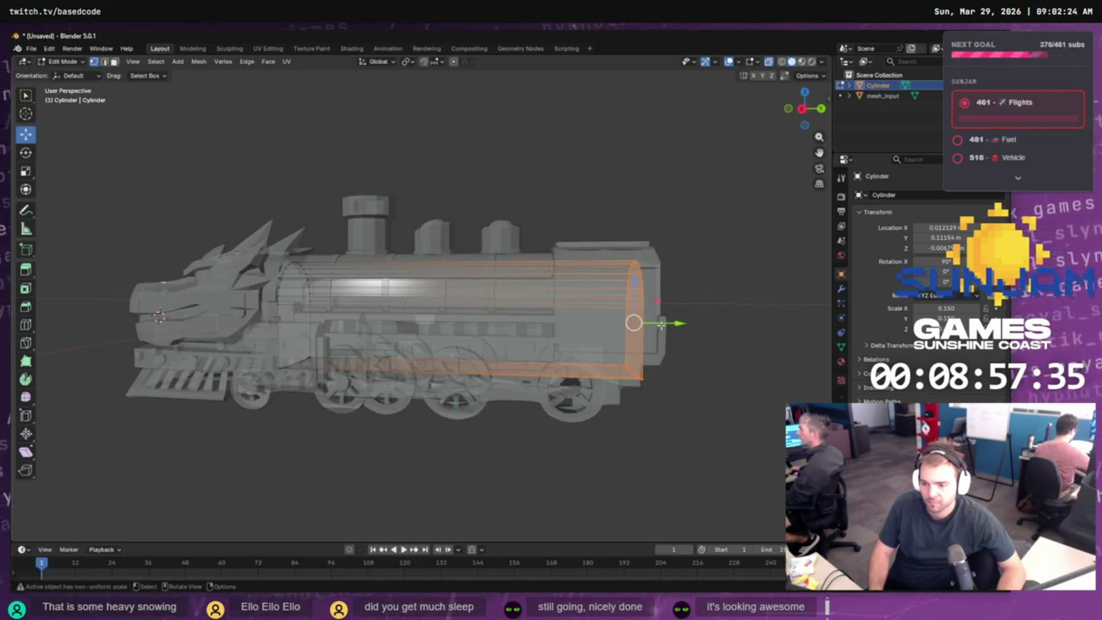
mouse_move(659, 325)
mouse_down()
mouse_move(532, 352)
mouse_move(561, 331)
mouse_up()
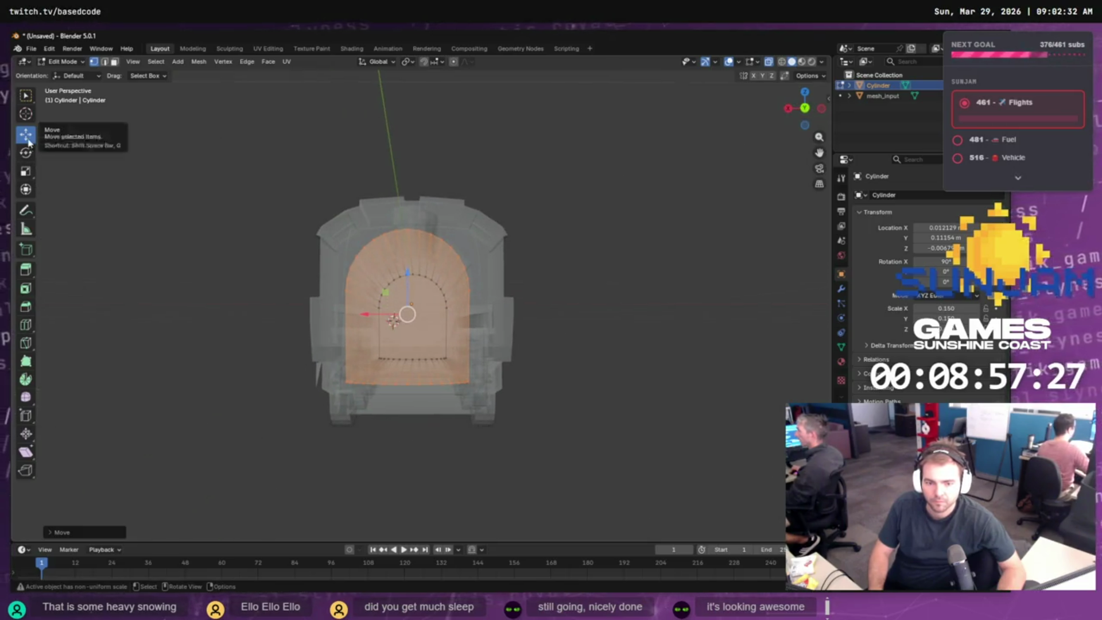
- In Front Orthographic, set the hull's Location X to 0 and raise it on Z
click(805, 110)
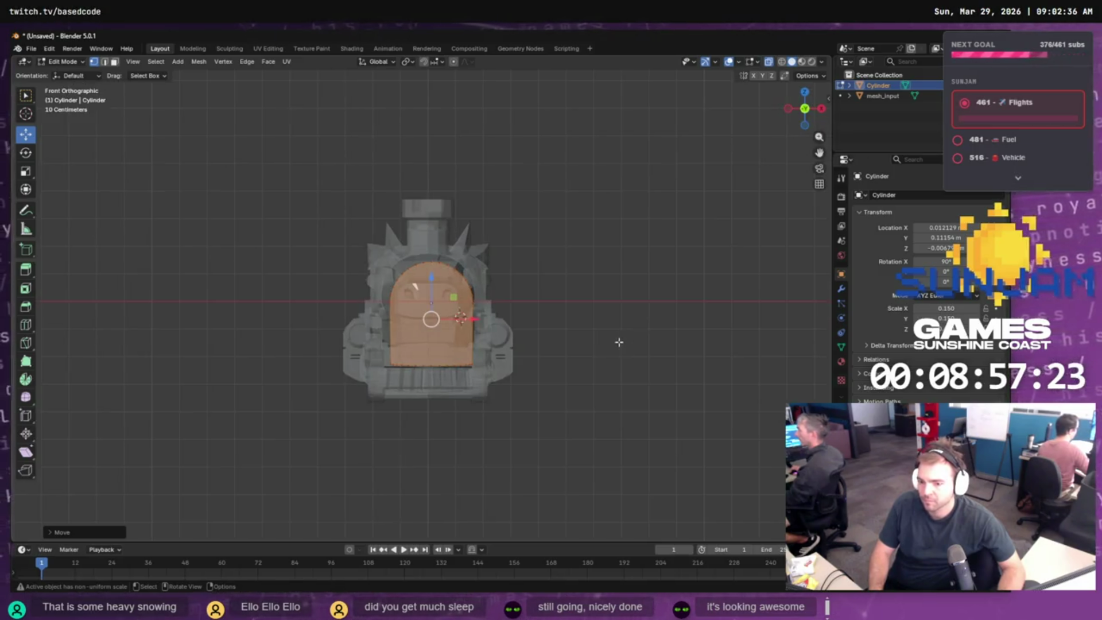
key(Tab)
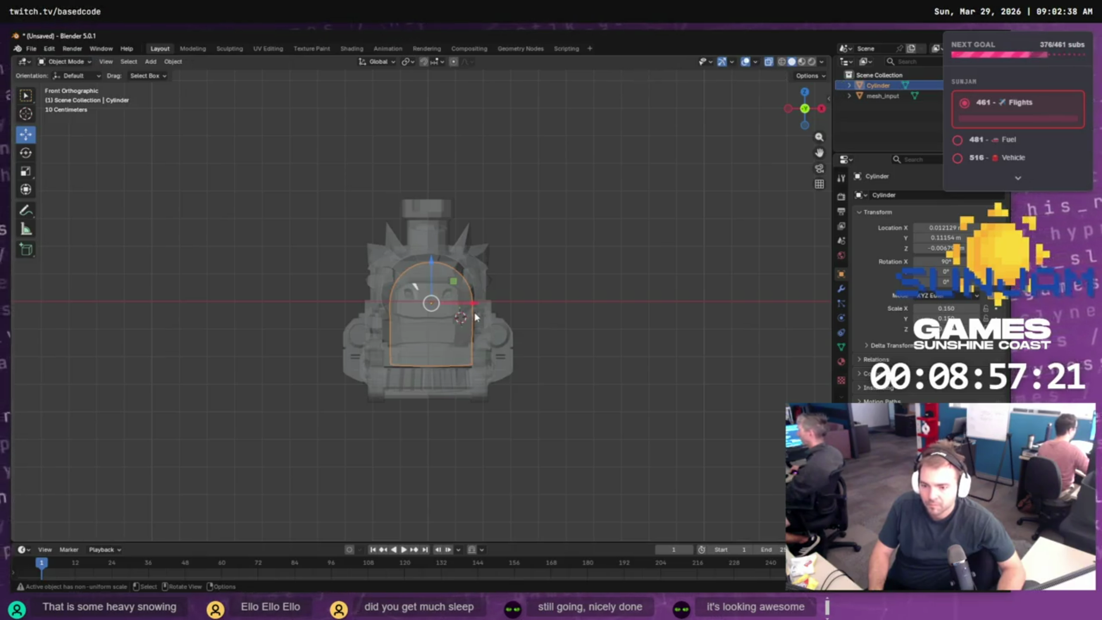
drag(472, 306, 468, 305)
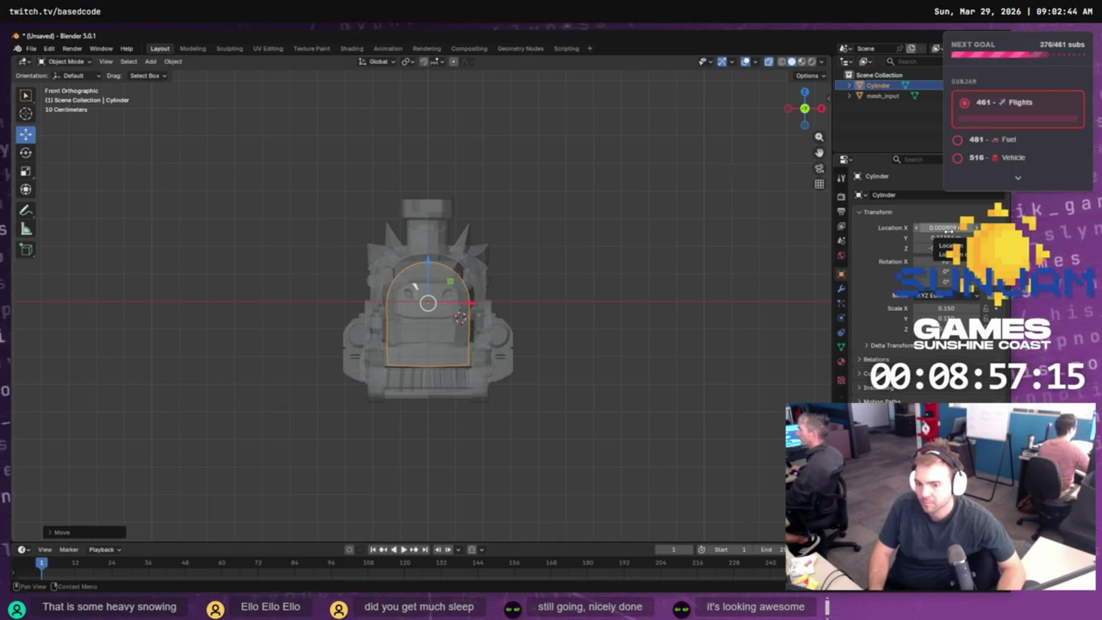
click(948, 228)
text(0)
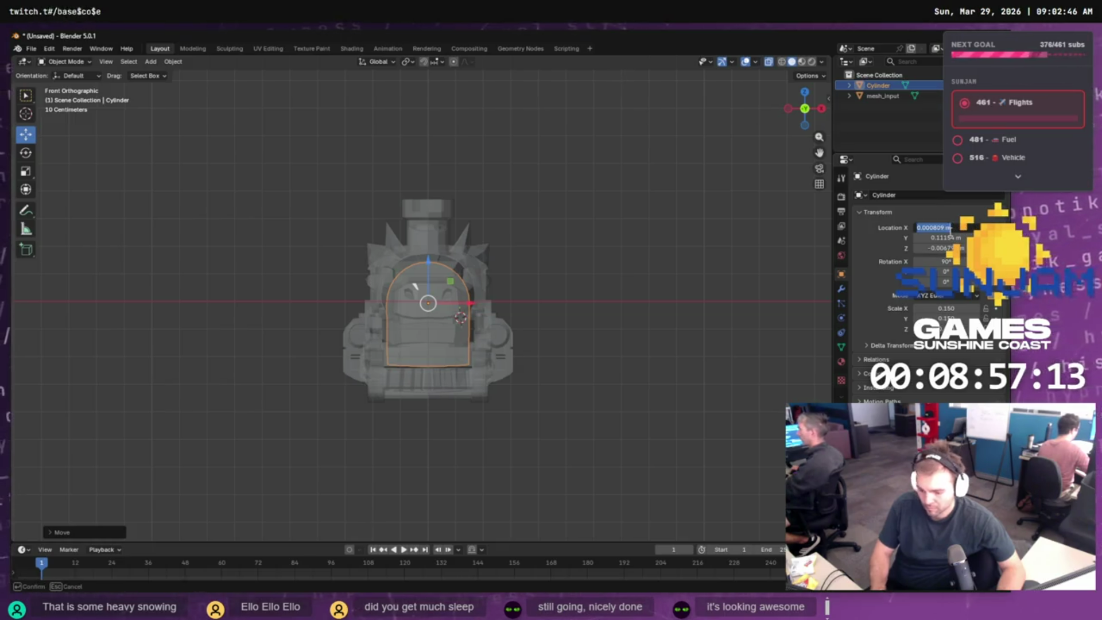
key(Return)
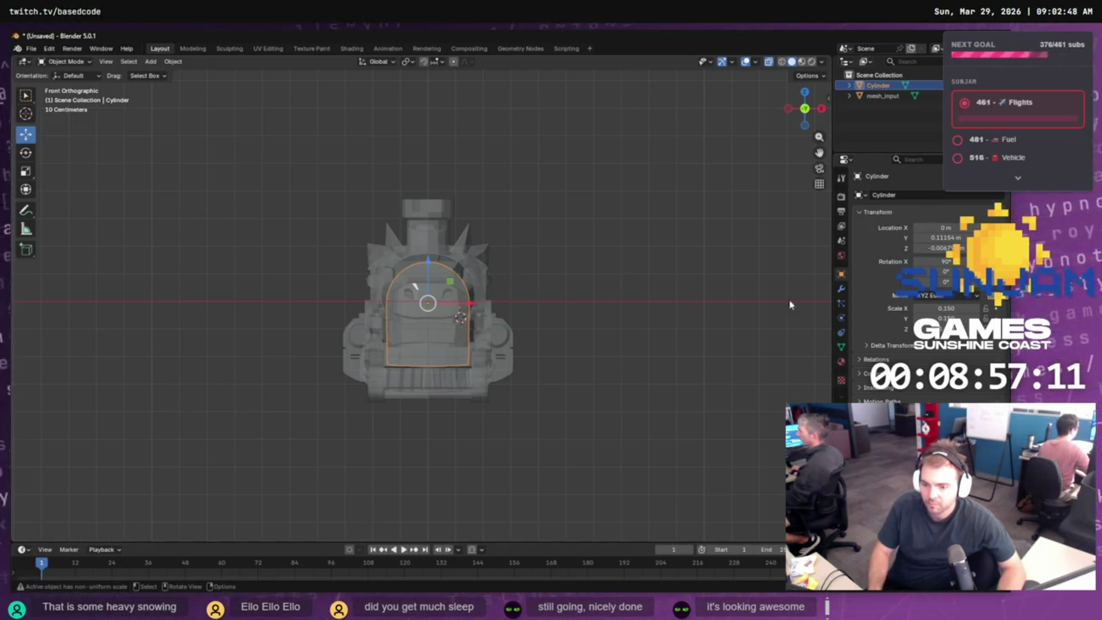
drag(426, 262, 426, 253)
- Lower the hull's bottom edge slightly in Edit Mode, then return to Object Mode
key(Tab)
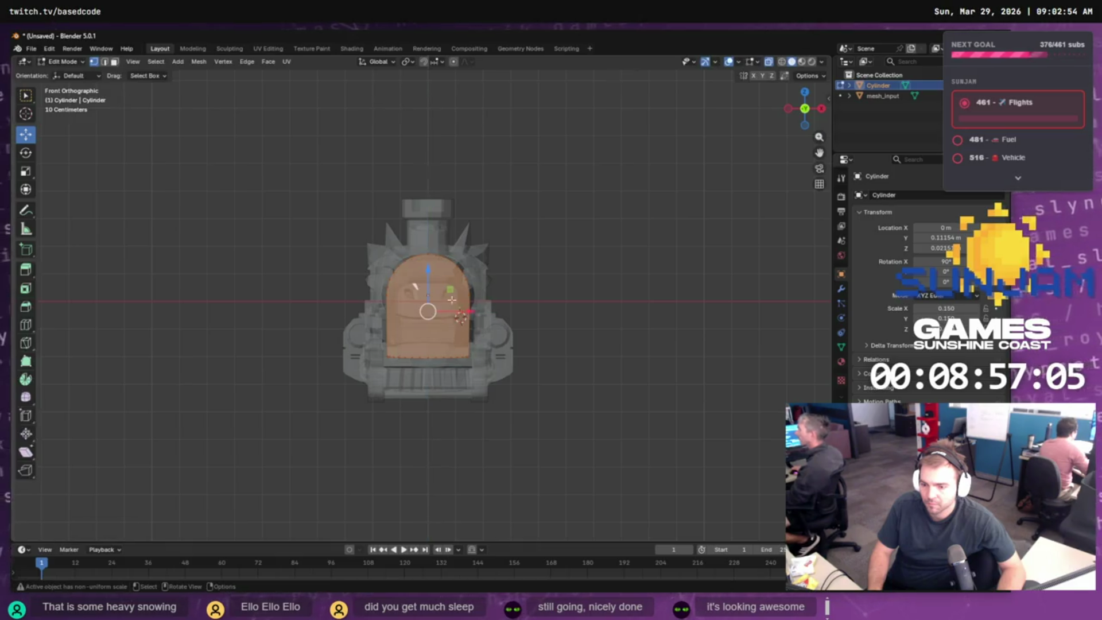
drag(501, 411, 348, 340)
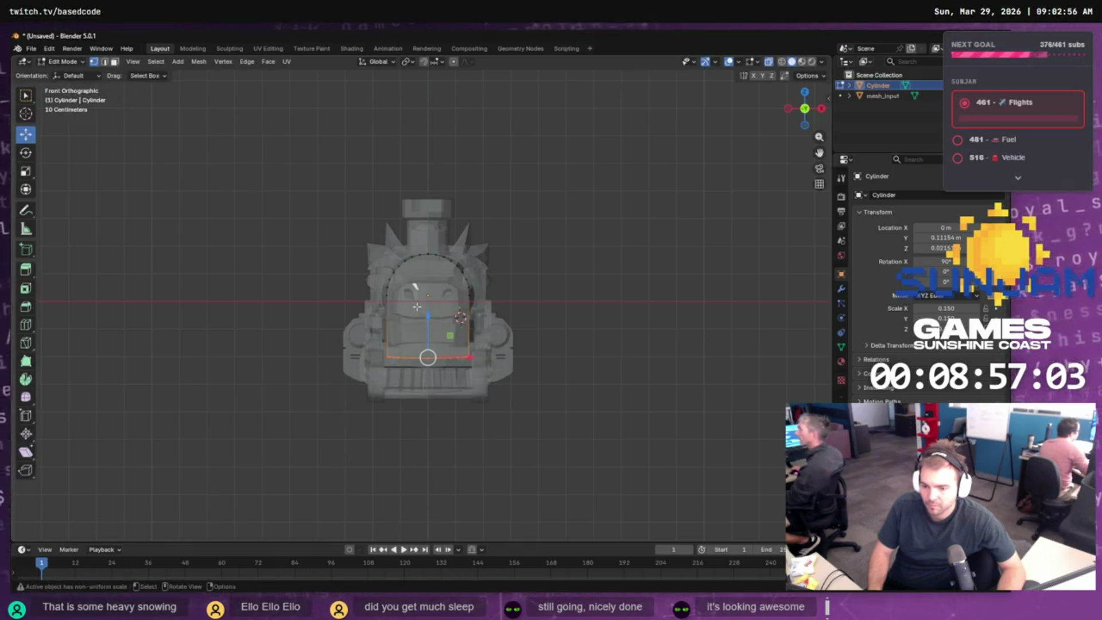
drag(427, 314, 437, 323)
key(Tab)
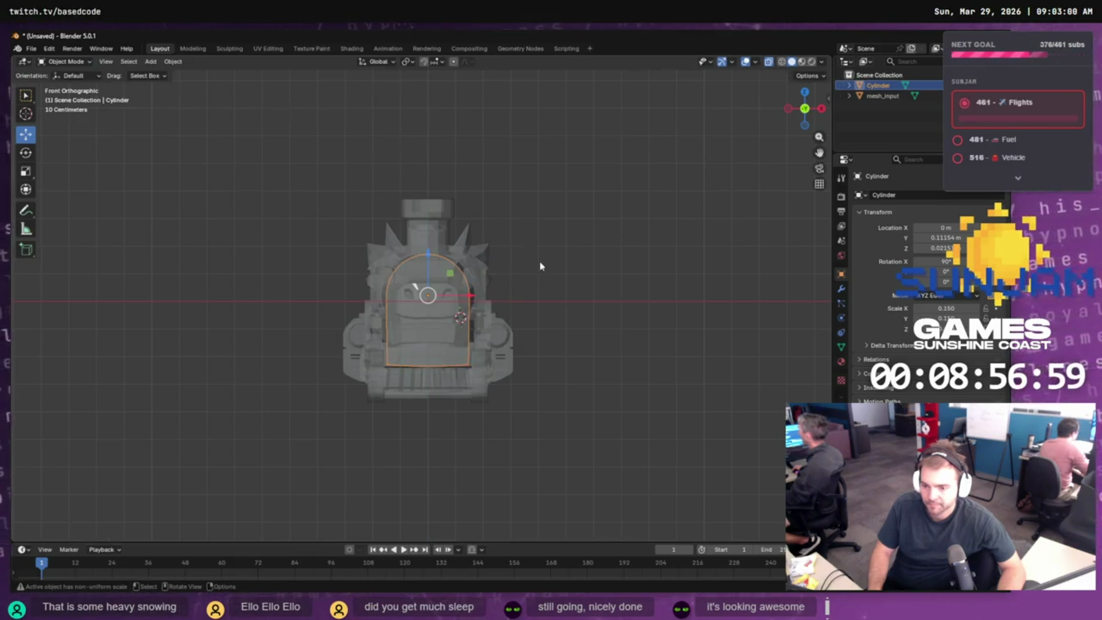
mouse_move(543, 275)
mouse_down()
mouse_move(320, 278)
mouse_move(431, 362)
mouse_move(497, 311)
mouse_move(411, 277)
mouse_move(418, 255)
mouse_move(402, 285)
mouse_move(419, 279)
mouse_up()
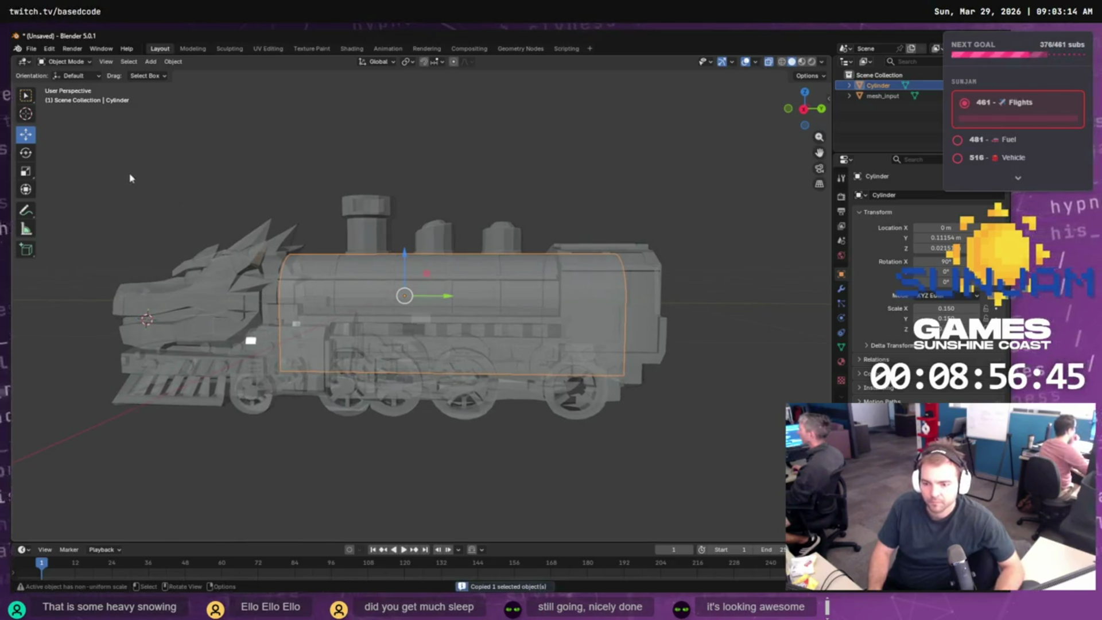
- Paste a copy of the arch hull and rotate it 90° about Z
mouse_move(272, 181)
mouse_down()
mouse_move(312, 202)
mouse_move(132, 196)
mouse_move(37, 213)
mouse_move(377, 300)
mouse_move(683, 308)
mouse_move(558, 315)
mouse_move(566, 337)
mouse_move(619, 312)
mouse_up()
key(ctrl+v)
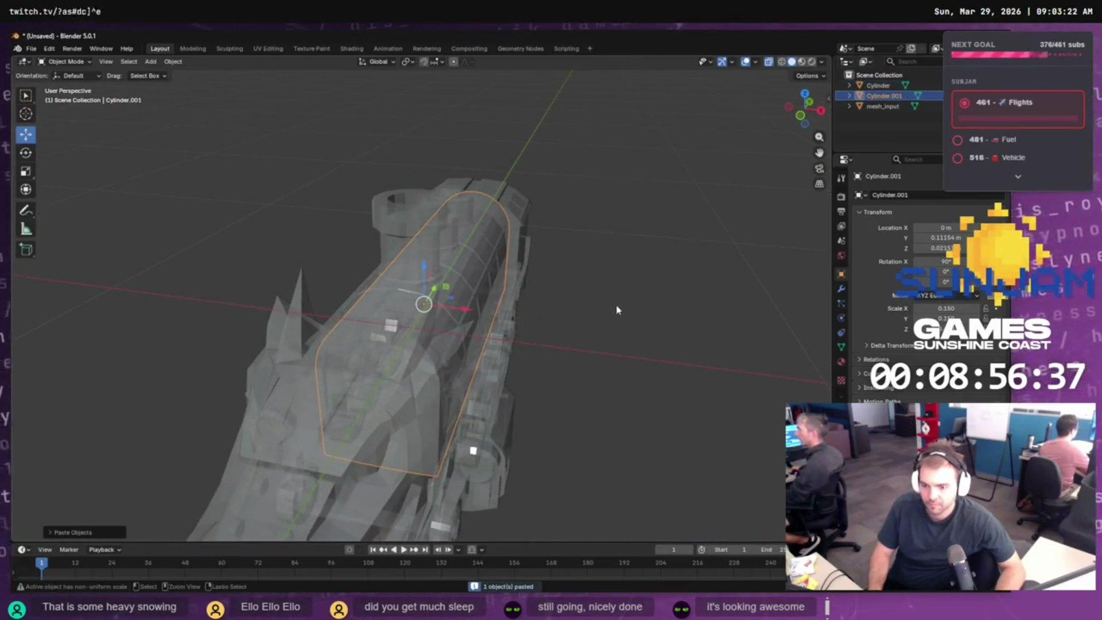
key(r)
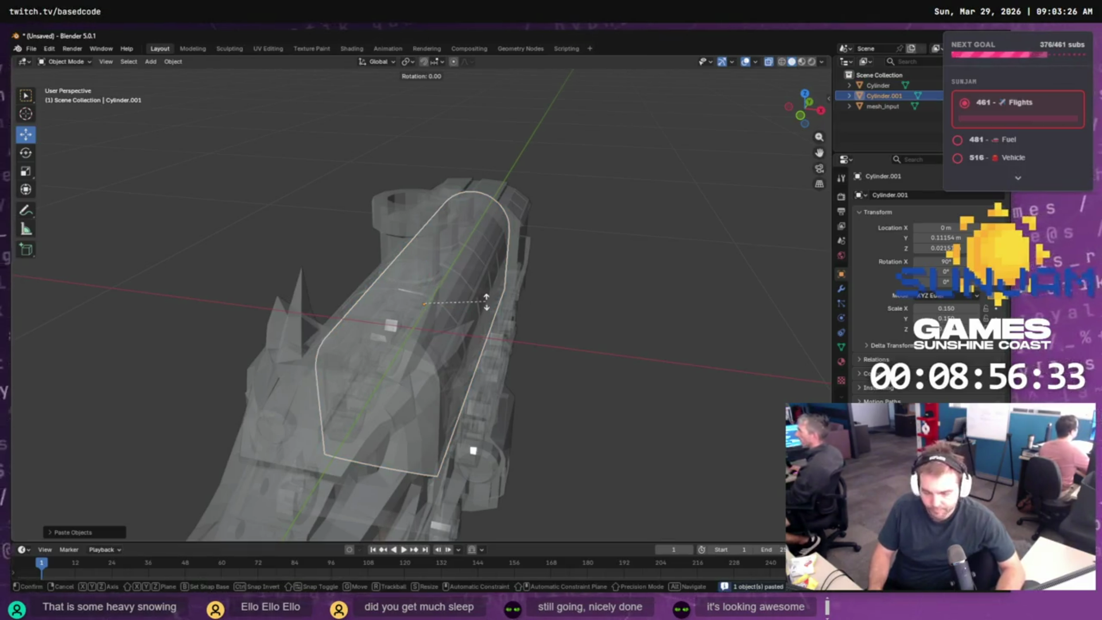
key(z)
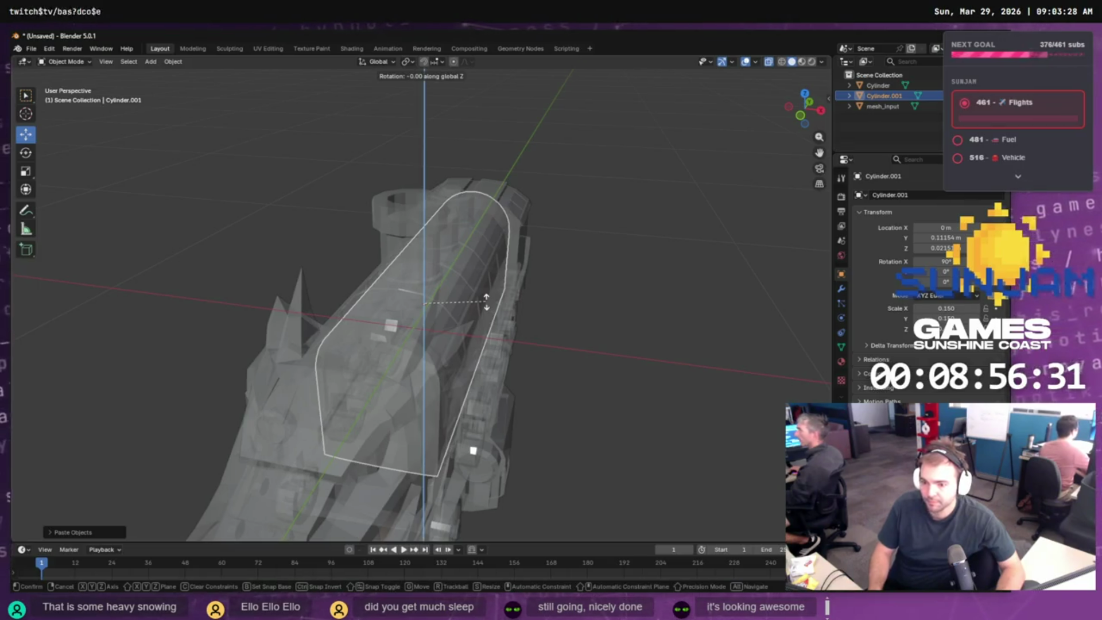
text(90)
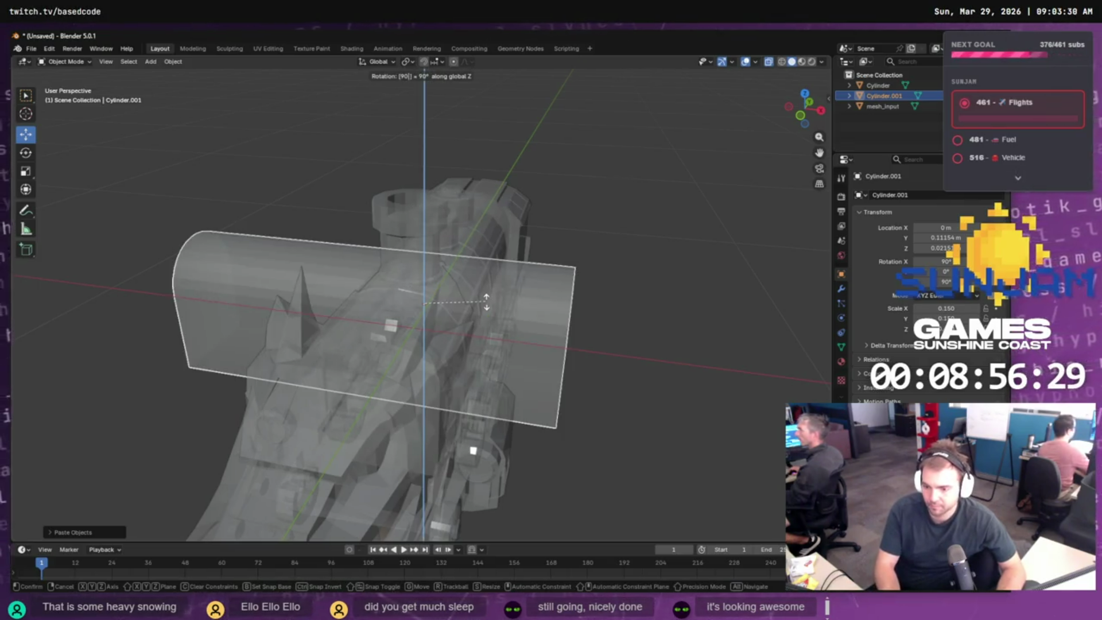
key(Return)
- In Right Orthographic, slide the copy back over the cab and shrink it to 0.118
key(KP_3)
mouse_move(641, 323)
mouse_down()
mouse_move(491, 305)
mouse_move(558, 297)
mouse_move(624, 360)
mouse_move(609, 353)
mouse_up()
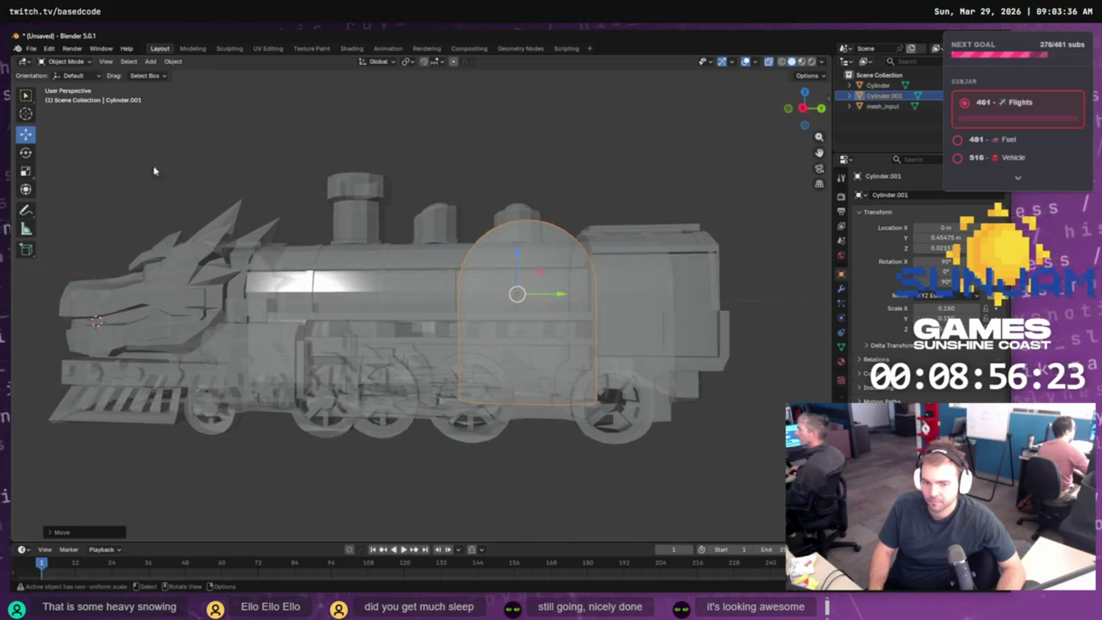
click(803, 109)
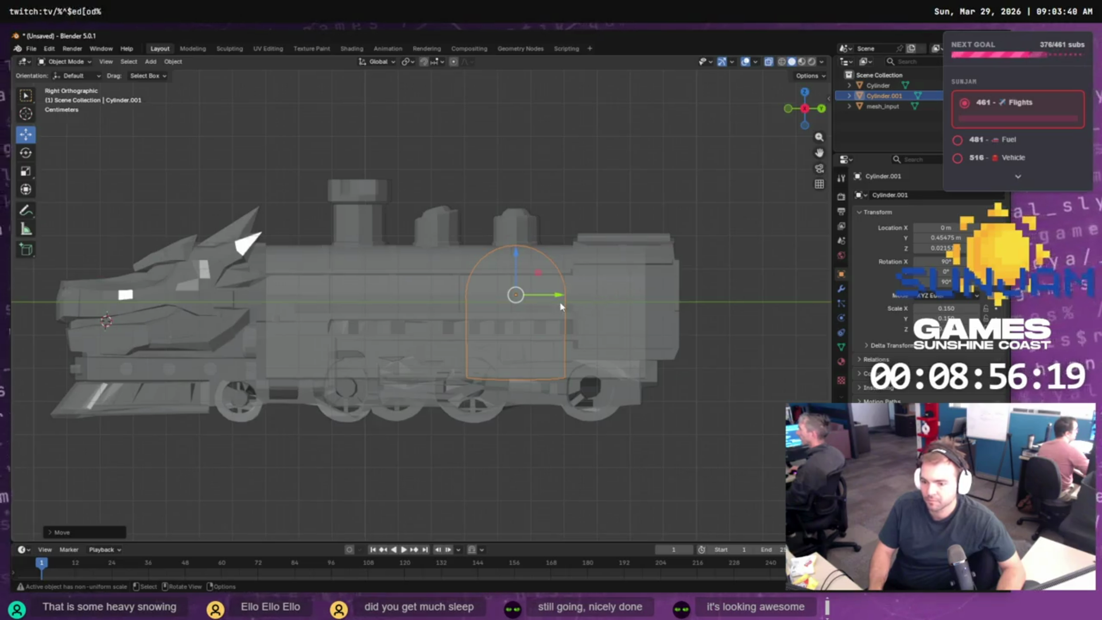
drag(559, 295, 582, 295)
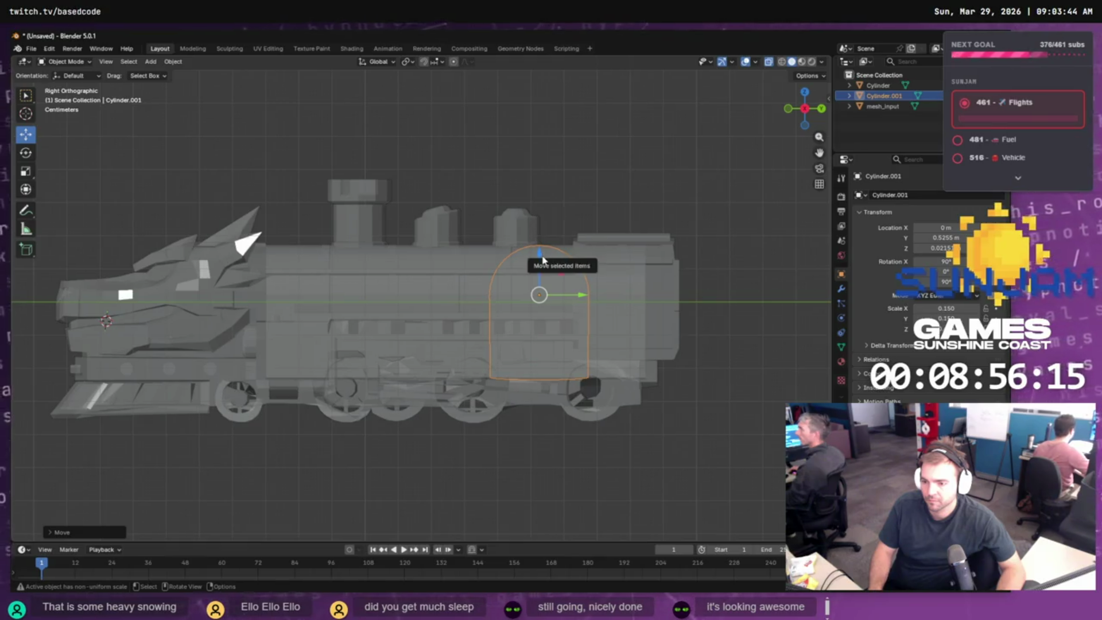
key(s)
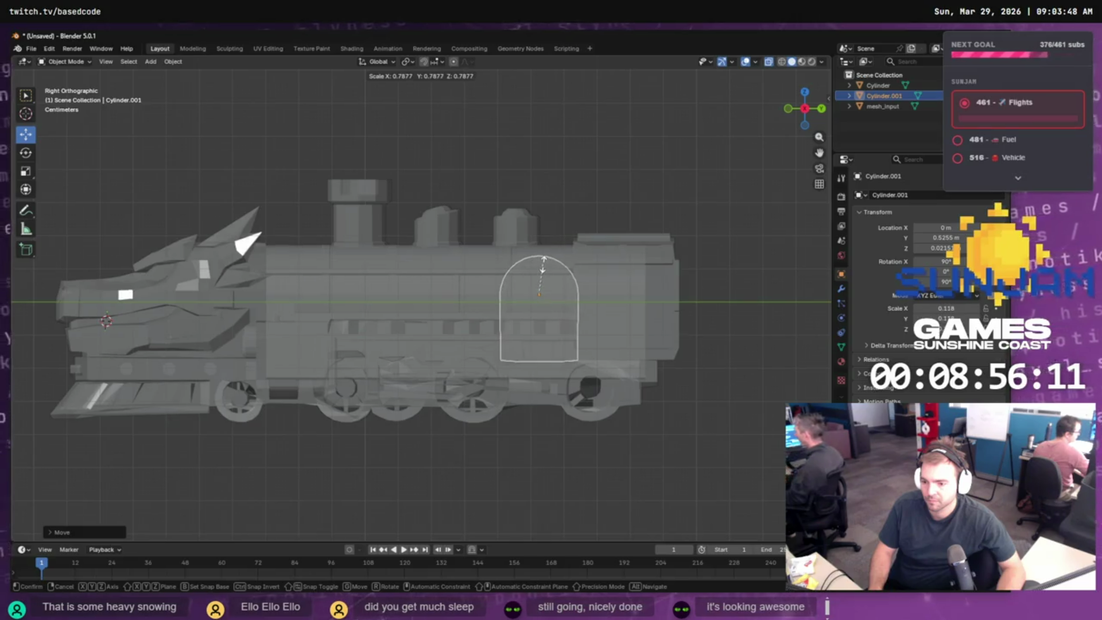
click(545, 268)
drag(588, 407, 704, 455)
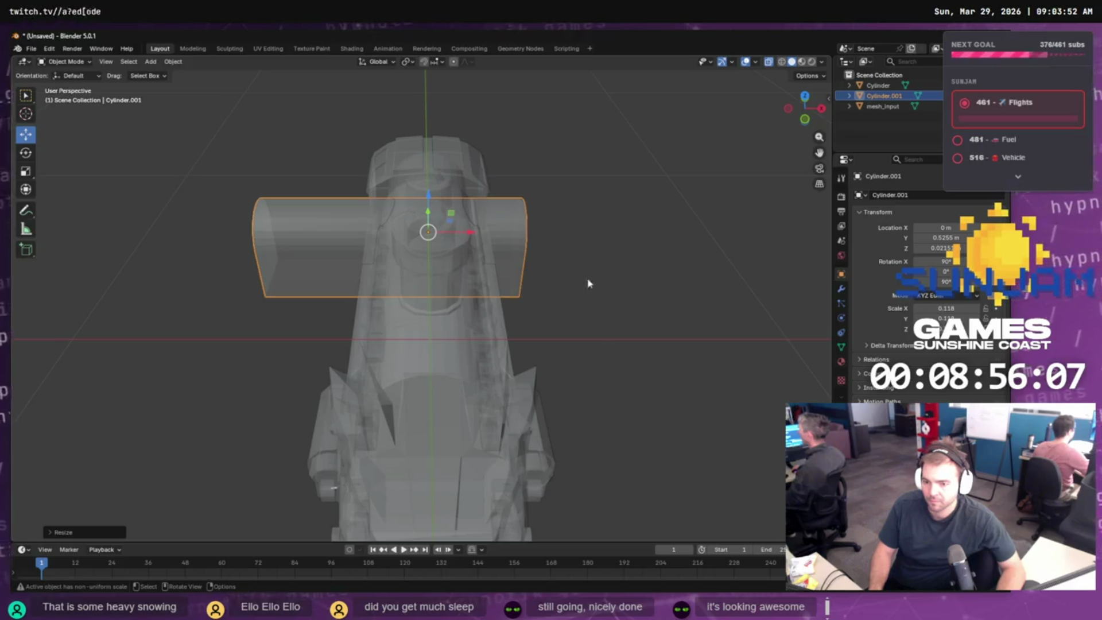
- Move Cylinder.001 along X to 0.12574 m, then look up cursor and Pivot Point options via F3 search
drag(471, 235, 508, 245)
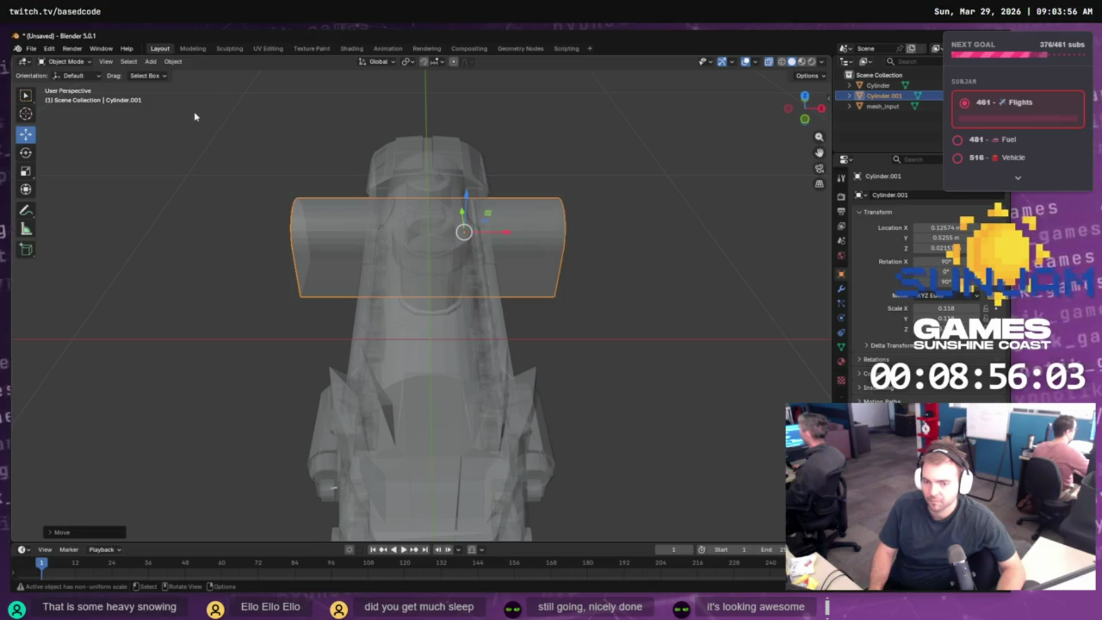
key(F3)
text(c)
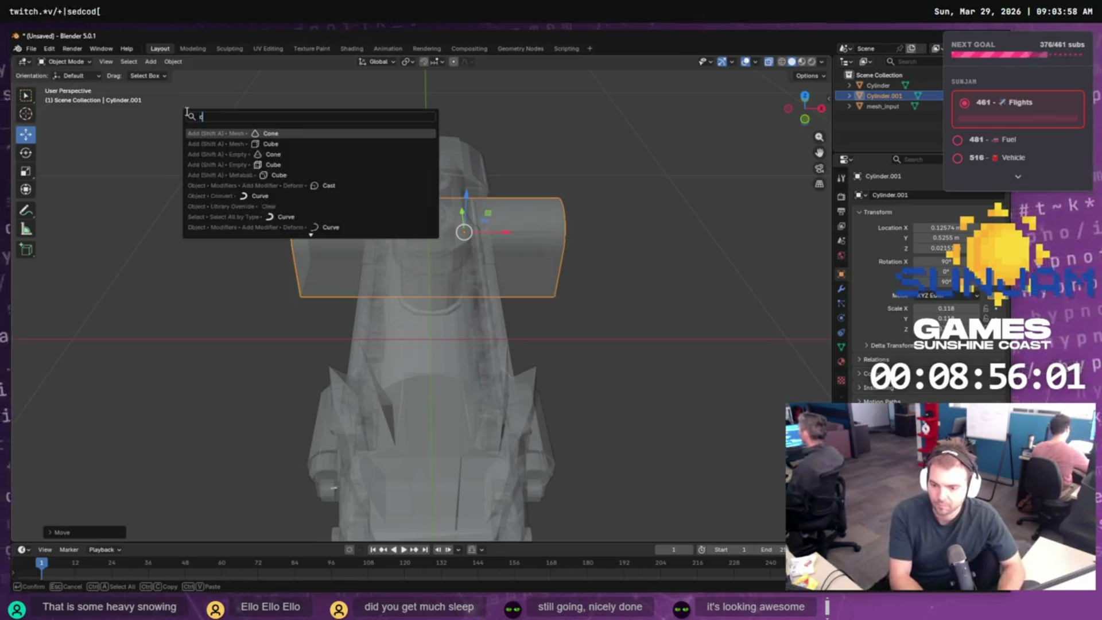
text(ursor)
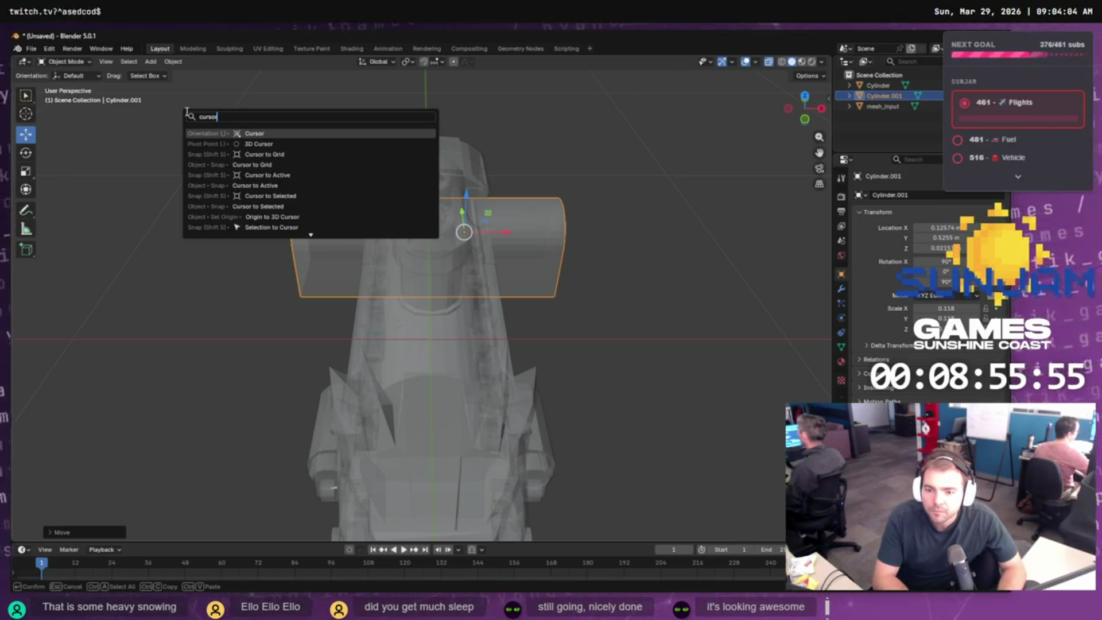
key(Down)
key(Down)
key(Down)
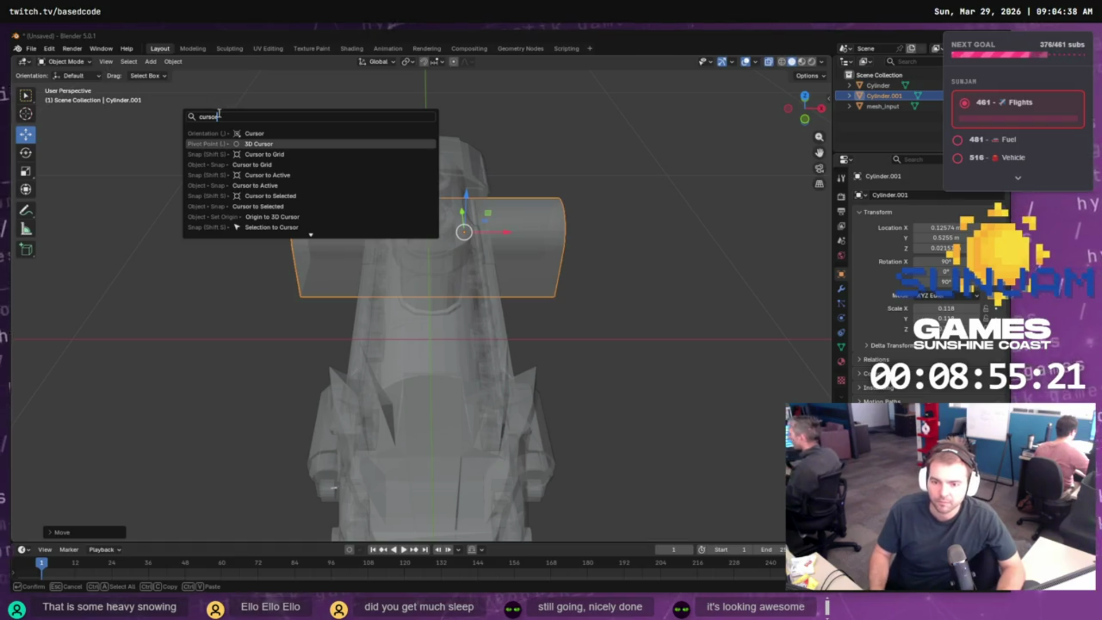
text(pivot)
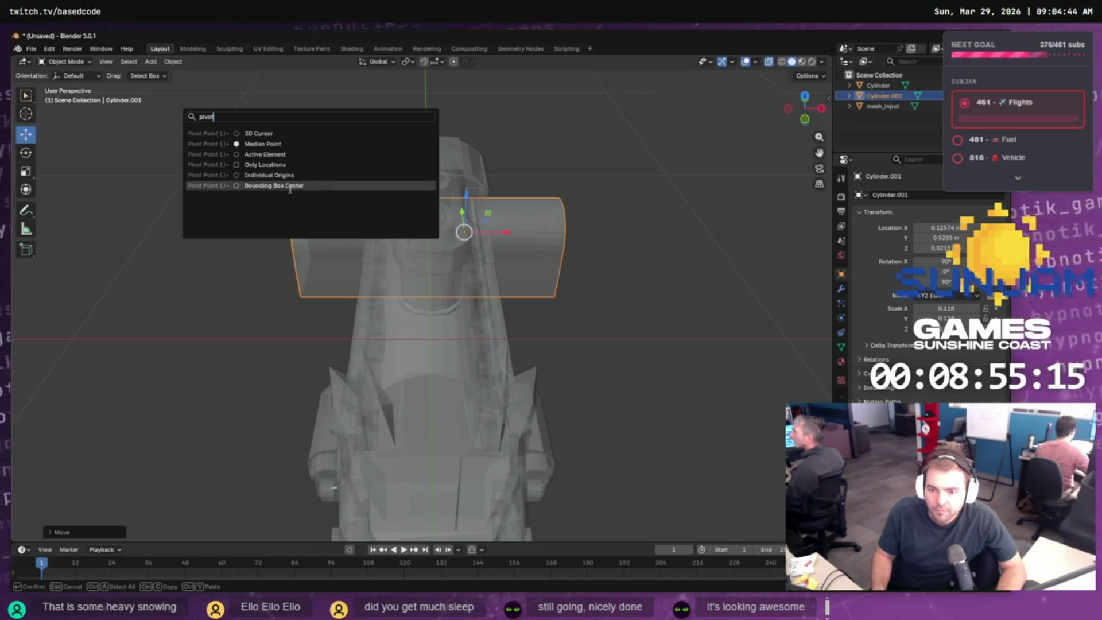
key(Return)
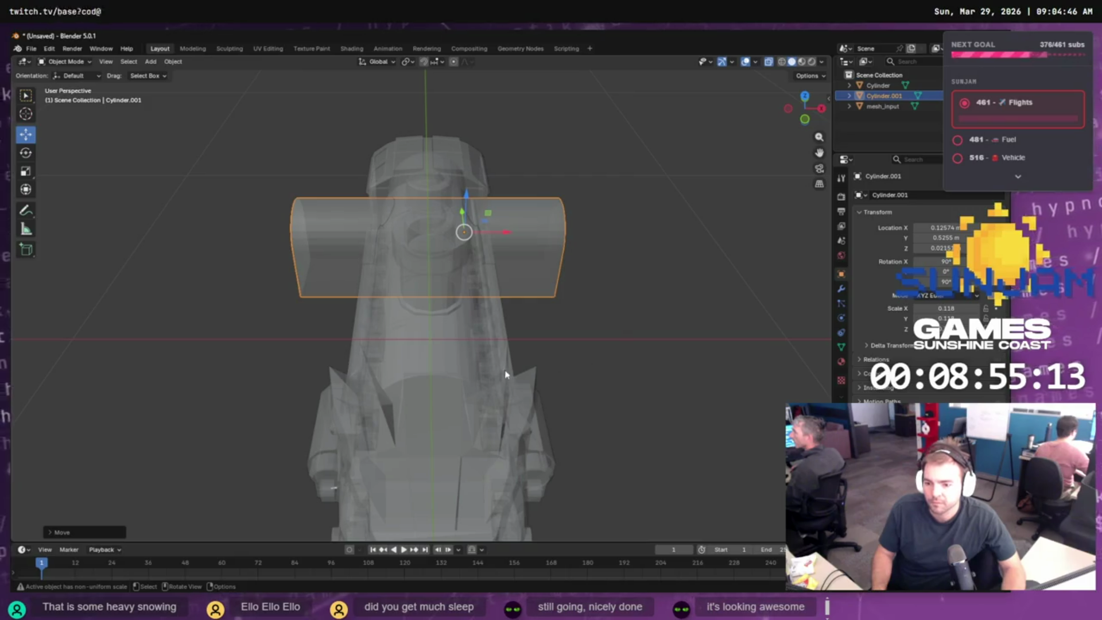
mouse_move(581, 309)
mouse_down()
mouse_move(448, 278)
mouse_move(449, 234)
mouse_move(456, 243)
mouse_move(404, 251)
mouse_move(579, 283)
mouse_move(578, 293)
mouse_up()
- Nudge the arch cylinder slightly downward, keeping it upright with no tilt
mouse_move(678, 331)
mouse_down()
mouse_move(608, 319)
mouse_move(489, 327)
mouse_move(656, 333)
mouse_move(688, 318)
mouse_move(701, 322)
mouse_move(648, 326)
mouse_move(706, 332)
mouse_move(682, 324)
mouse_up()
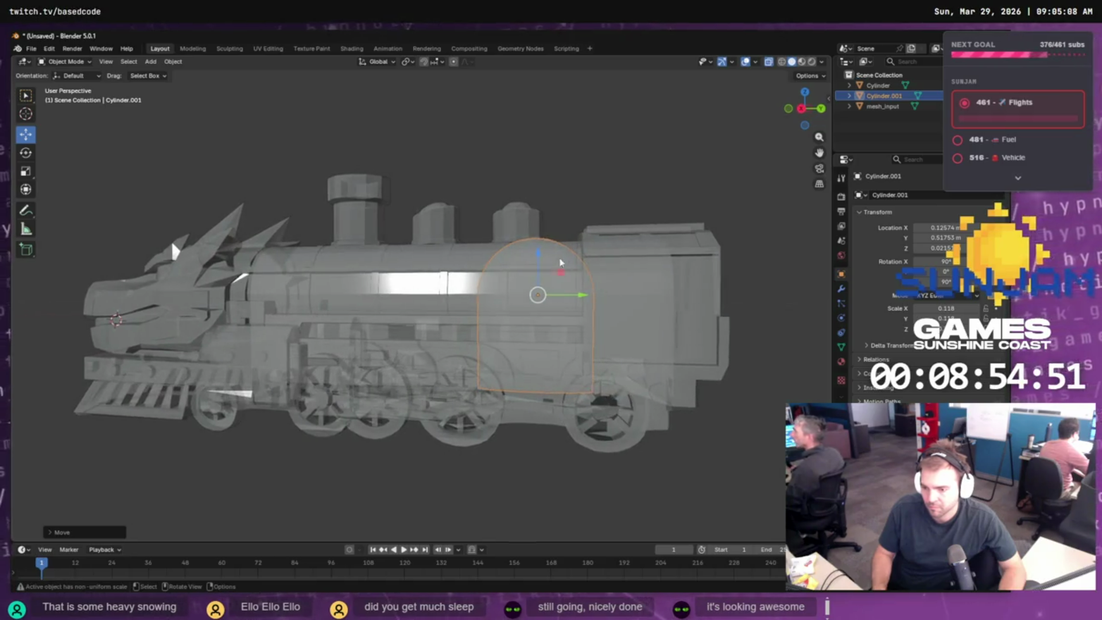
drag(538, 255, 538, 261)
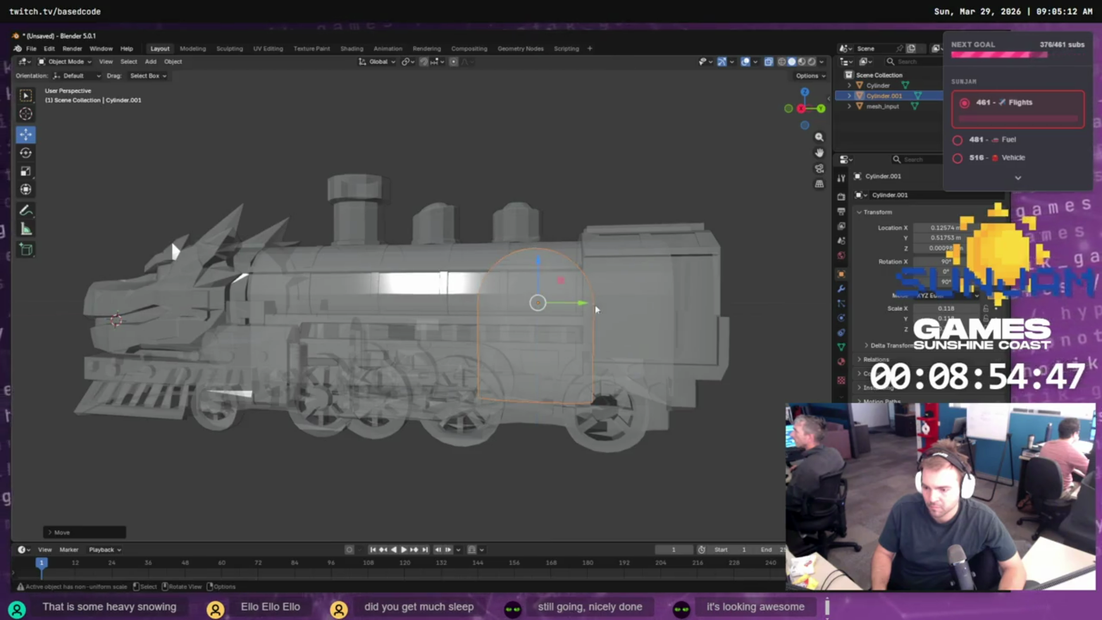
key(r)
key(y)
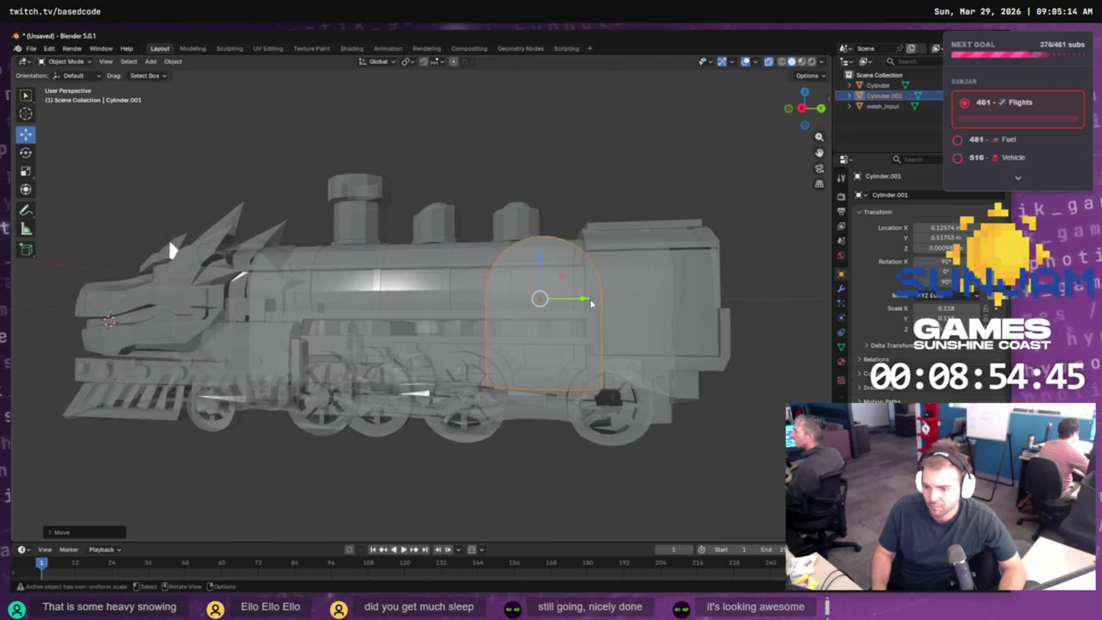
key(y)
key(y)
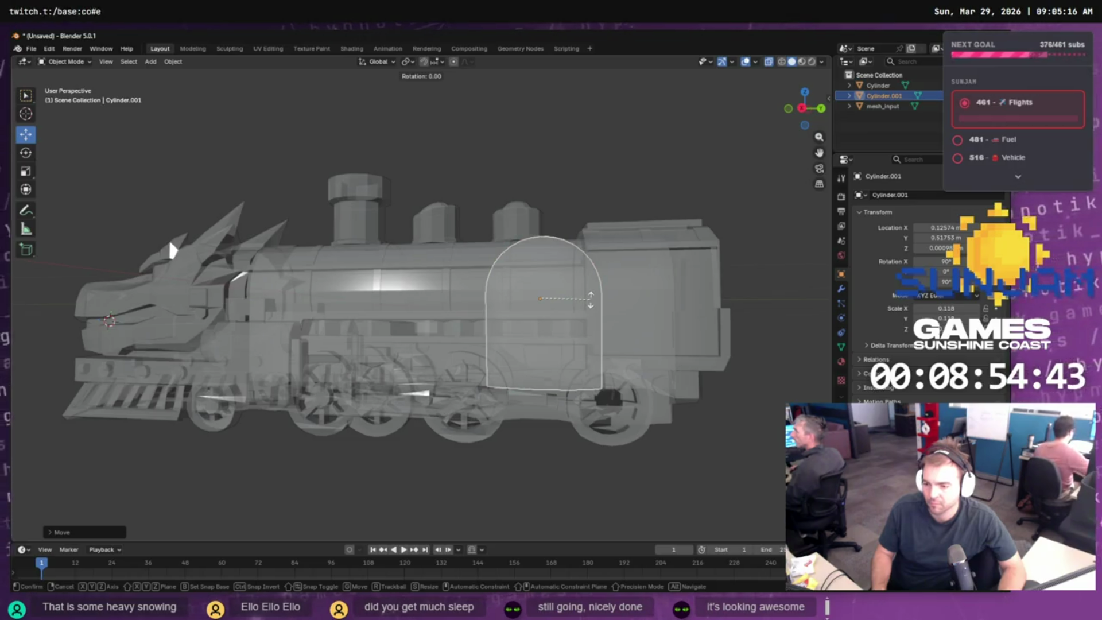
- Scale the arch to 0.073 on one axis, then shift it forward and lower to Z −0.0267 m
key(s)
key(y)
key(y)
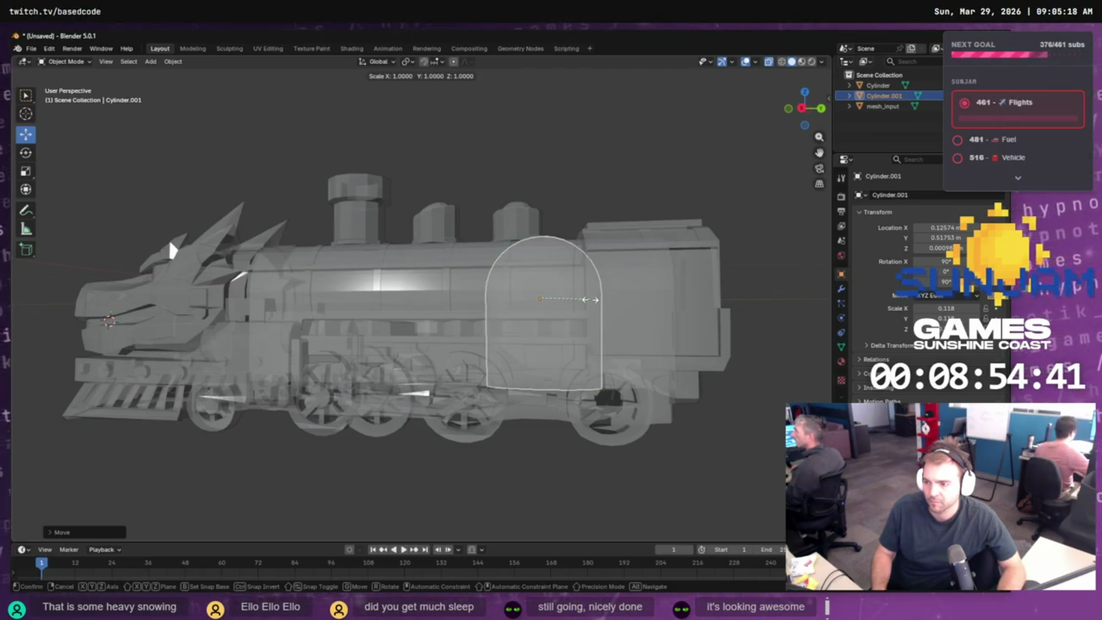
key(y)
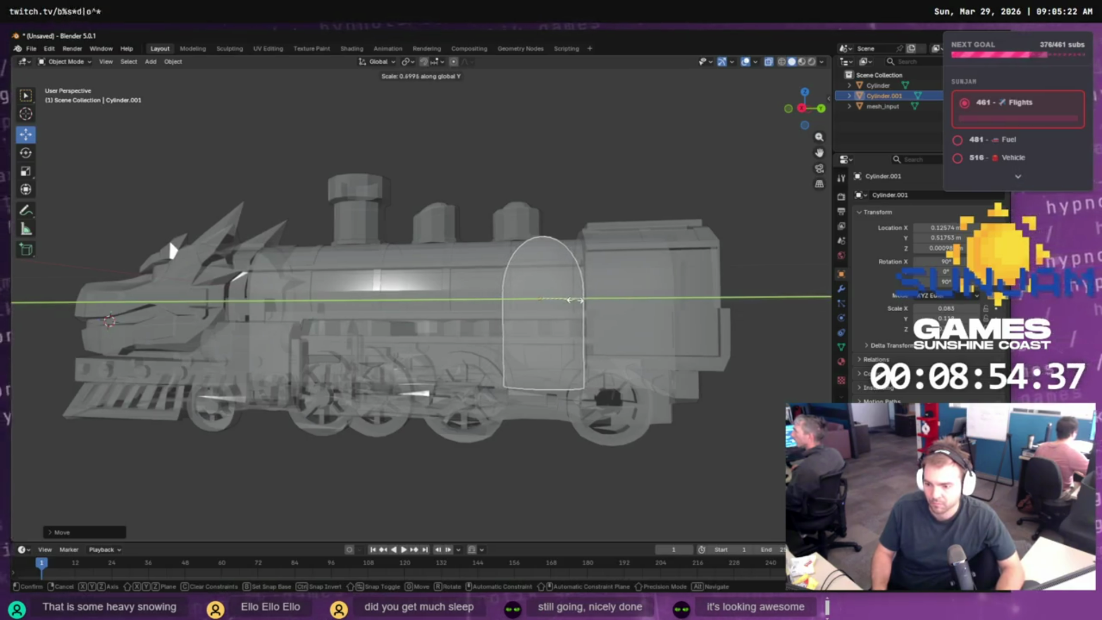
click(577, 307)
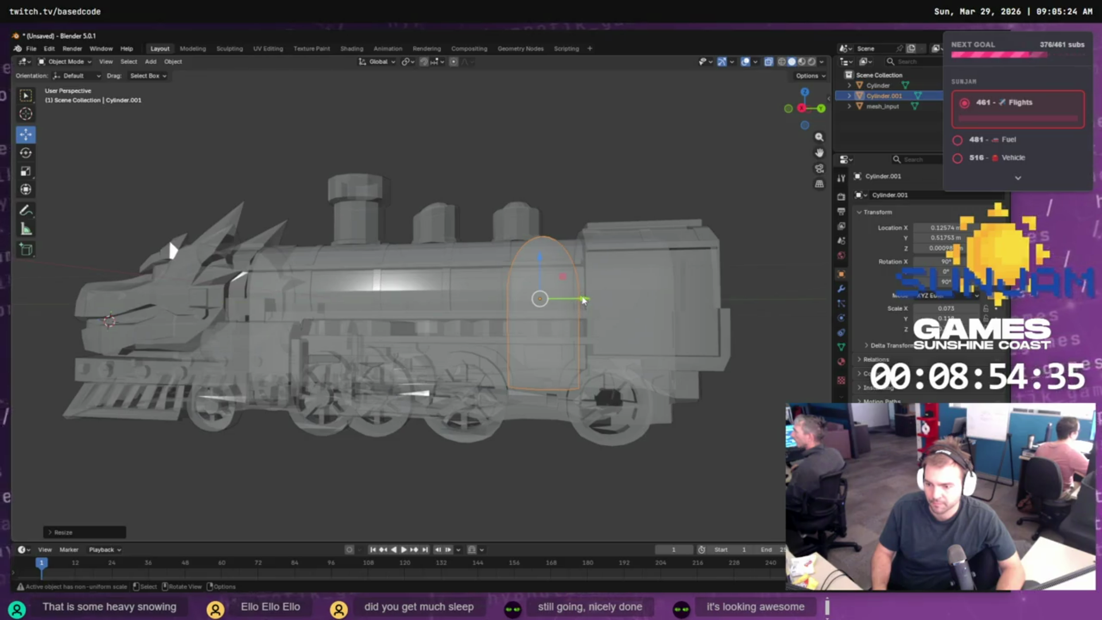
mouse_move(583, 300)
mouse_down()
mouse_move(597, 281)
mouse_move(566, 282)
mouse_move(537, 251)
mouse_move(537, 263)
mouse_up()
mouse_move(660, 333)
mouse_down()
mouse_move(652, 309)
mouse_move(664, 303)
mouse_move(698, 347)
mouse_move(733, 359)
mouse_move(740, 386)
mouse_move(608, 337)
mouse_move(635, 347)
mouse_move(333, 295)
mouse_up()
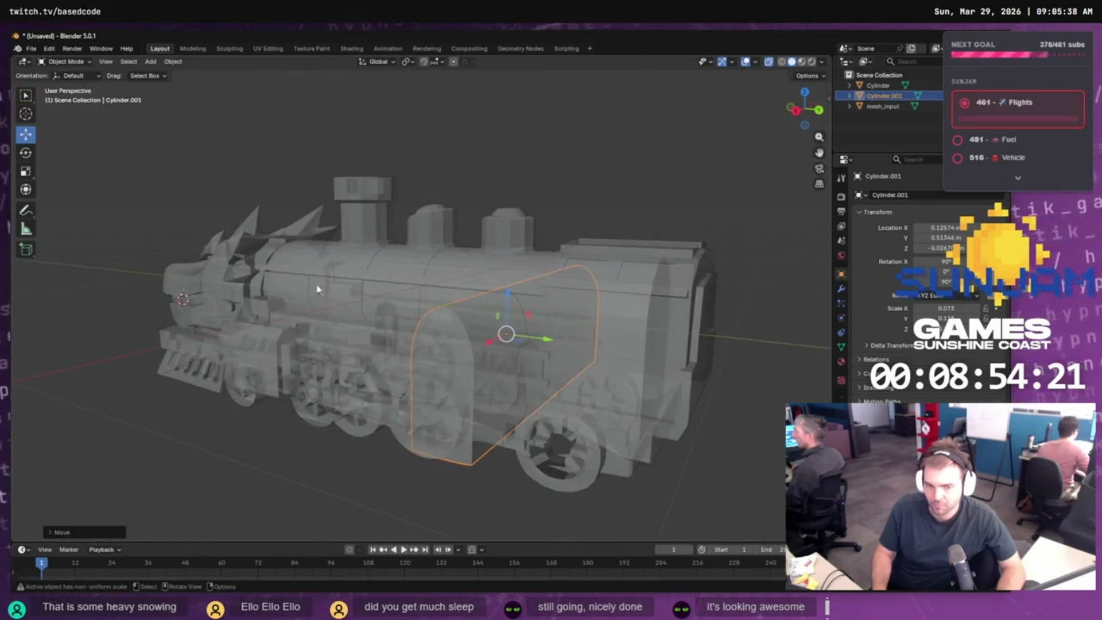
- Join Cylinder and Cylinder.001 into one object with Object > Join
ctrl+click(885, 91)
mouse_move(743, 340)
mouse_down()
mouse_move(723, 356)
mouse_move(542, 350)
mouse_move(634, 352)
mouse_move(666, 364)
mouse_move(660, 380)
mouse_move(684, 381)
mouse_up()
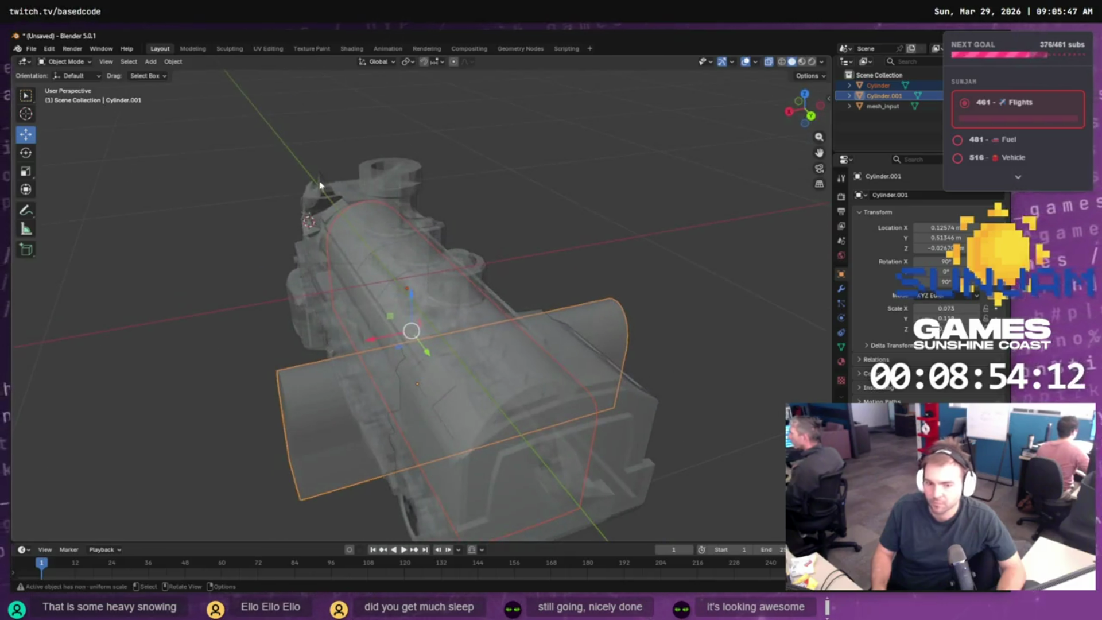
click(173, 62)
mouse_move(207, 114)
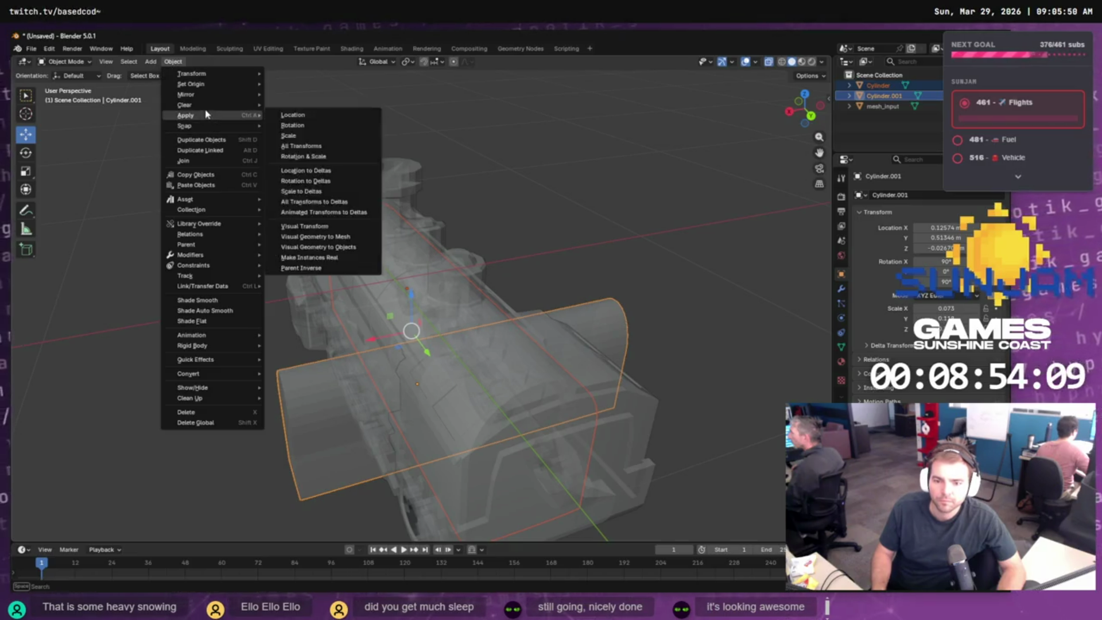
click(212, 163)
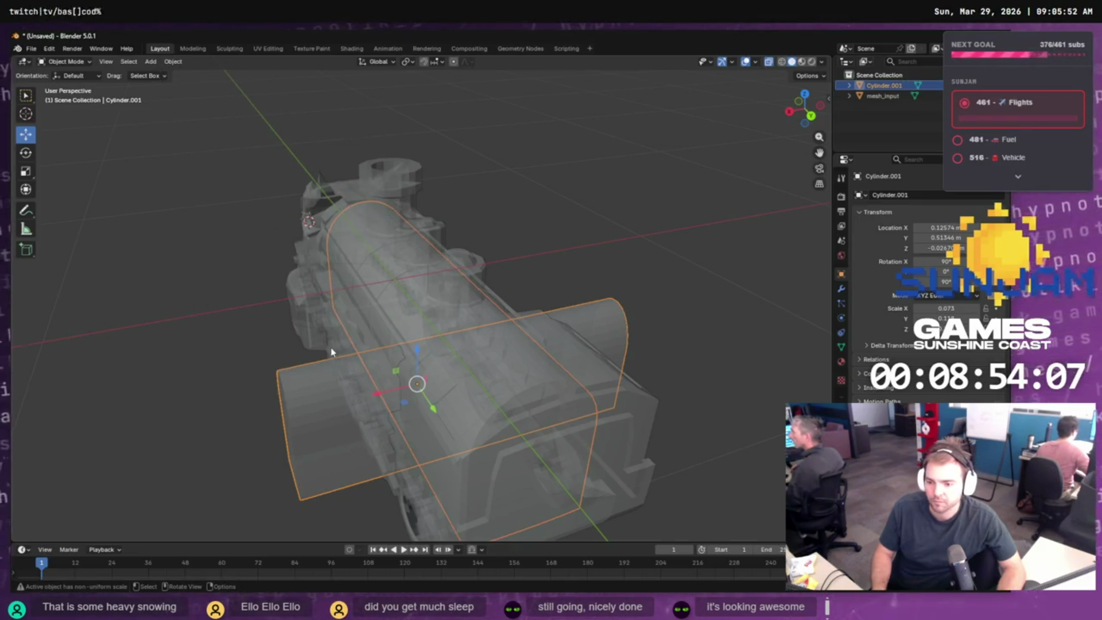
- Reselect the merged Cylinder.001 and show its Modifier Properties
shift+click(634, 413)
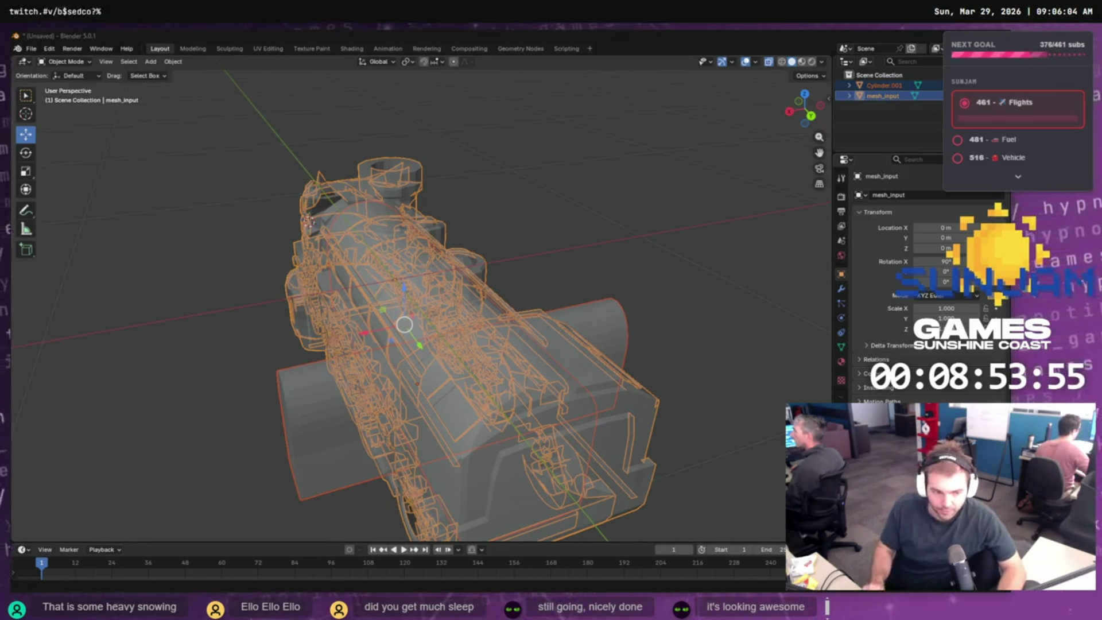
click(608, 317)
mouse_move(609, 330)
mouse_down()
mouse_move(585, 302)
mouse_move(560, 302)
mouse_move(369, 327)
mouse_move(342, 320)
mouse_move(482, 320)
mouse_up()
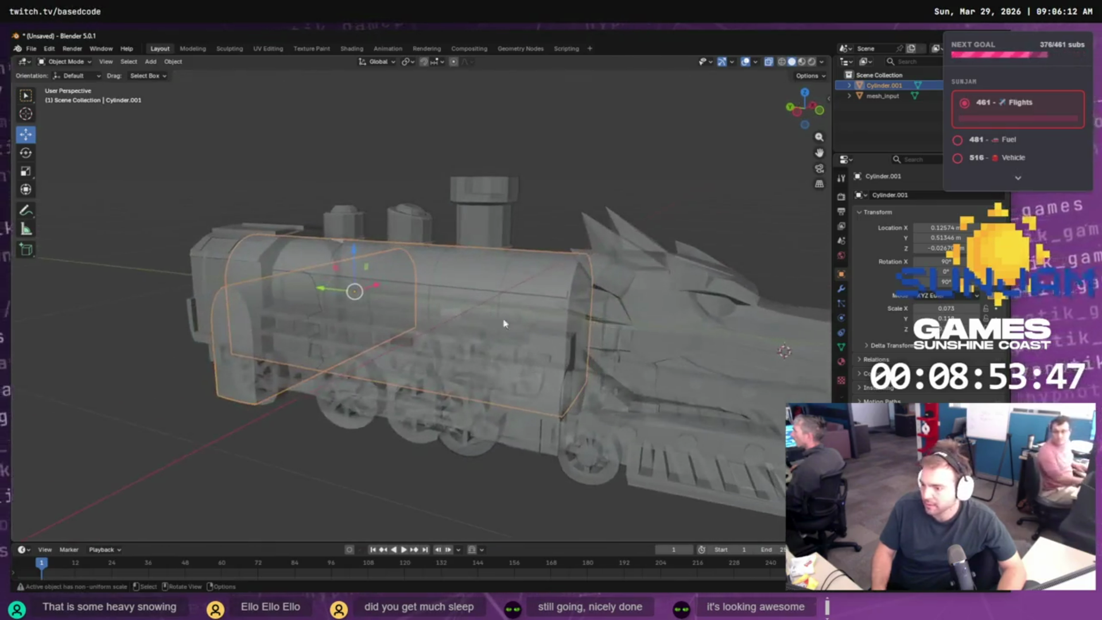
click(841, 289)
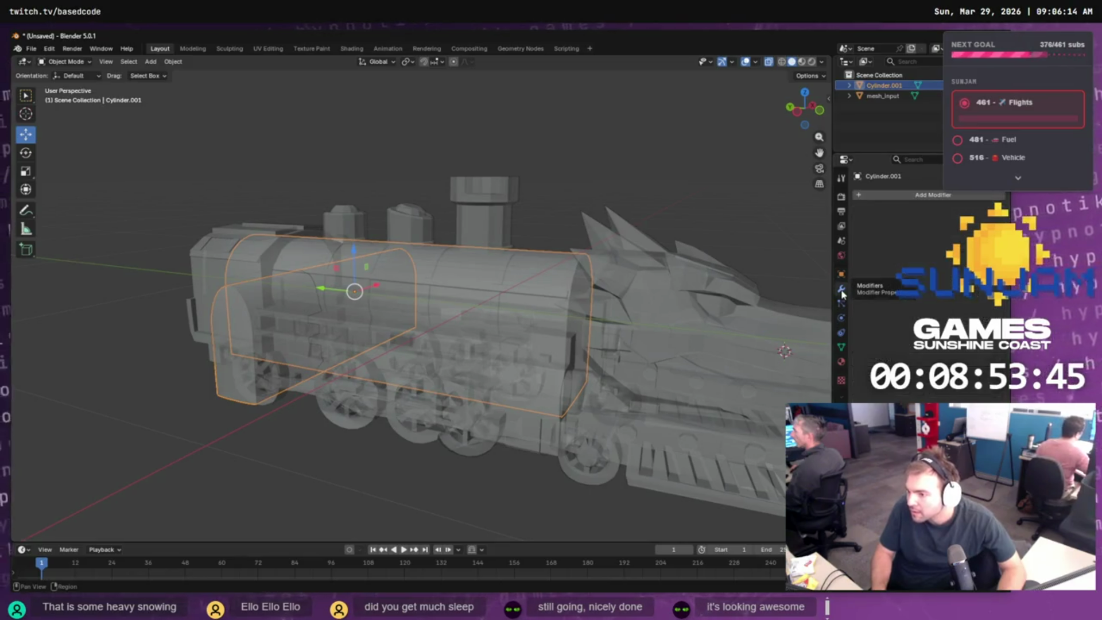
- Add a Boolean modifier to Cylinder.001 by searching 'boo' in the modifier list
click(899, 196)
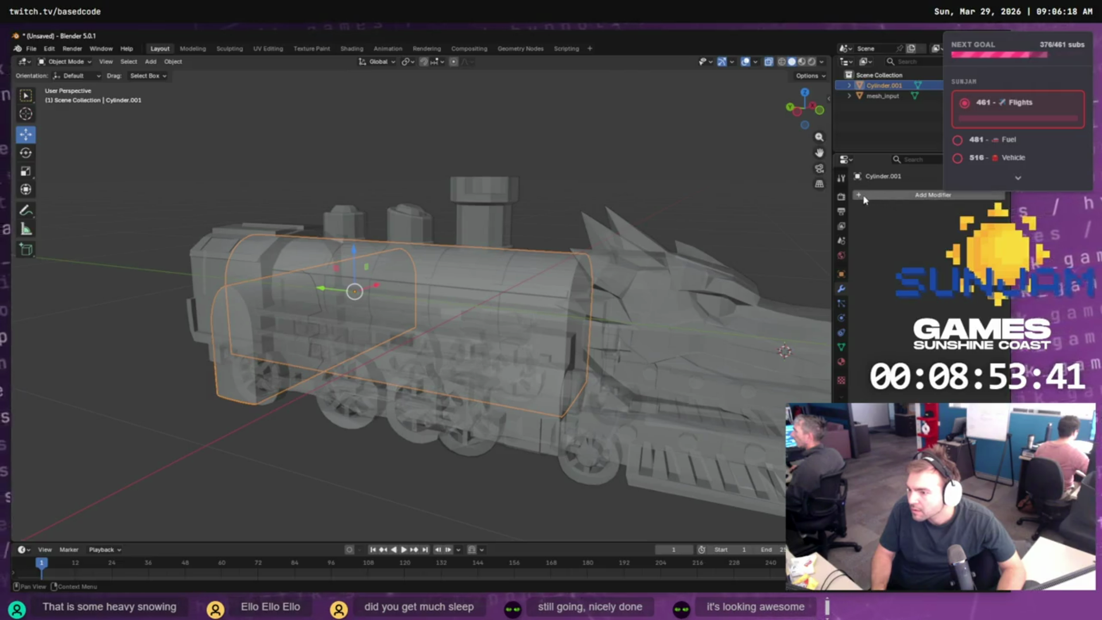
click(890, 195)
click(865, 199)
text(sub)
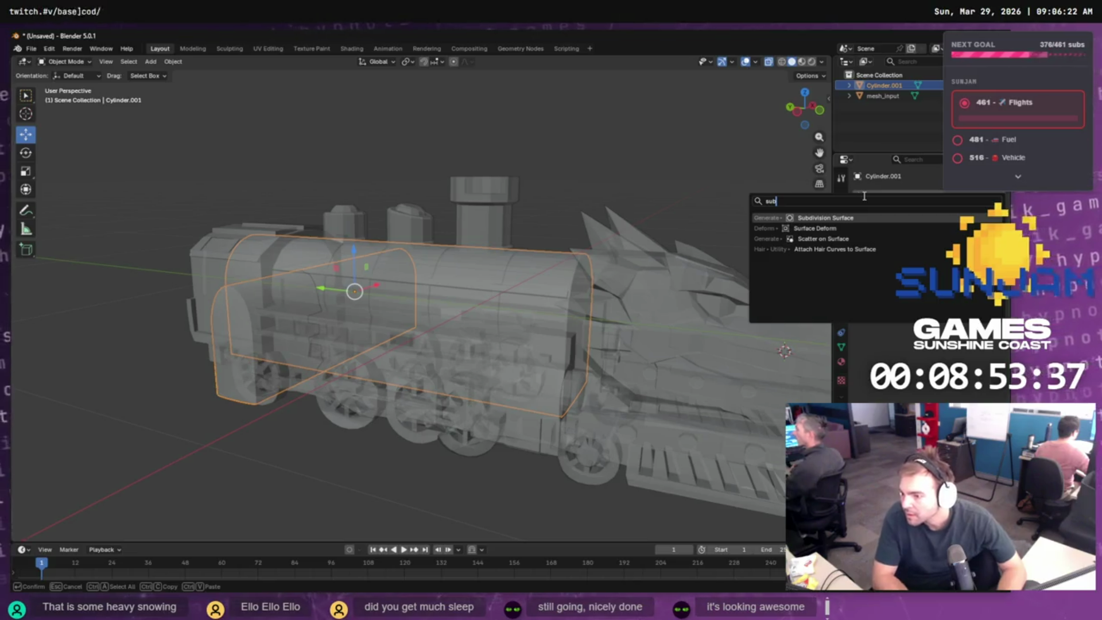
key(ctrl+a)
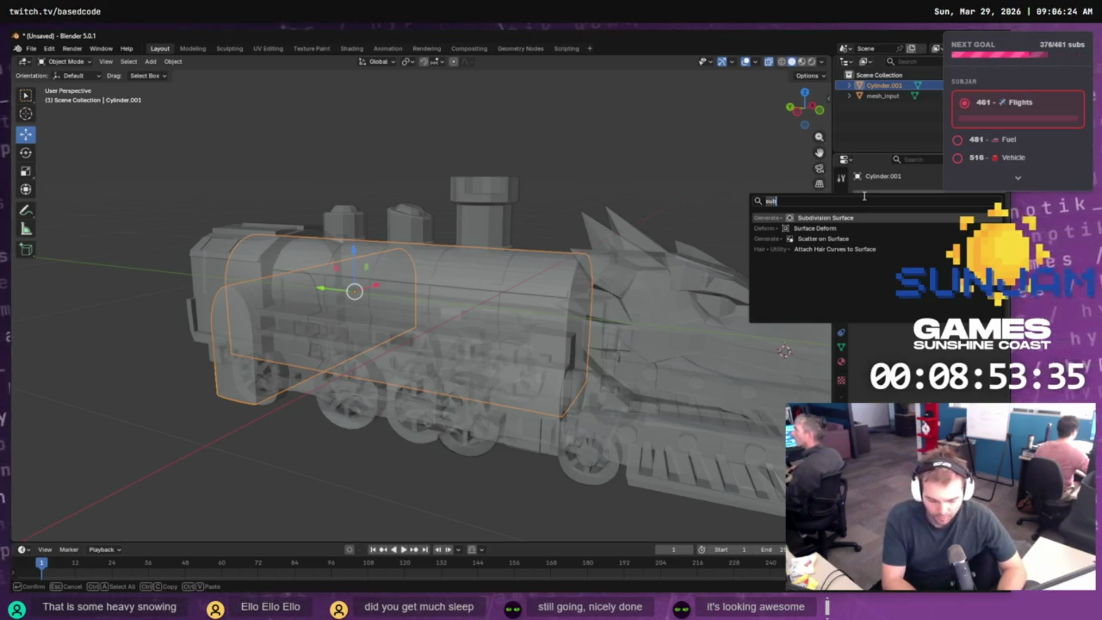
text(boo)
key(Return)
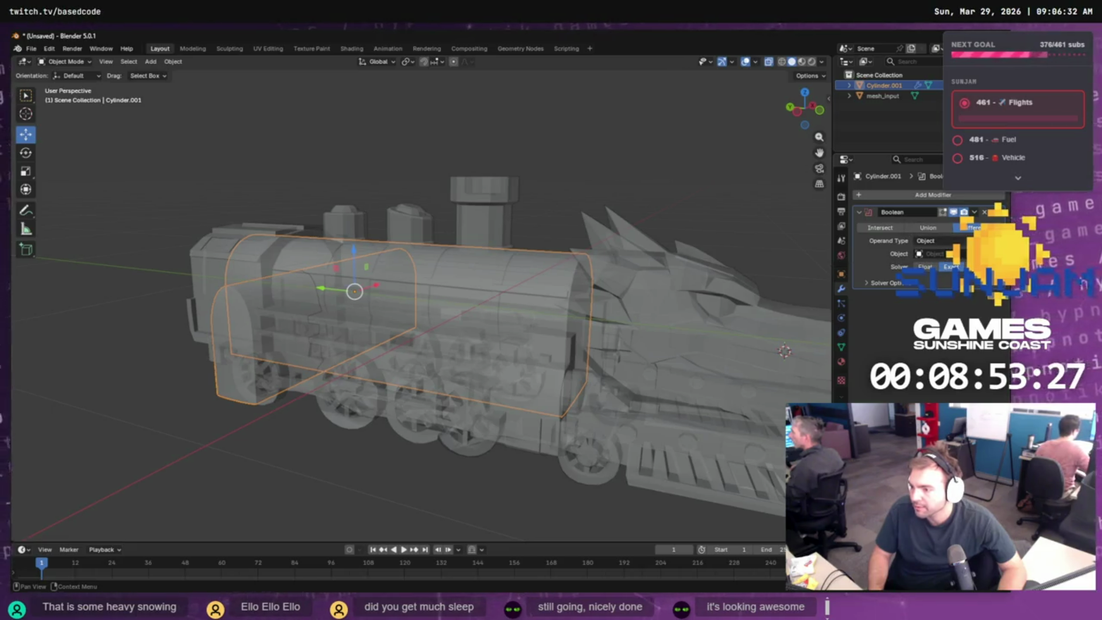
- Set mesh_input as the Boolean's object and compare Union, Intersect and Difference
click(919, 254)
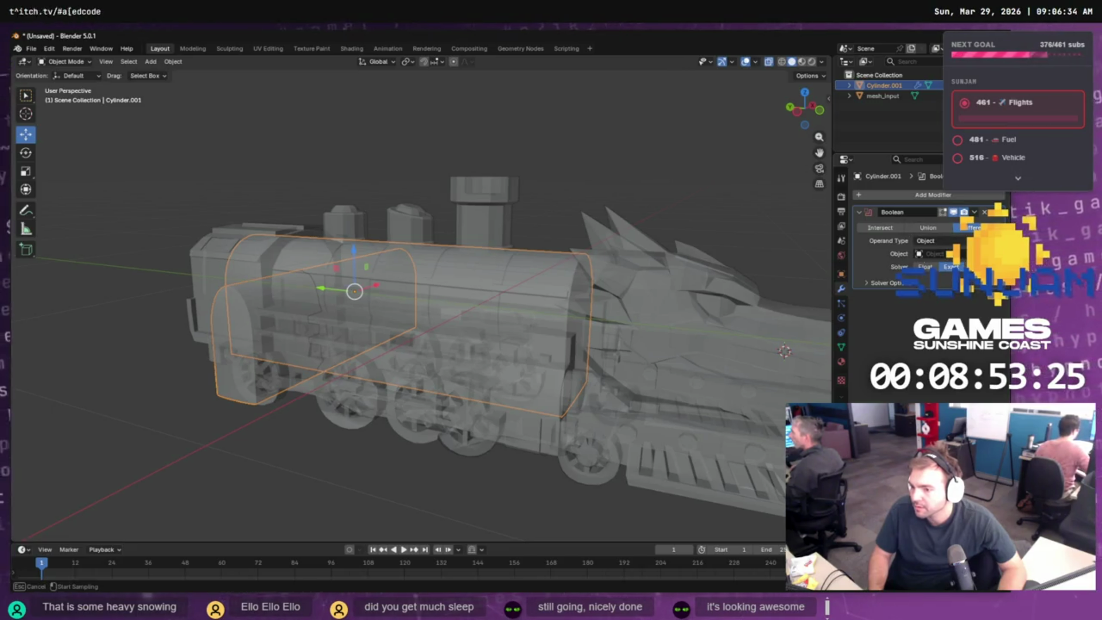
click(709, 299)
mouse_move(408, 296)
mouse_down()
mouse_move(598, 300)
mouse_move(620, 277)
mouse_move(654, 285)
mouse_move(624, 304)
mouse_move(561, 295)
mouse_up()
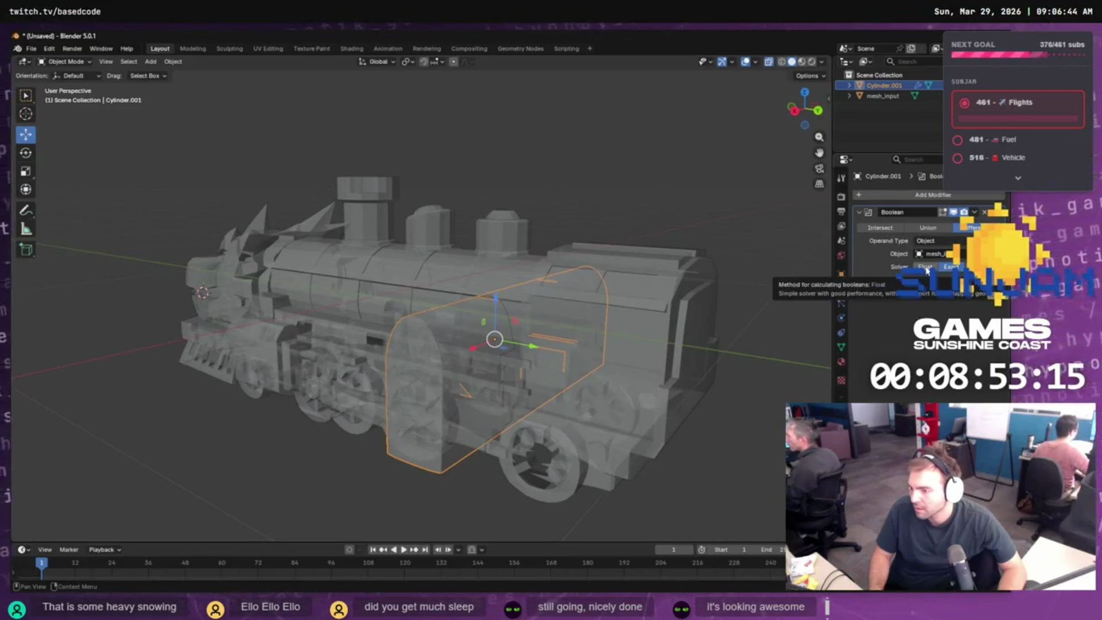
click(928, 228)
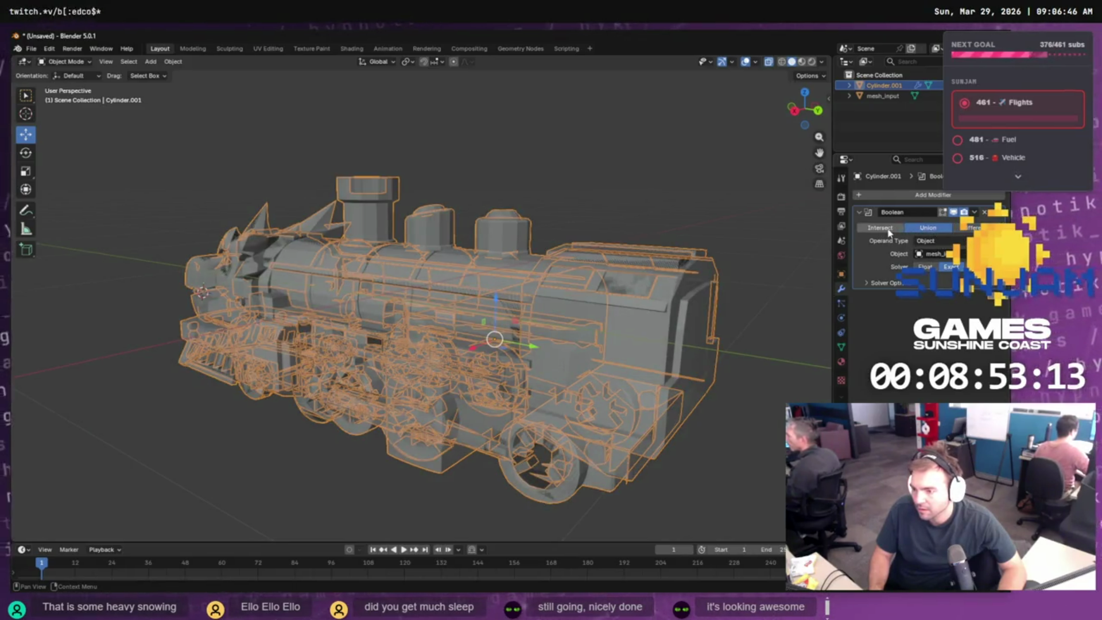
click(881, 228)
mouse_move(770, 312)
mouse_down()
mouse_move(712, 296)
mouse_move(740, 271)
mouse_move(706, 273)
mouse_move(755, 288)
mouse_move(792, 278)
mouse_up()
click(971, 228)
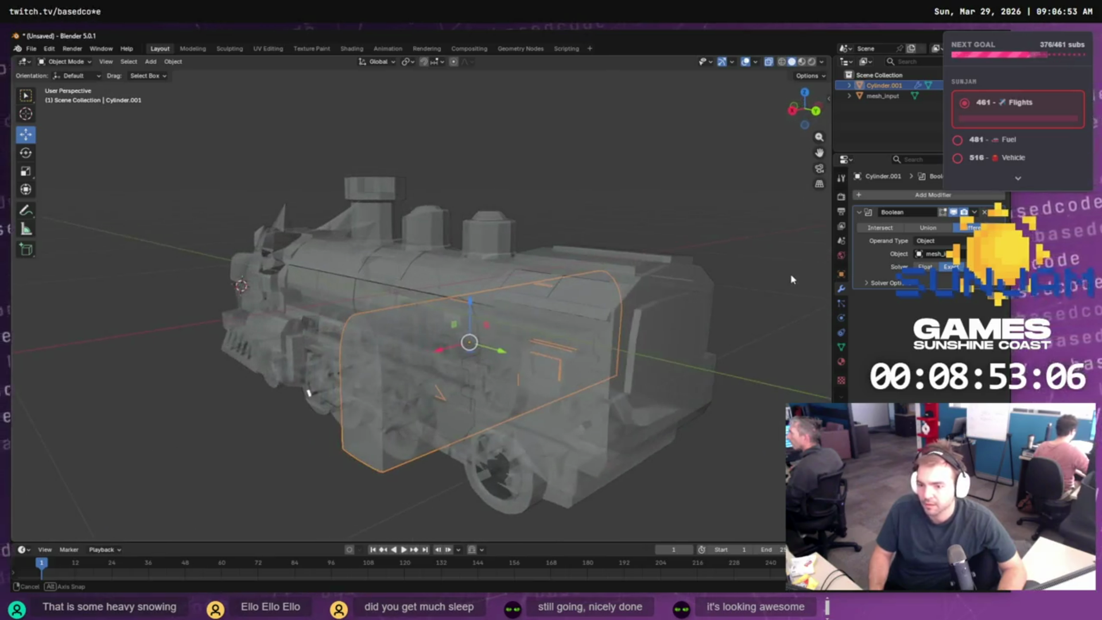
- Undo back until Cylinder.001 has no Boolean modifier
click(768, 254)
key(ctrl+z)
key(ctrl+z)
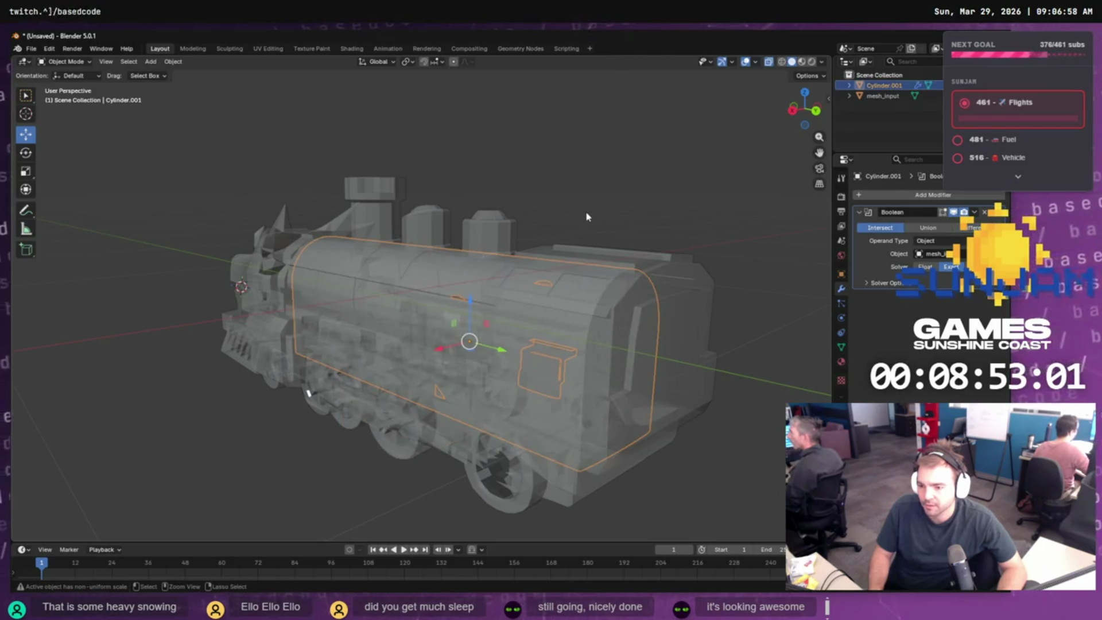
key(ctrl+z)
key(ctrl+z)
key(ctrl+z)
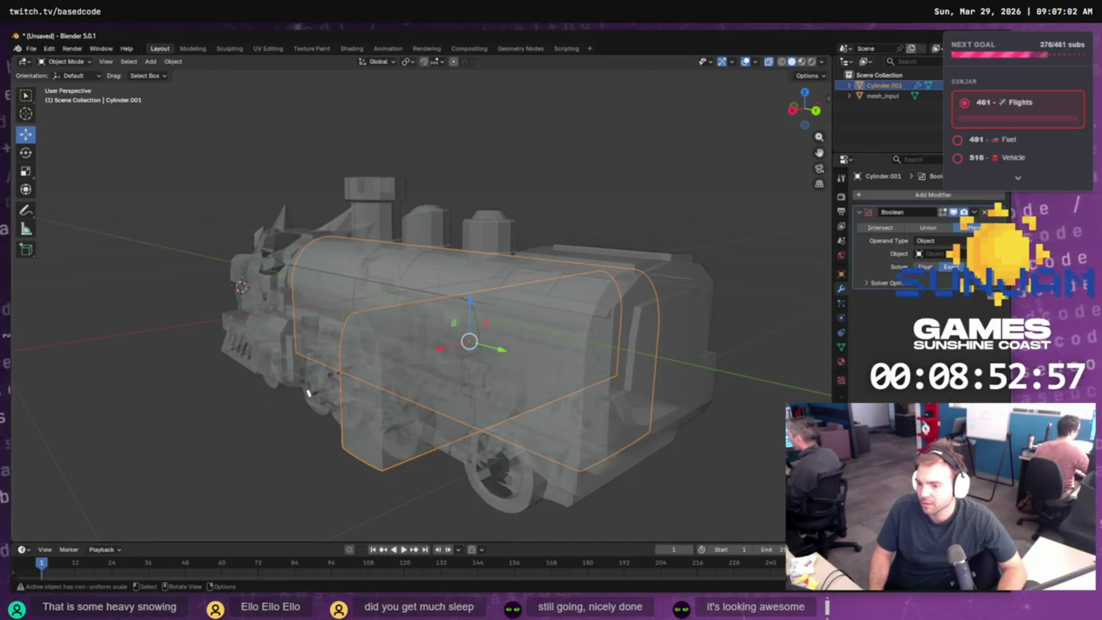
key(alt+a)
click(392, 417)
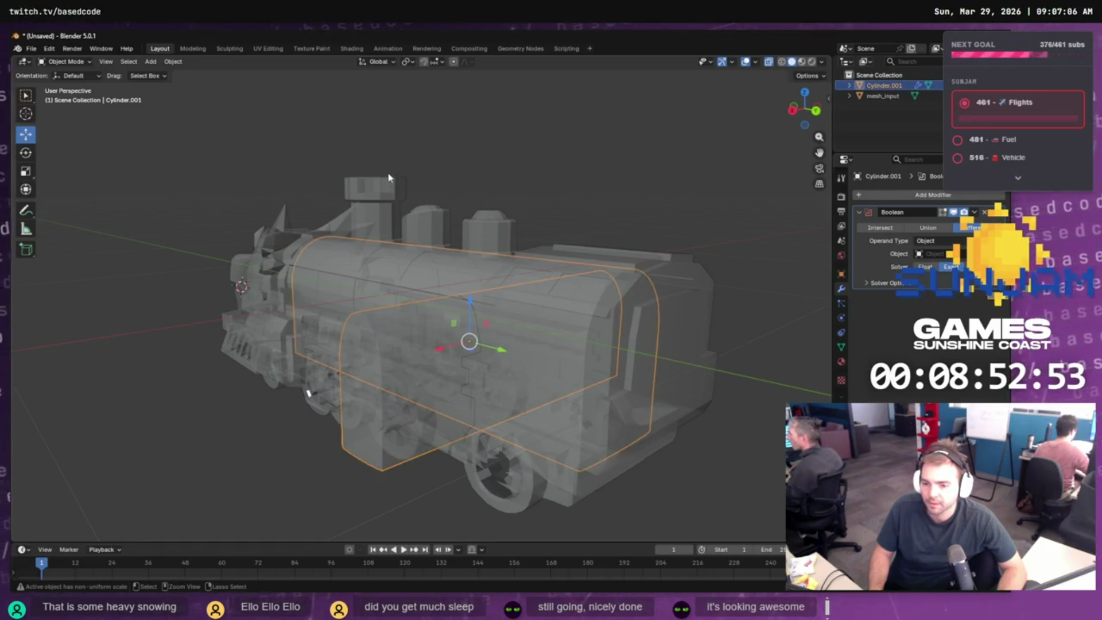
click(173, 62)
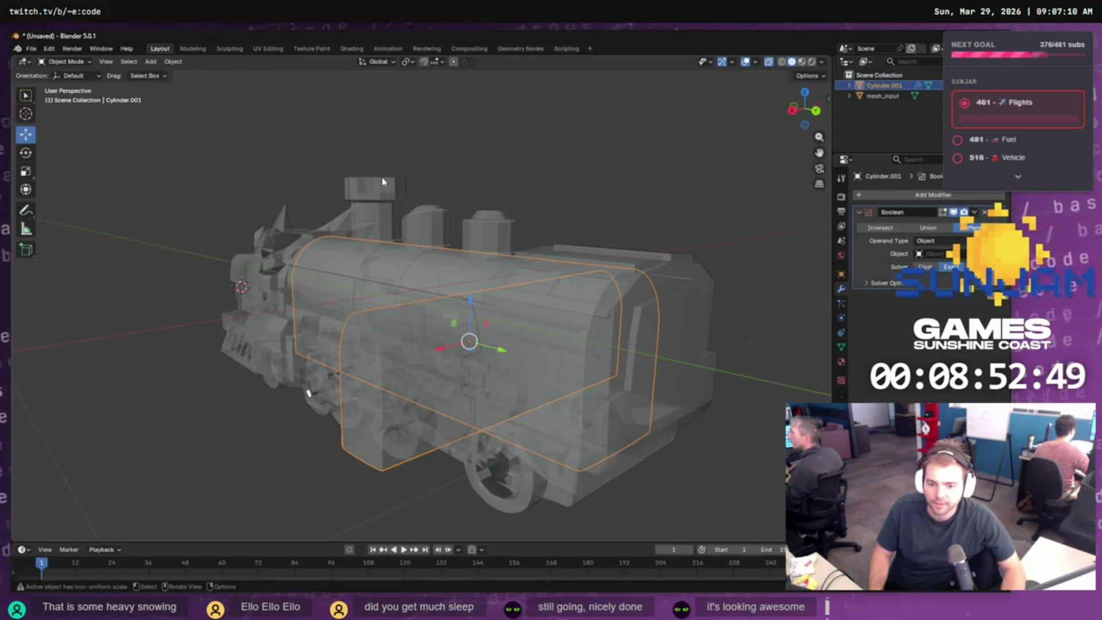
key(ctrl+z)
key(ctrl+z)
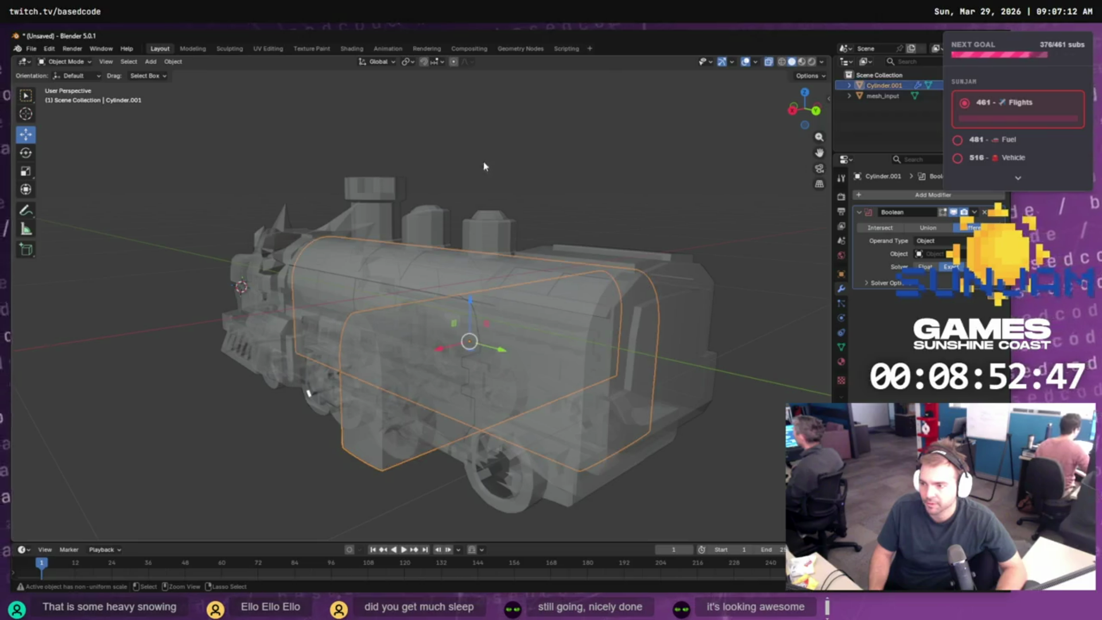
ctrl+click(885, 91)
- Undo to restore the second Cylinder, then add a Boolean modifier to Cylinder.001
key(ctrl+z)
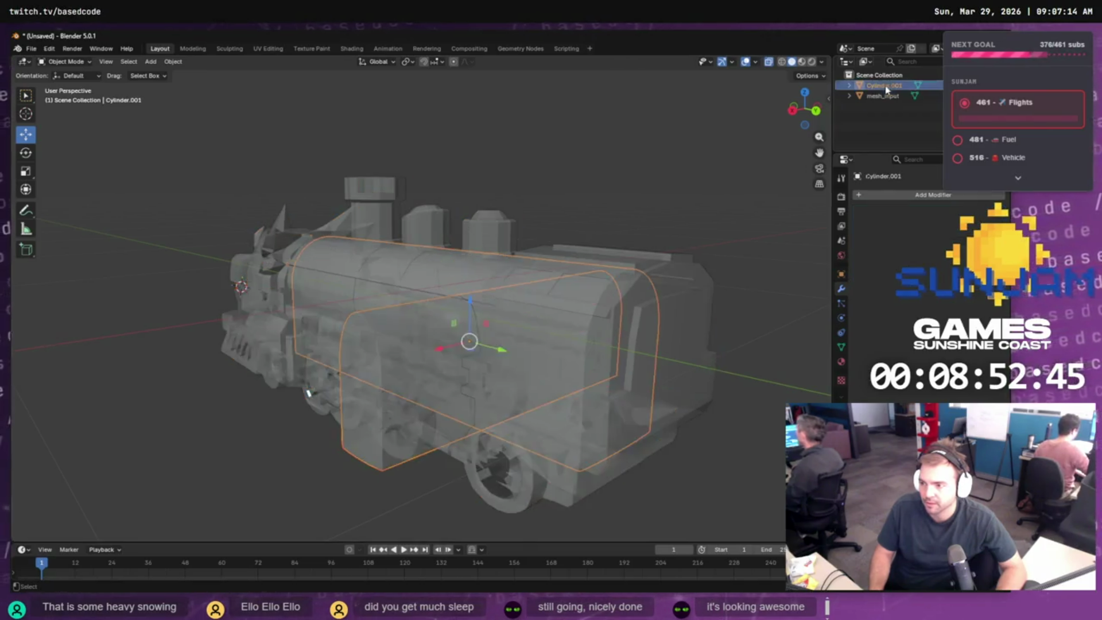
key(ctrl+z)
key(ctrl+z)
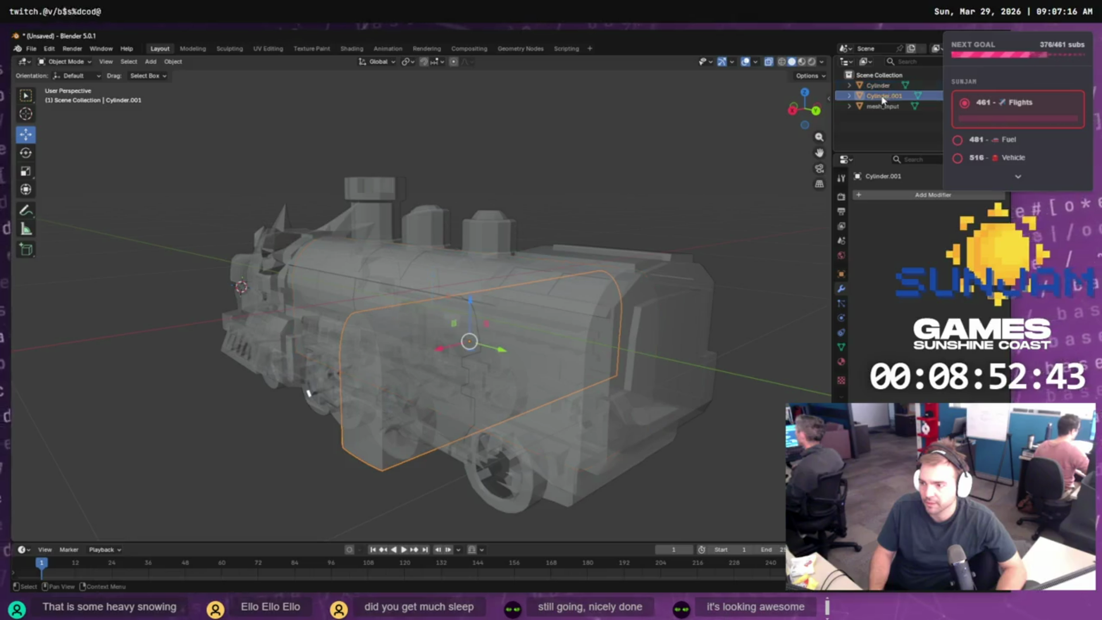
click(895, 196)
mouse_move(887, 211)
text(bool)
key(Return)
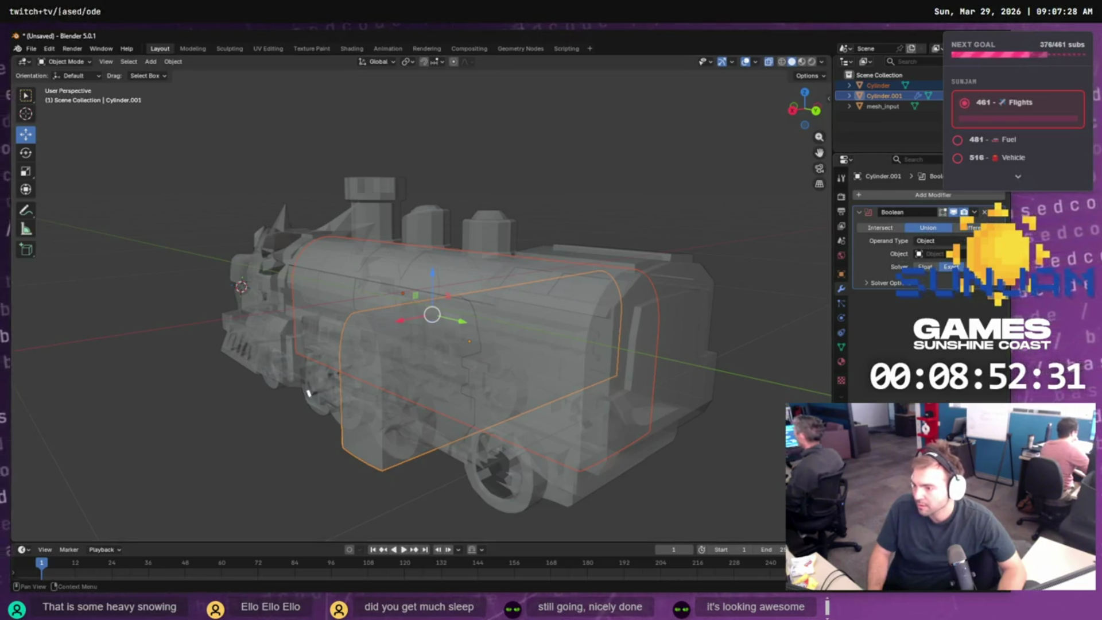
- Set Cylinder as the Boolean's object and apply the union to the hull
key(e)
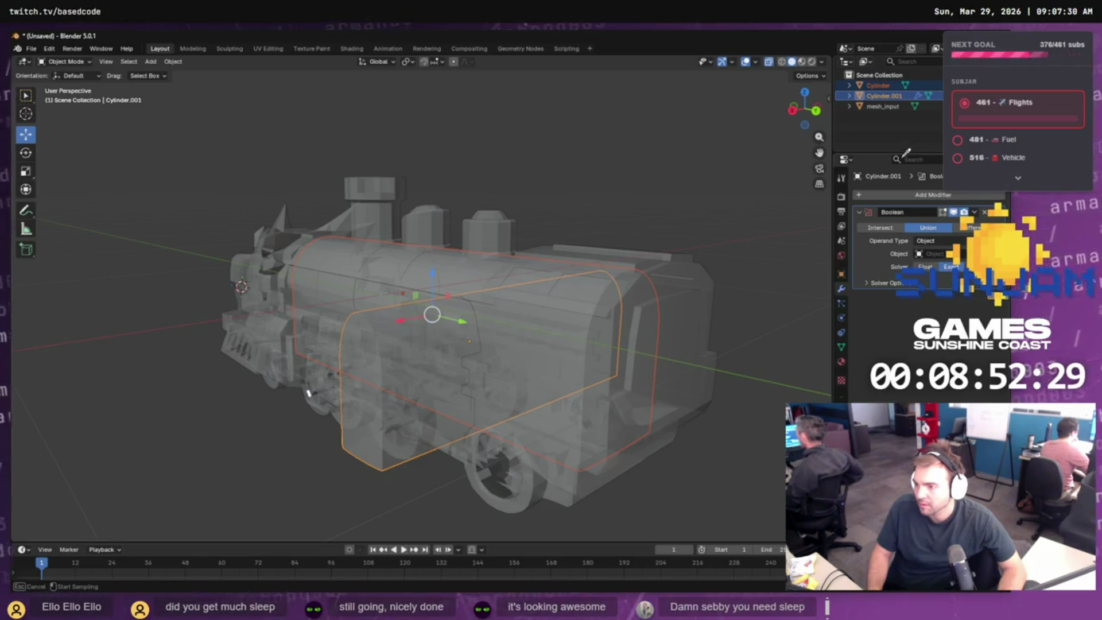
click(887, 83)
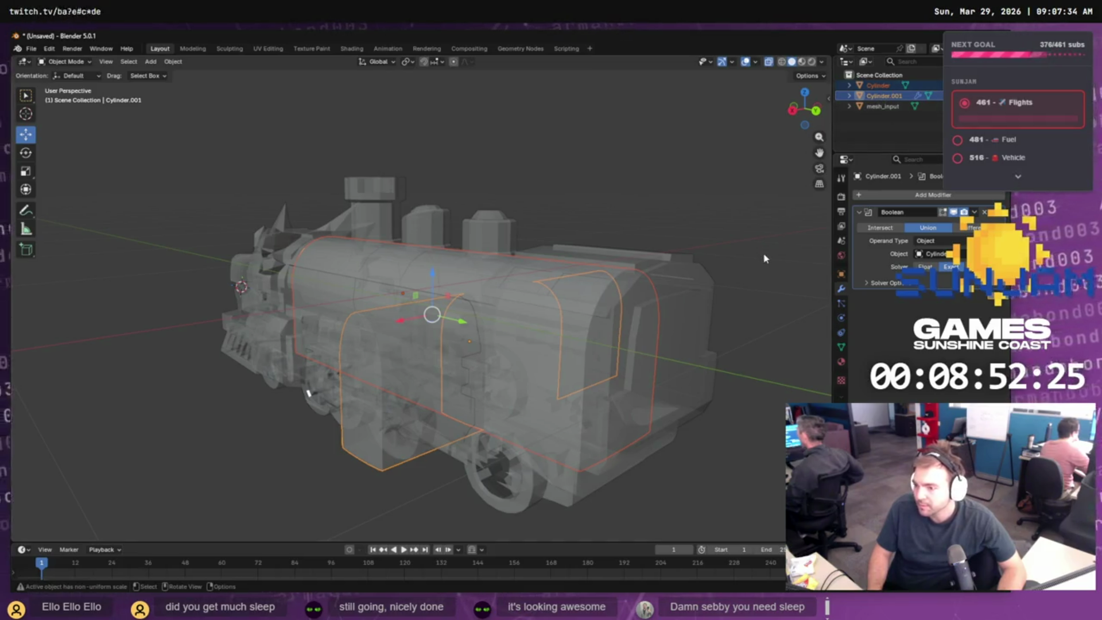
drag(771, 233, 712, 235)
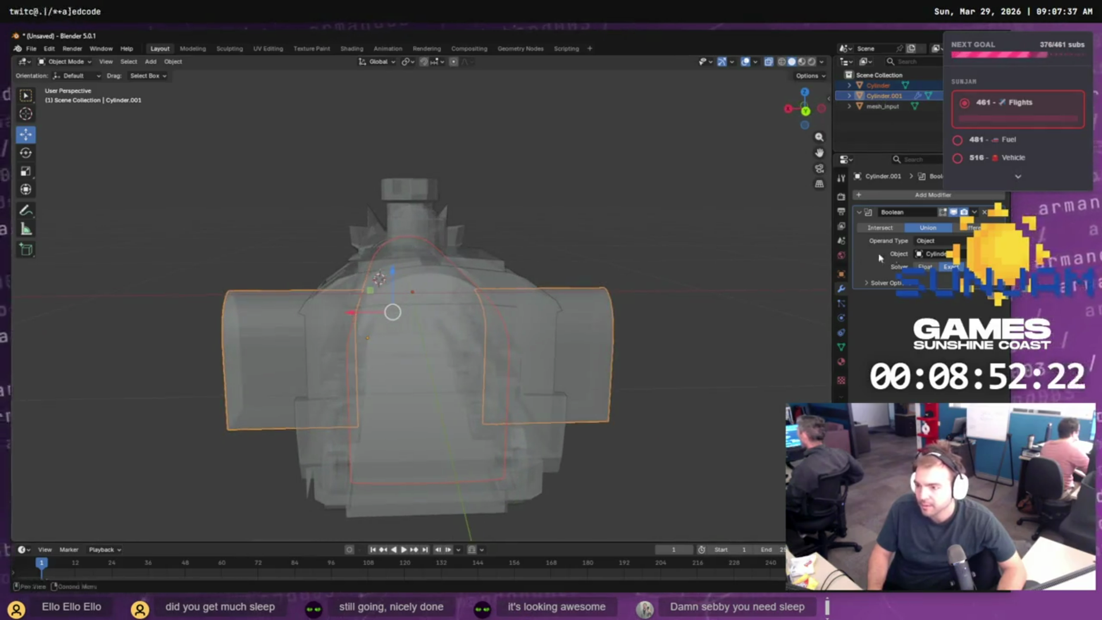
click(974, 215)
click(907, 227)
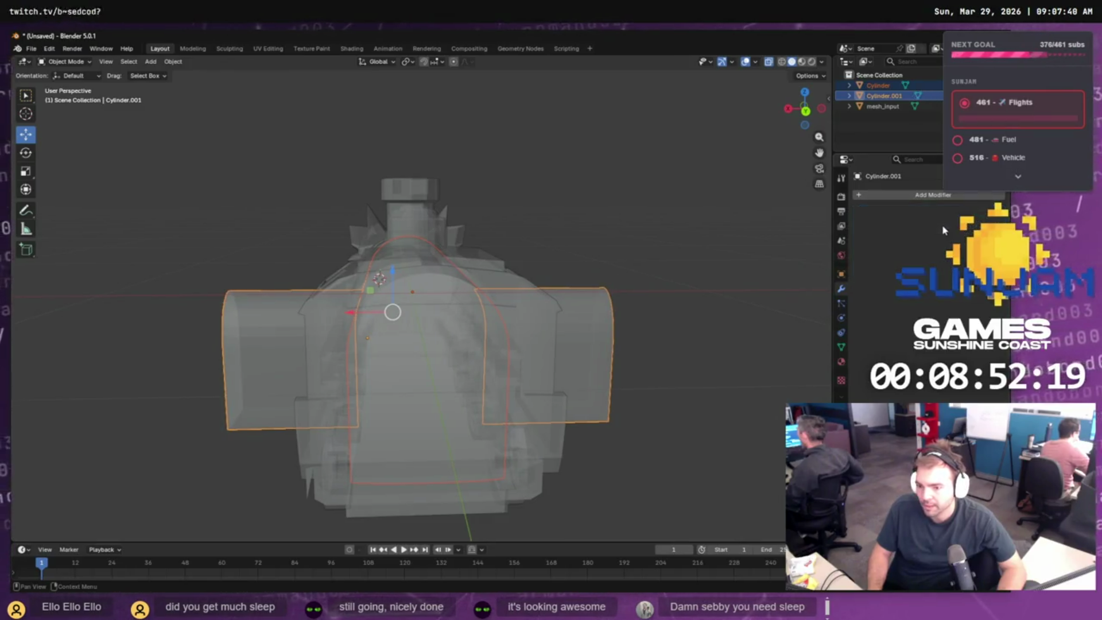
- Reselect Cylinder.001 and add the train mesh to the selection
click(882, 89)
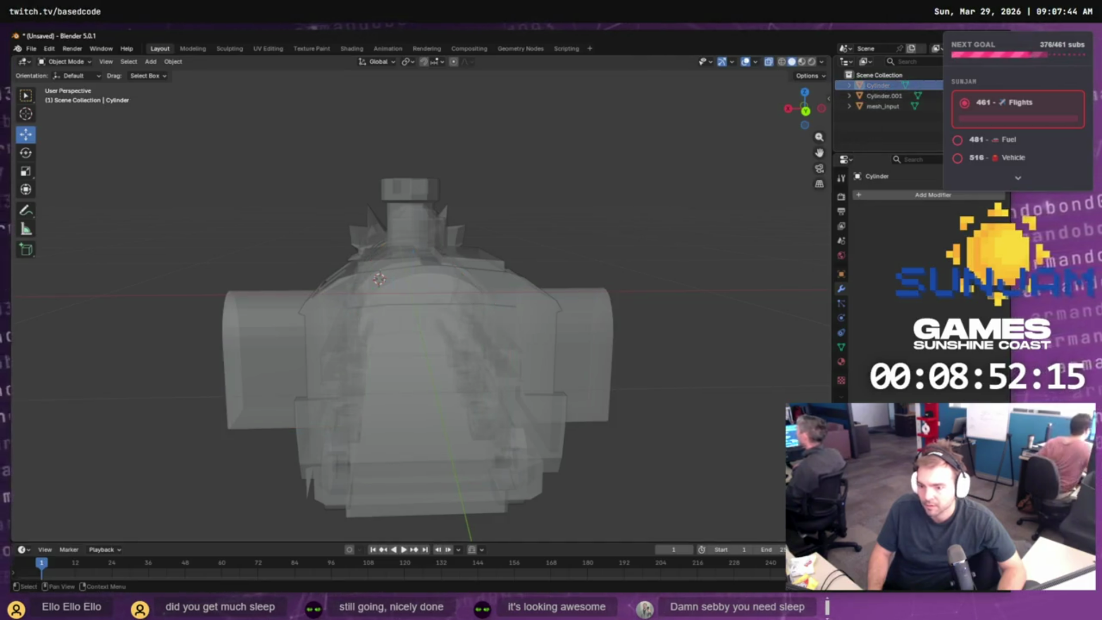
click(606, 332)
drag(625, 364, 714, 363)
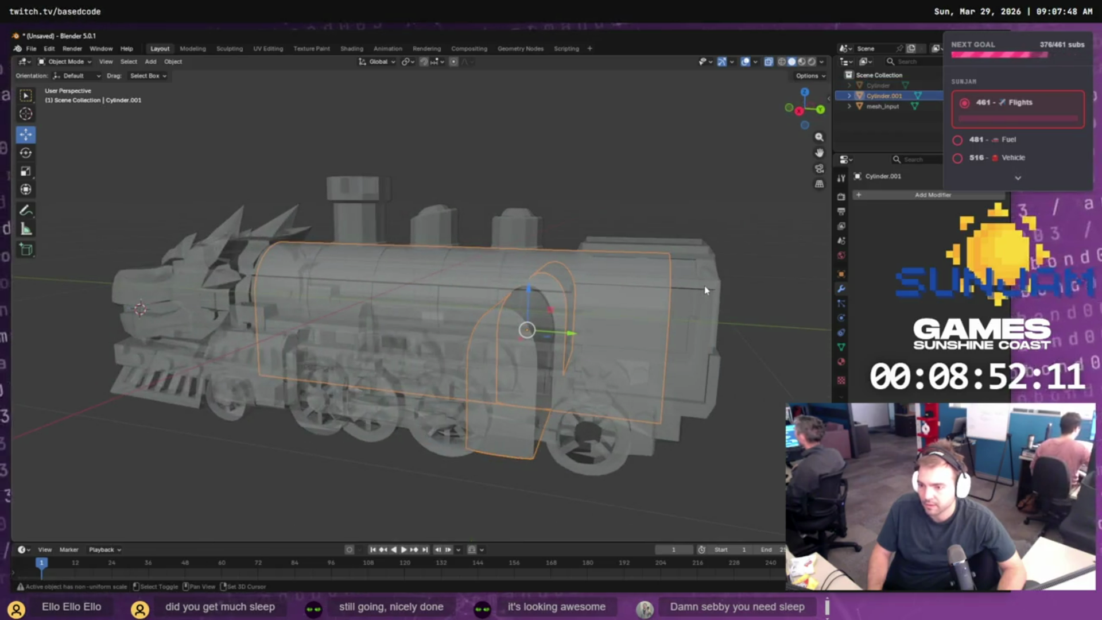
shift+click(705, 286)
- Select only mesh_input and add a Boolean modifier to it
click(765, 279)
click(728, 278)
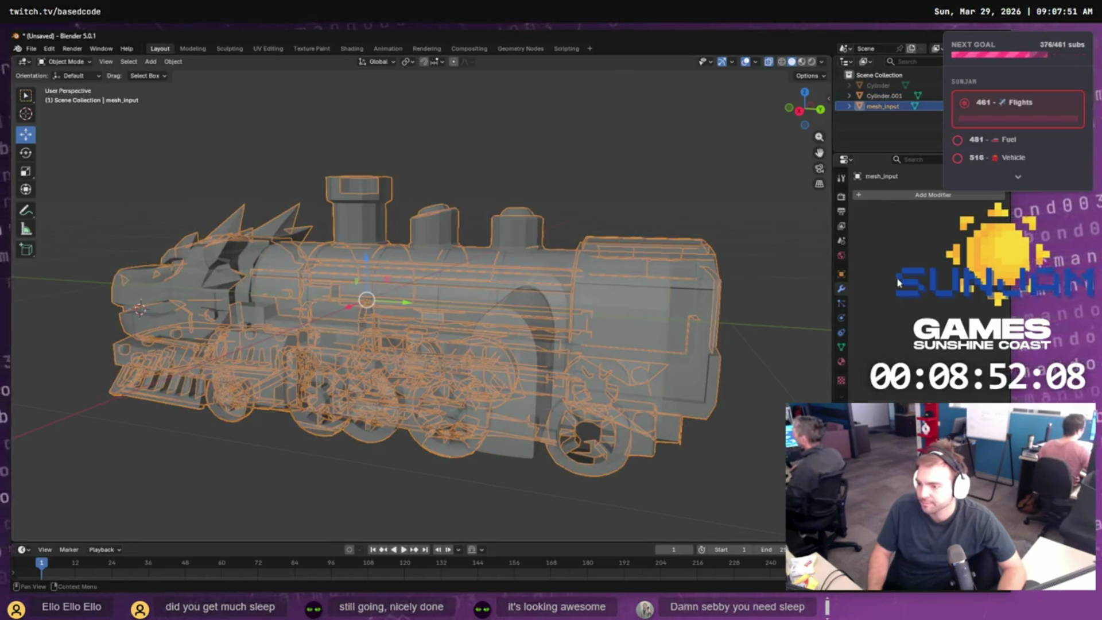
click(908, 200)
text(boolean)
key(Return)
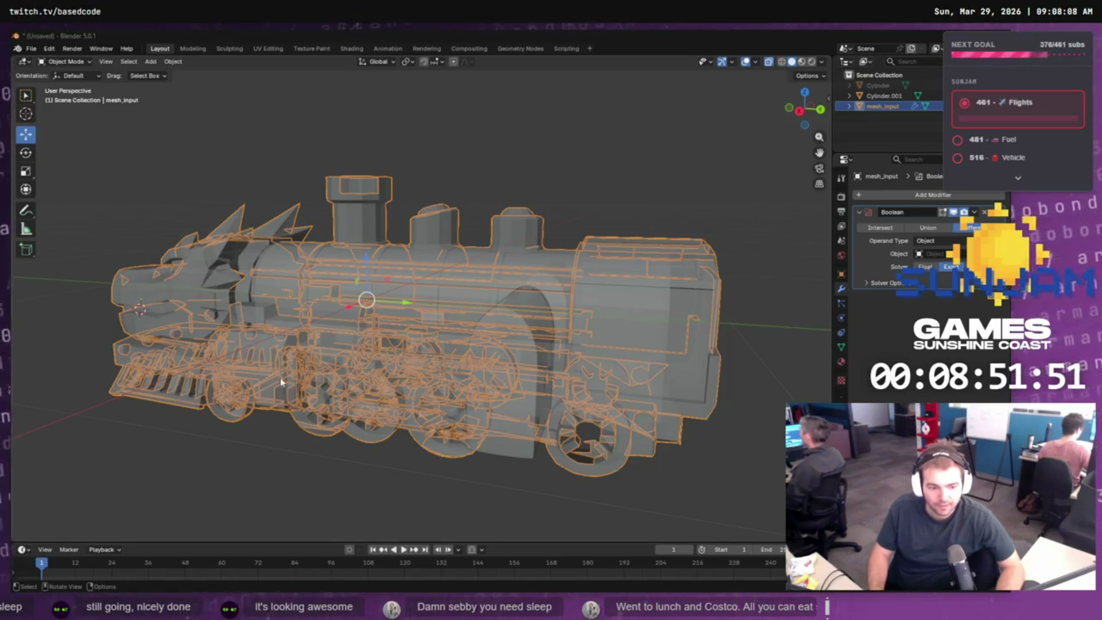
- Pick Cylinder.001 as the Boolean object, compare Intersect and Union, then set Difference
click(633, 401)
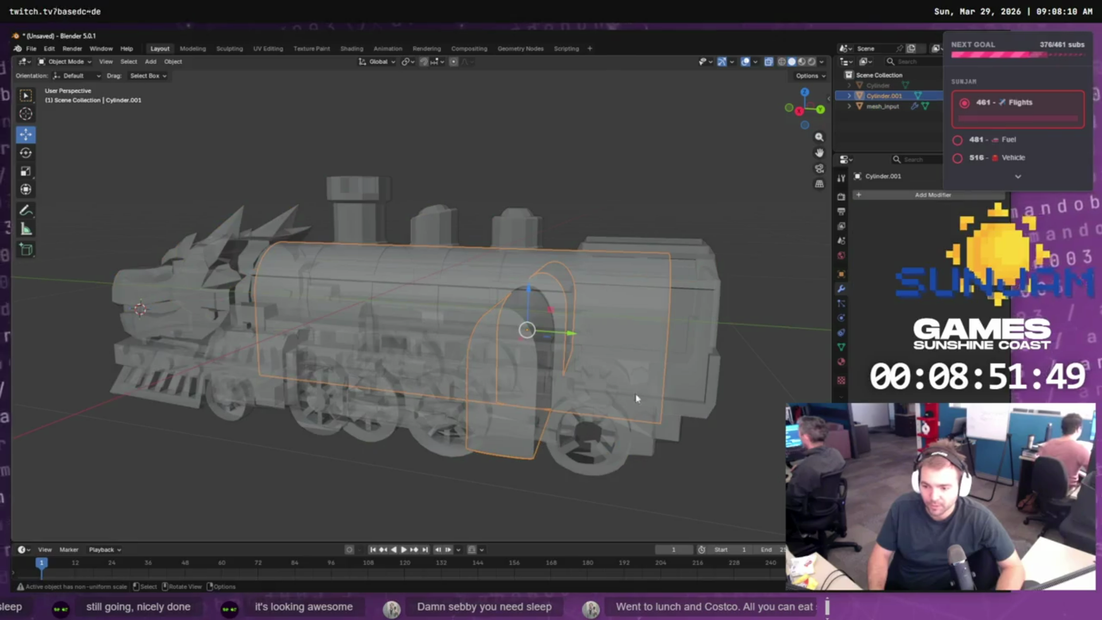
shift+click(695, 302)
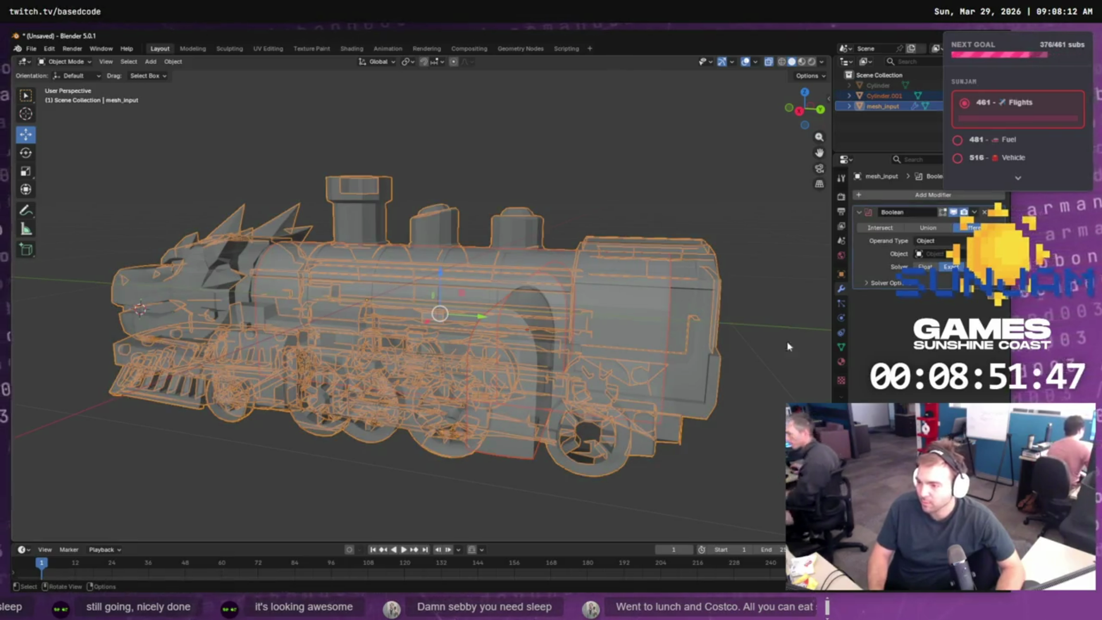
click(720, 352)
click(708, 351)
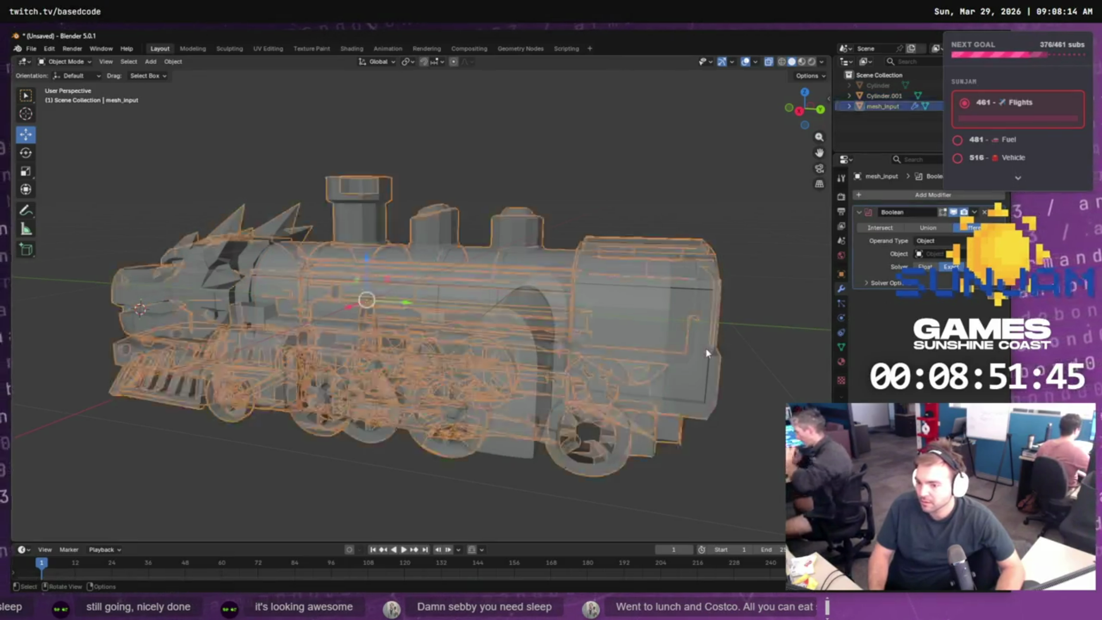
key(e)
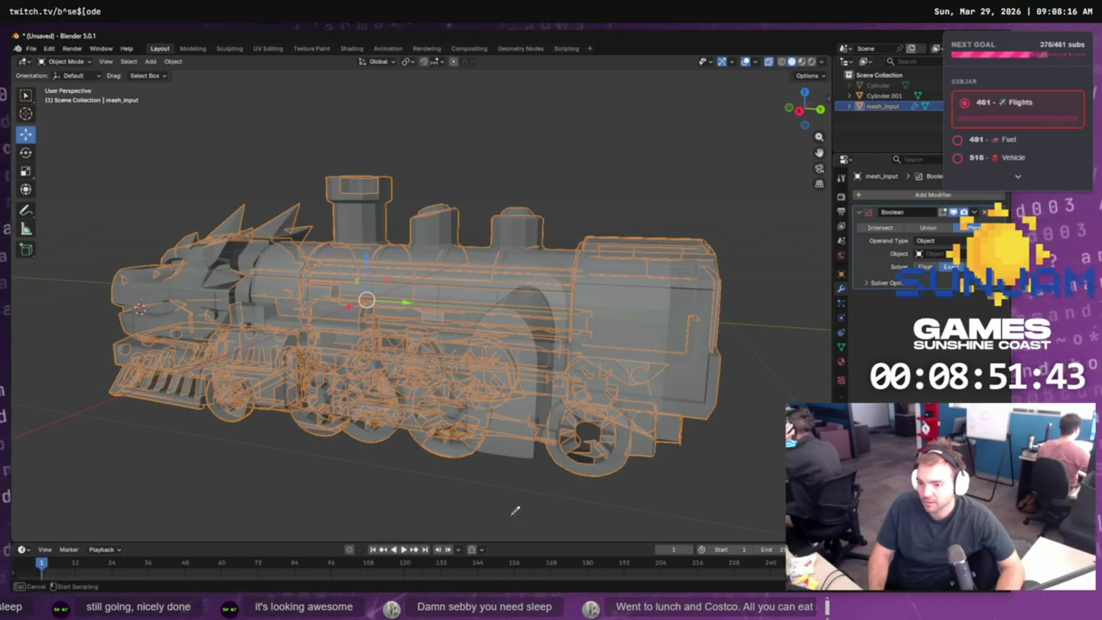
click(525, 444)
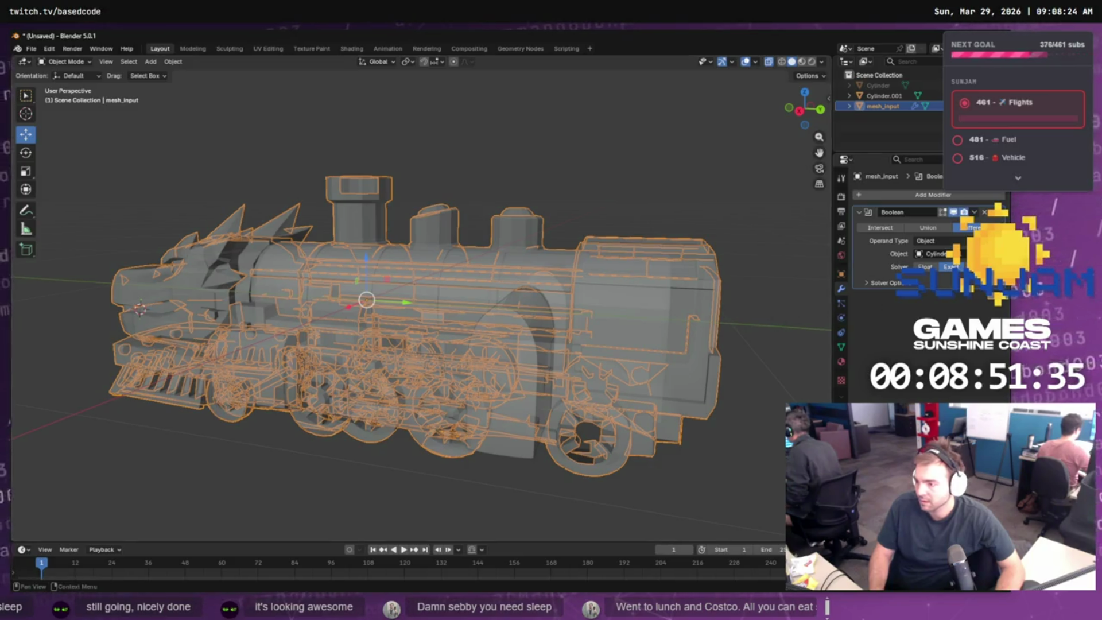
click(891, 228)
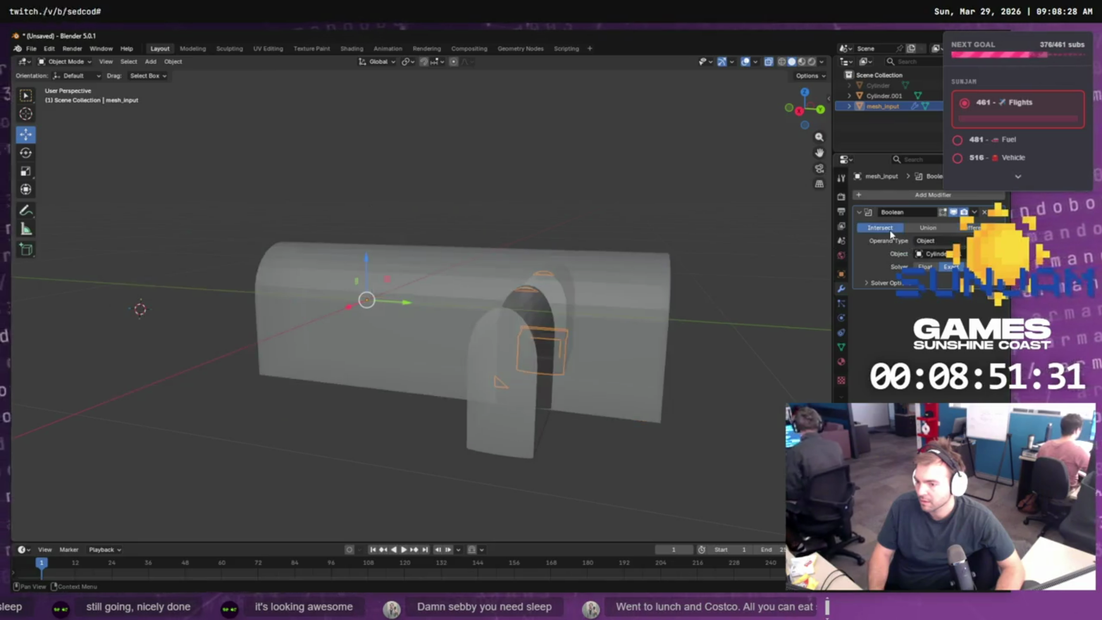
click(928, 228)
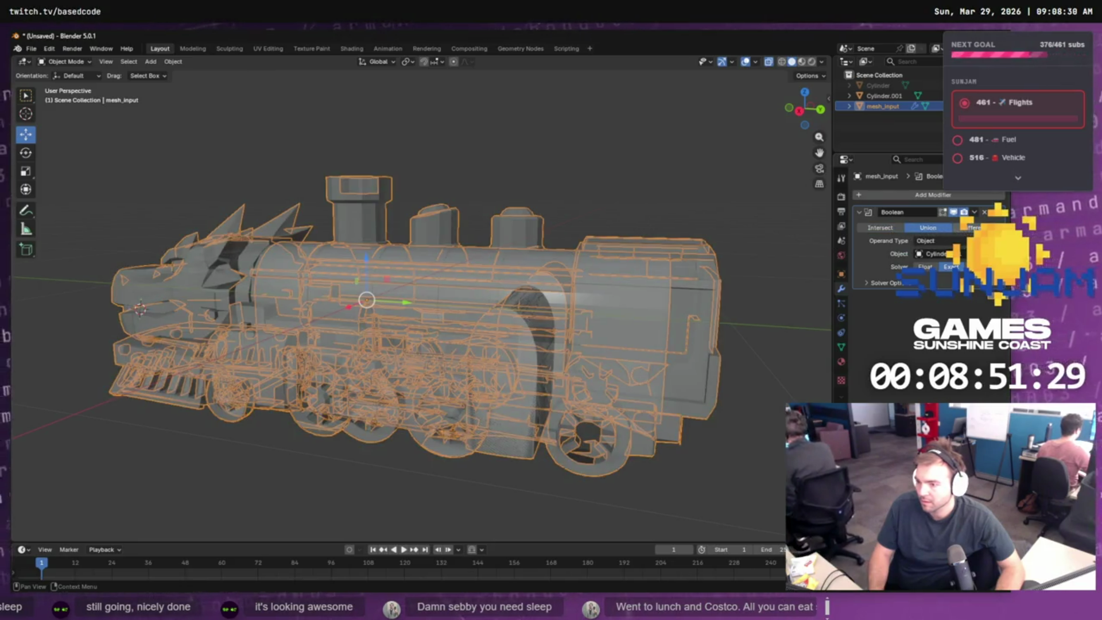
click(972, 228)
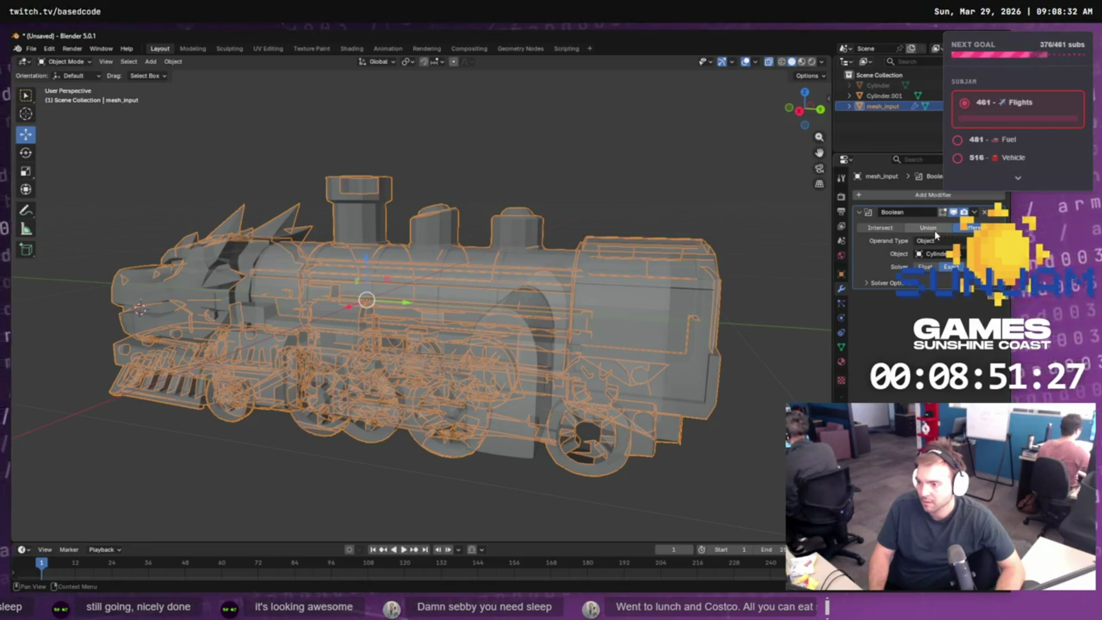
- Reselect the train mesh and remove its Boolean modifier
mouse_move(708, 352)
mouse_down()
mouse_move(530, 359)
mouse_move(601, 357)
mouse_up()
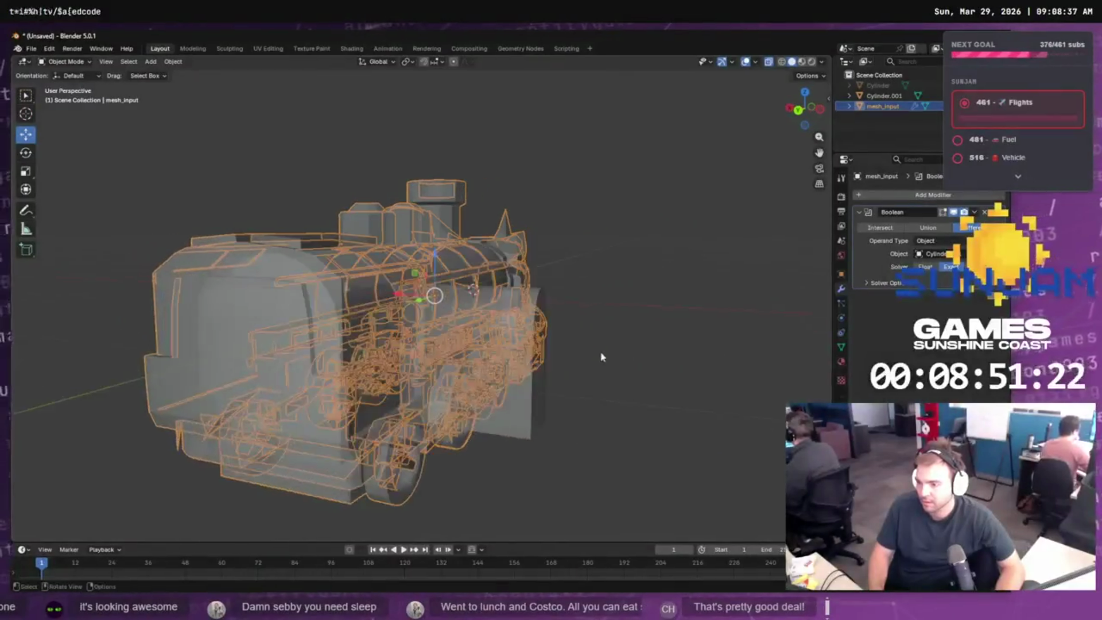
click(641, 402)
click(535, 409)
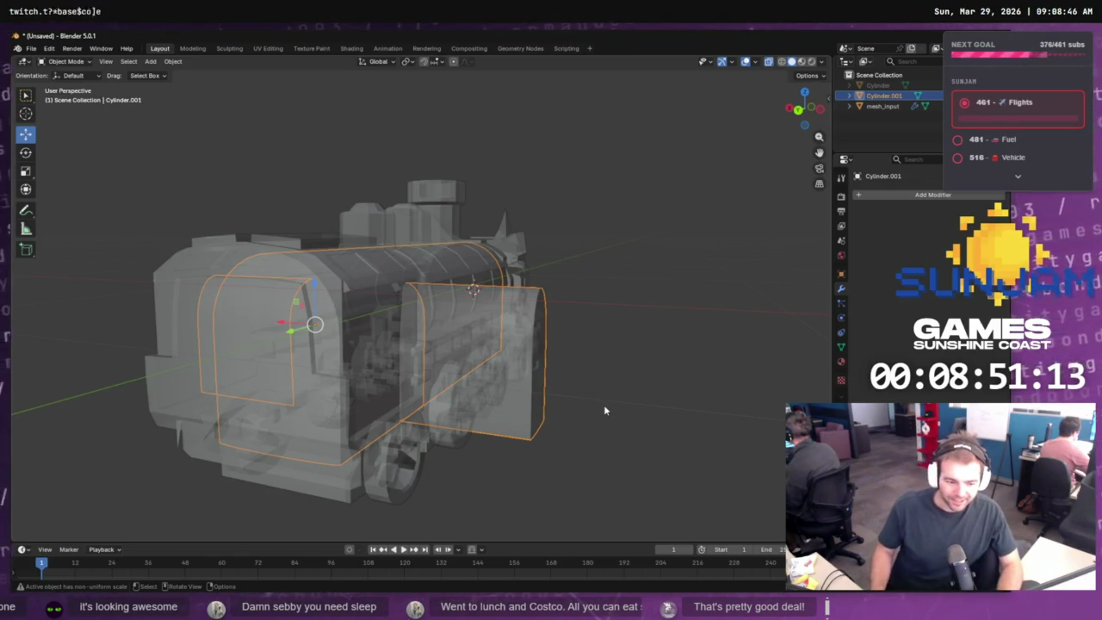
click(505, 430)
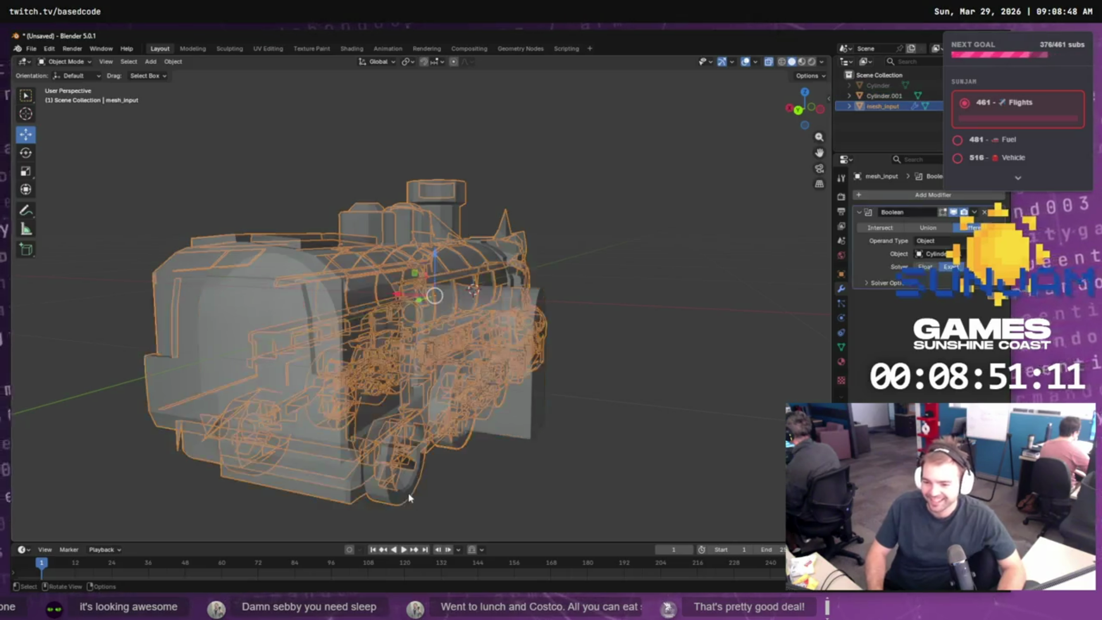
shift+click(523, 411)
click(614, 443)
click(419, 484)
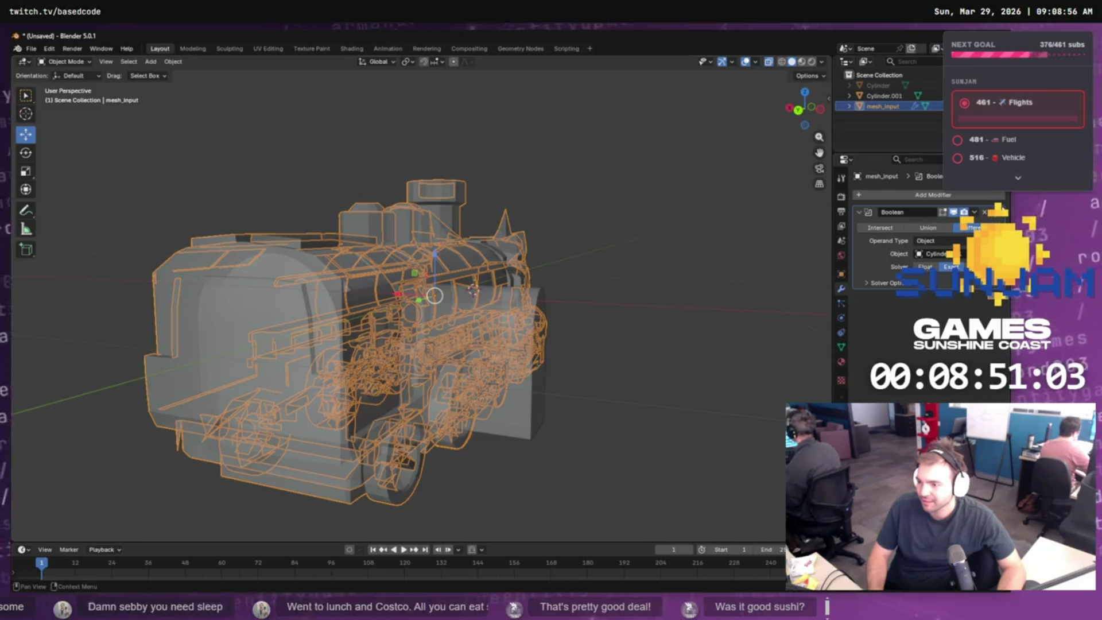
key(ctrl+x)
- Select Cylinder.001 and add a Boolean modifier to it
key(alt+a)
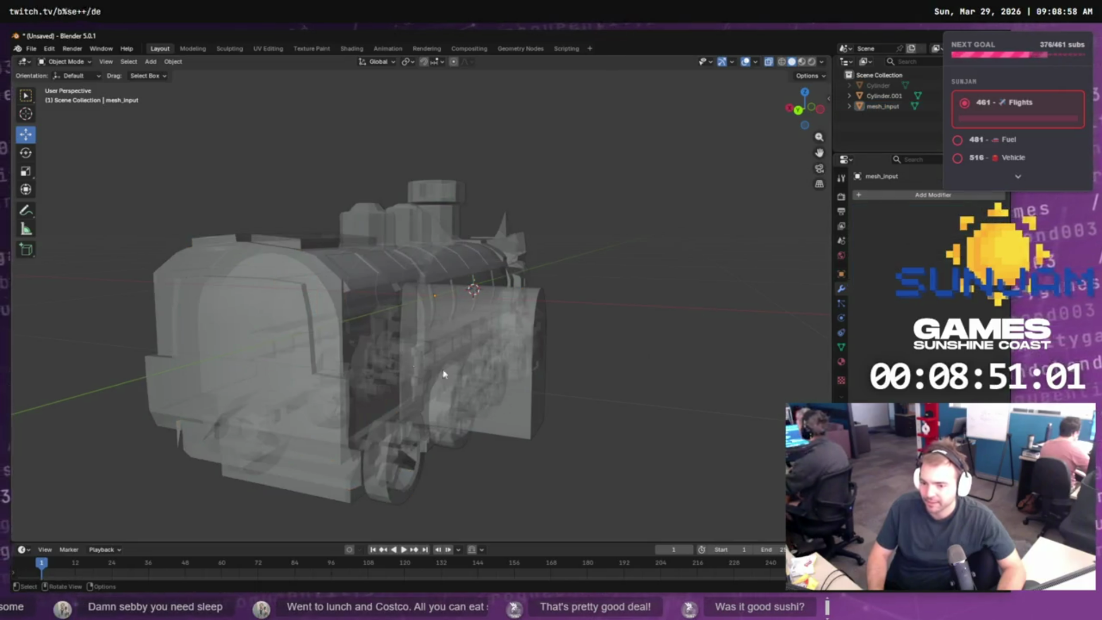
click(329, 271)
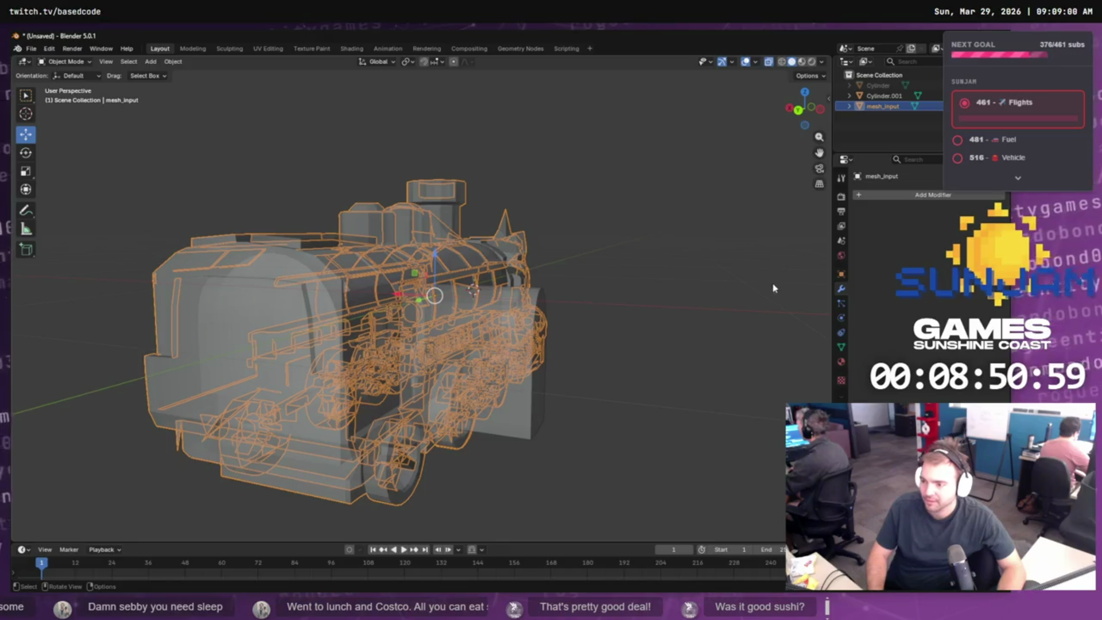
click(514, 403)
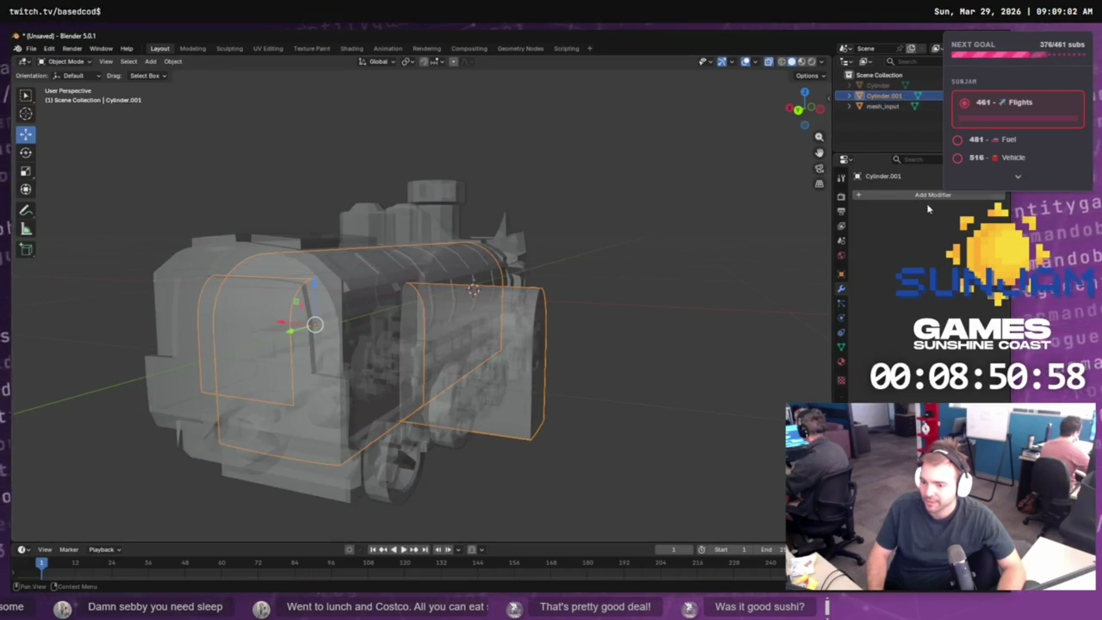
click(871, 194)
mouse_move(841, 228)
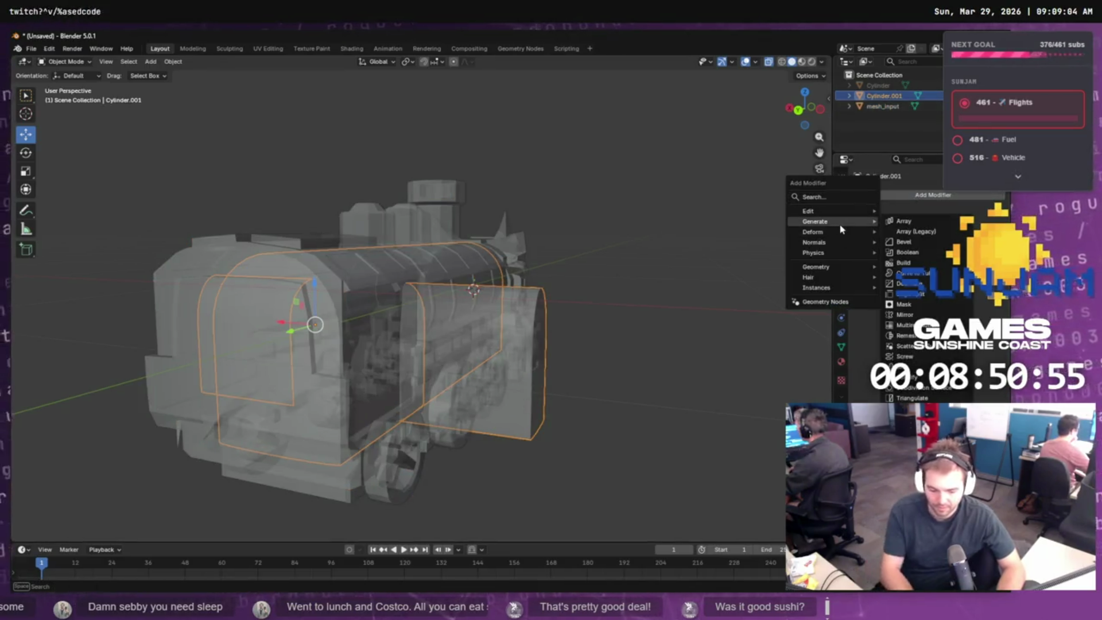
text(bool)
key(Return)
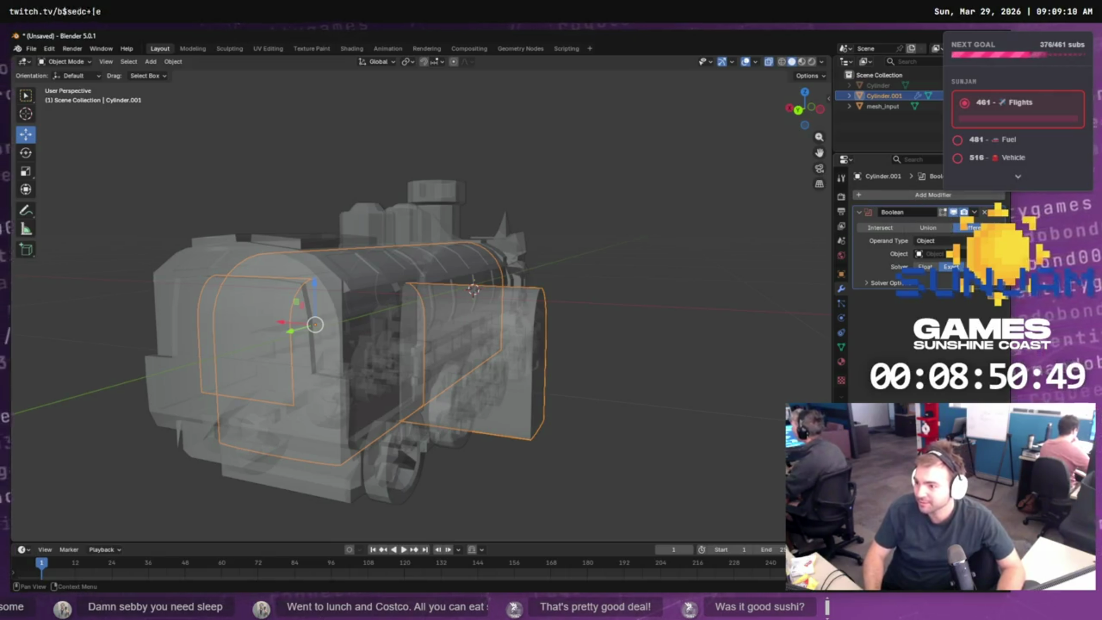
- Pick mesh_input as the Boolean object and try Intersect and Difference
click(942, 254)
click(445, 193)
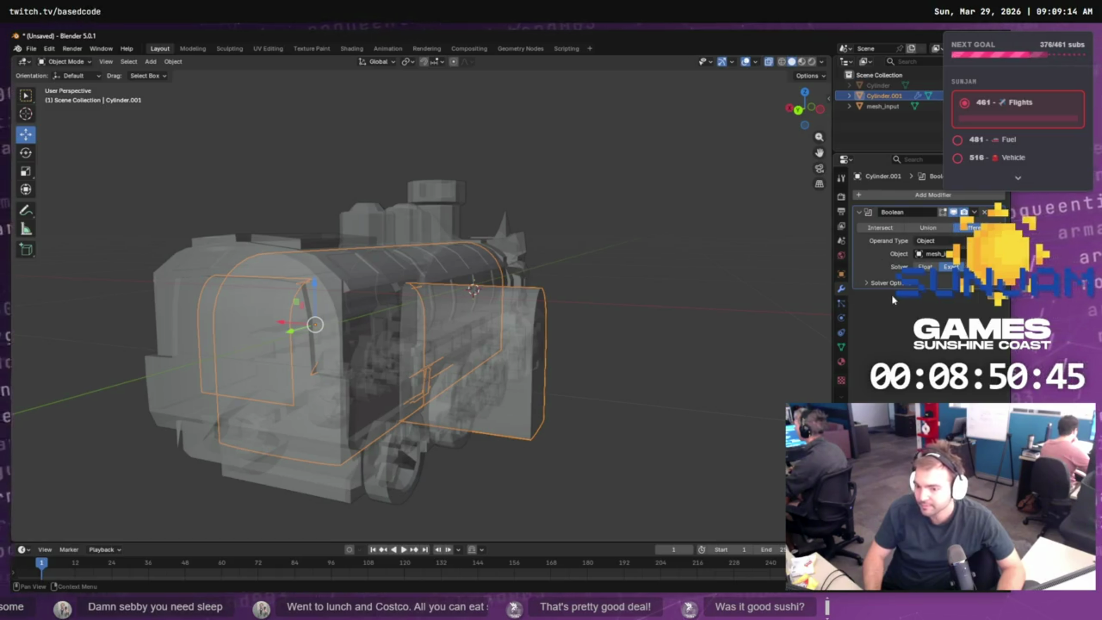
click(881, 232)
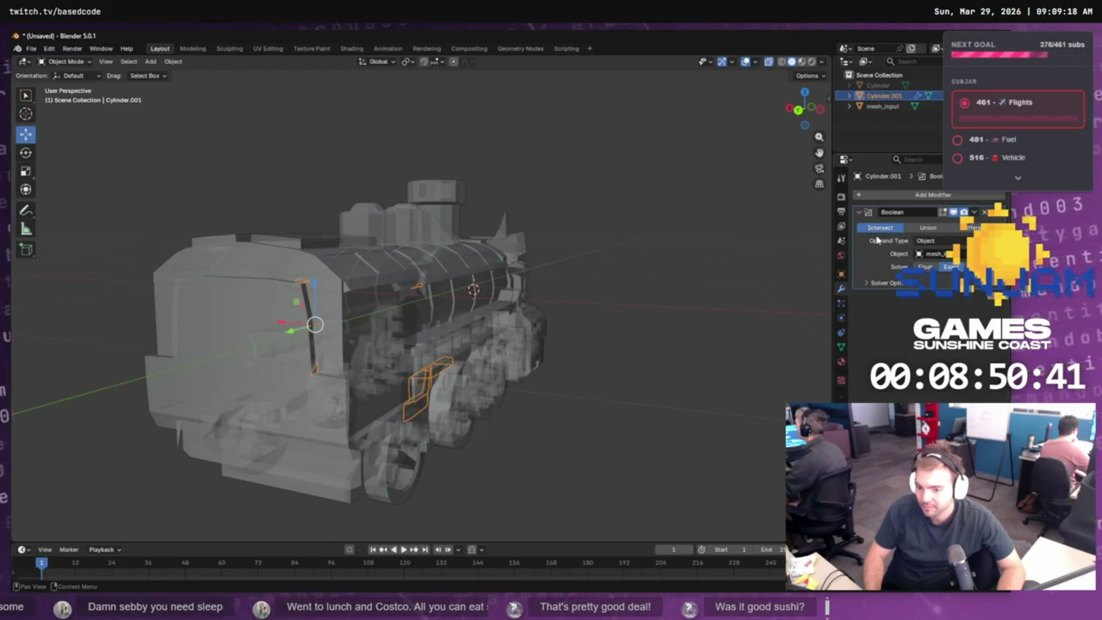
click(970, 227)
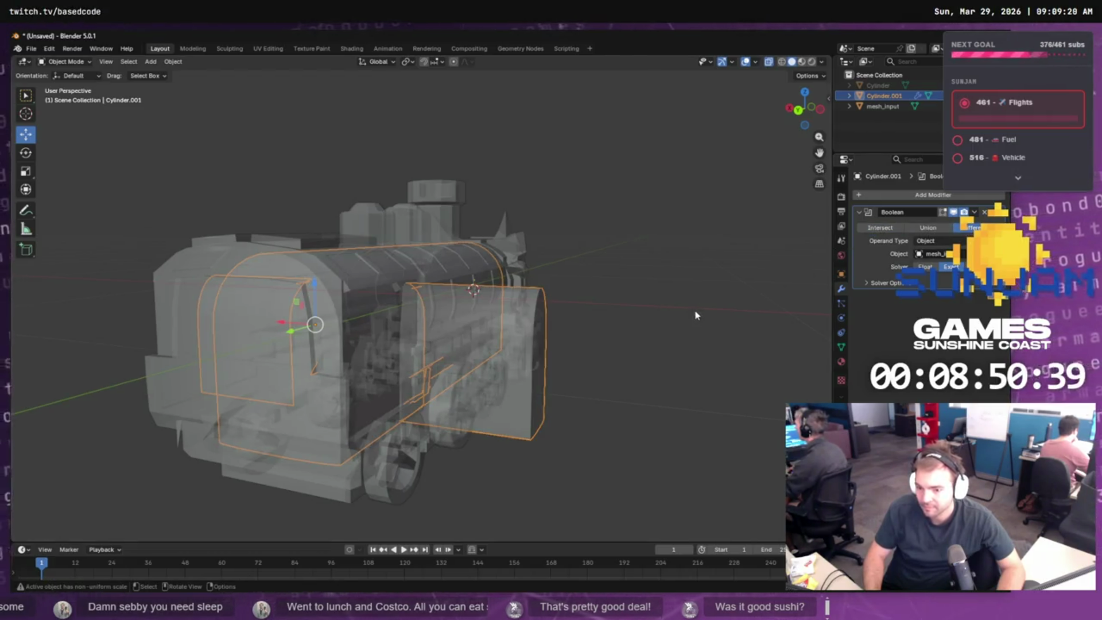
mouse_move(685, 315)
mouse_down()
mouse_move(677, 309)
mouse_move(687, 291)
mouse_move(811, 318)
mouse_up()
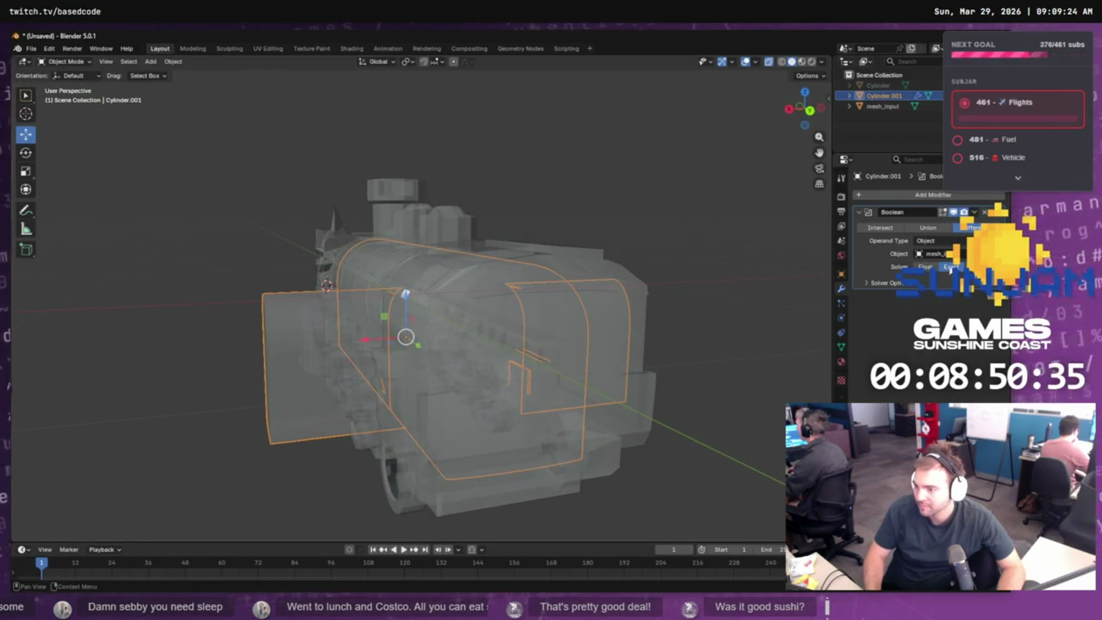
- Set the solver to Float and the operation to Union, then apply the Boolean
click(972, 267)
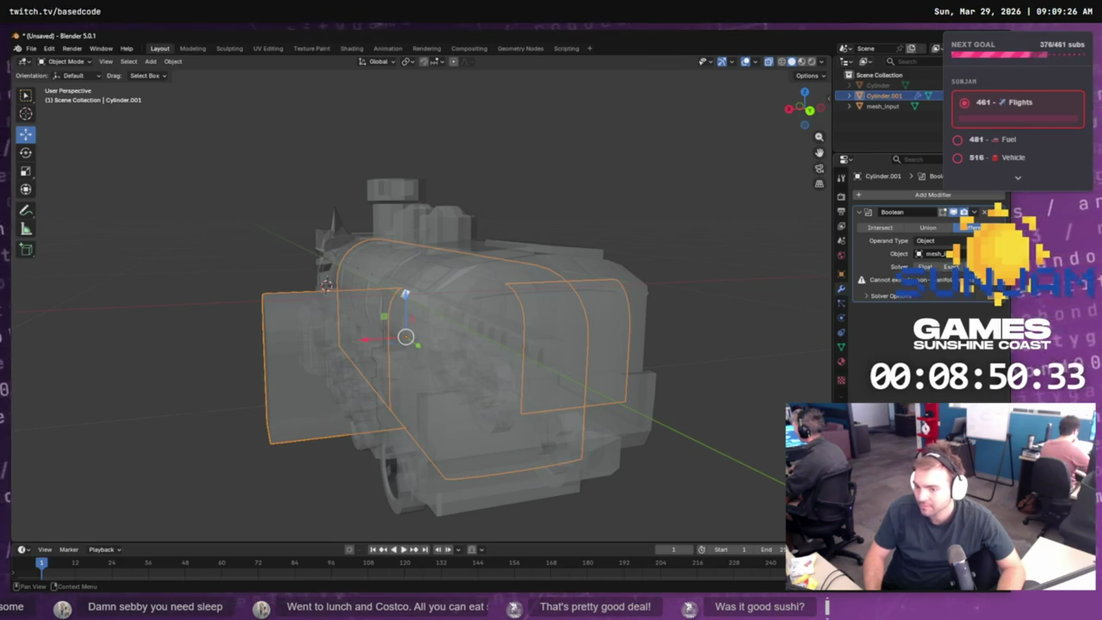
mouse_move(769, 315)
mouse_down()
mouse_move(763, 327)
mouse_move(574, 345)
mouse_up()
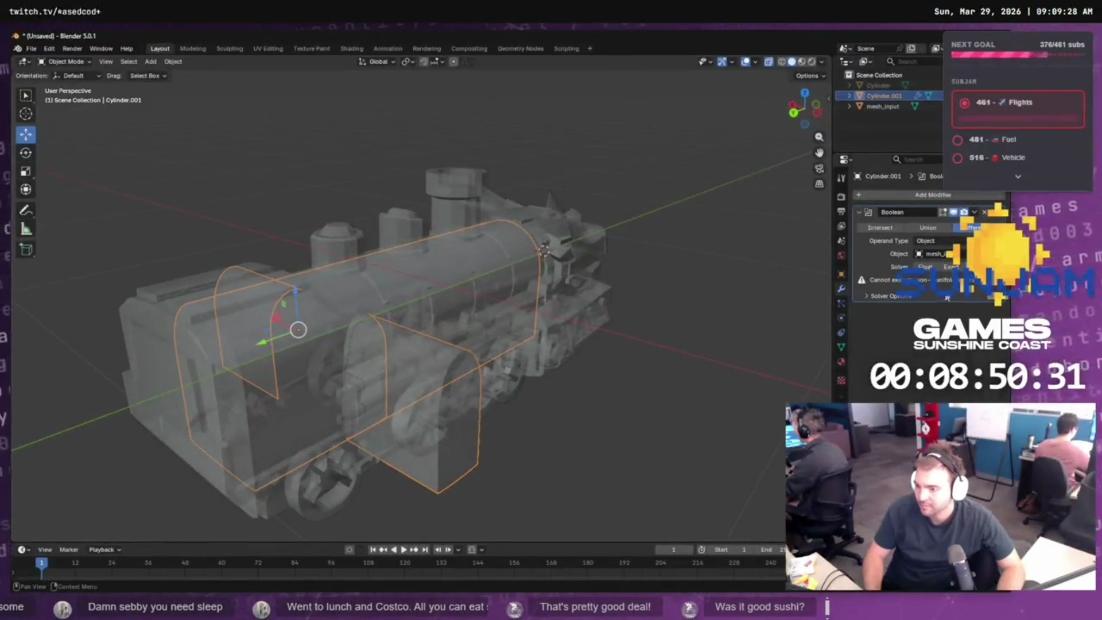
click(926, 268)
mouse_move(695, 346)
mouse_down()
mouse_move(639, 312)
mouse_move(664, 299)
mouse_move(794, 317)
mouse_move(757, 327)
mouse_move(788, 329)
mouse_move(853, 304)
mouse_up()
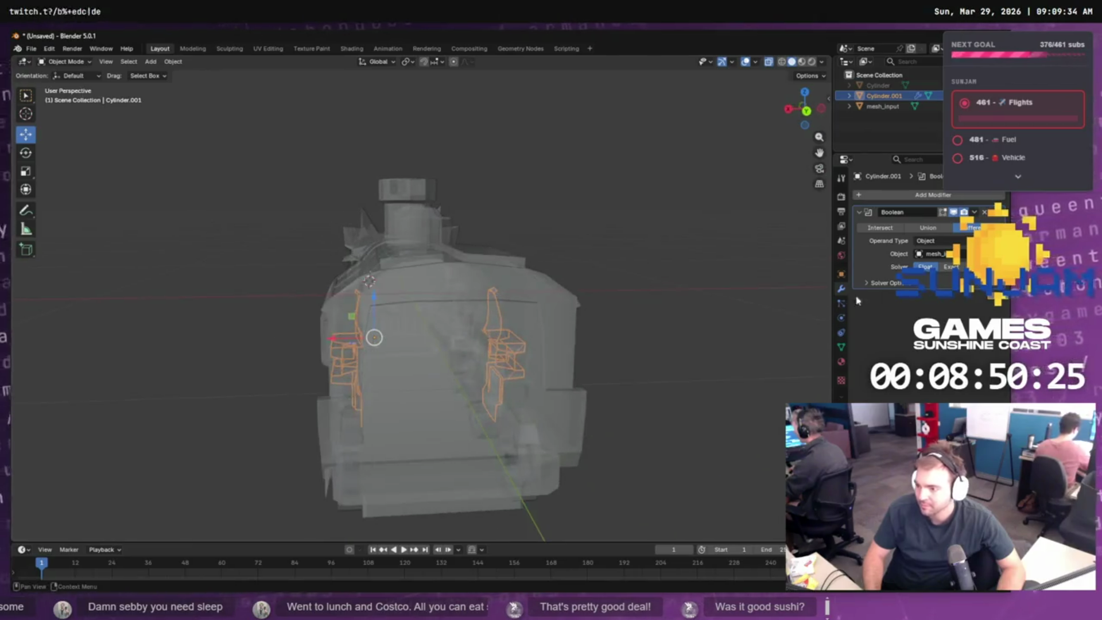
click(929, 228)
mouse_move(600, 275)
mouse_down()
mouse_move(691, 278)
mouse_move(666, 294)
mouse_move(679, 276)
mouse_move(573, 271)
mouse_move(563, 256)
mouse_move(602, 274)
mouse_up()
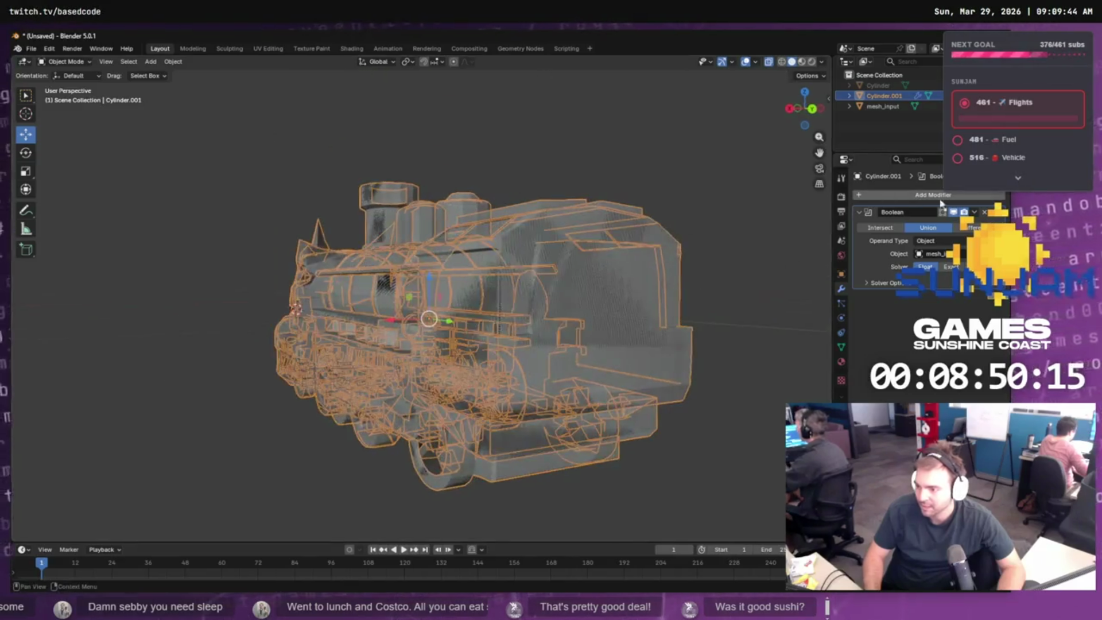
click(974, 212)
click(954, 228)
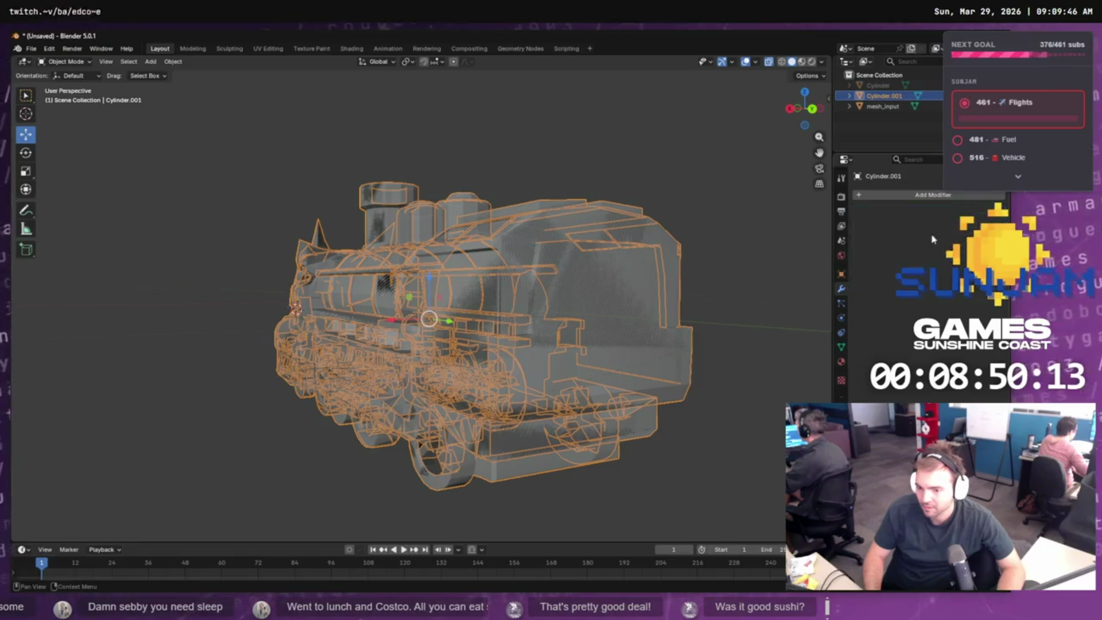
- Undo the applied union and remove the Boolean modifier from Cylinder.001
drag(625, 228, 668, 218)
key(a)
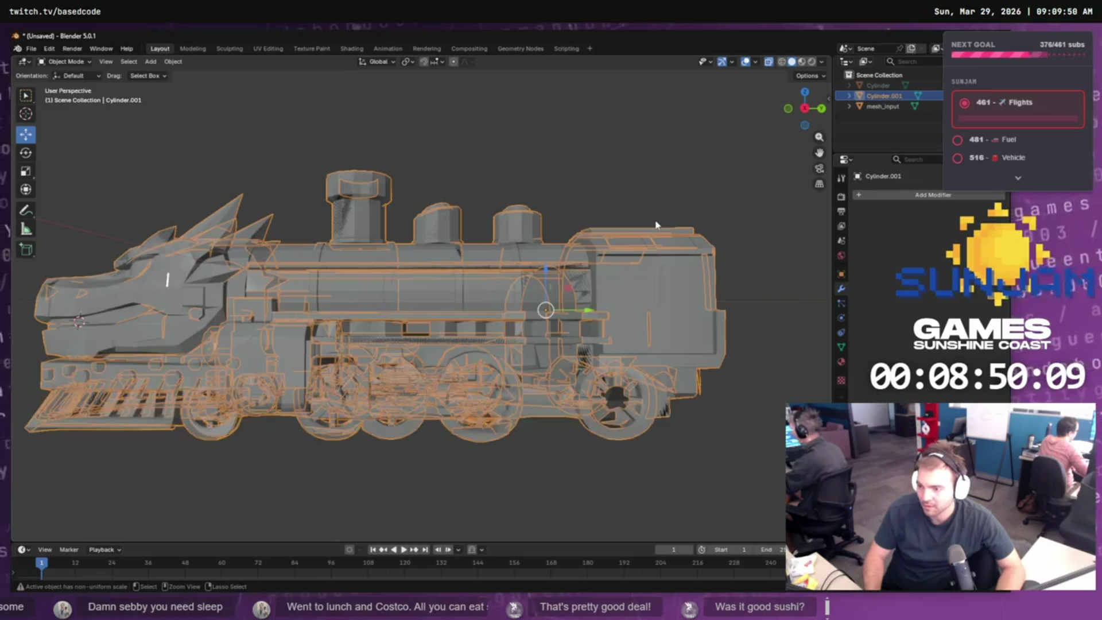
key(ctrl+z)
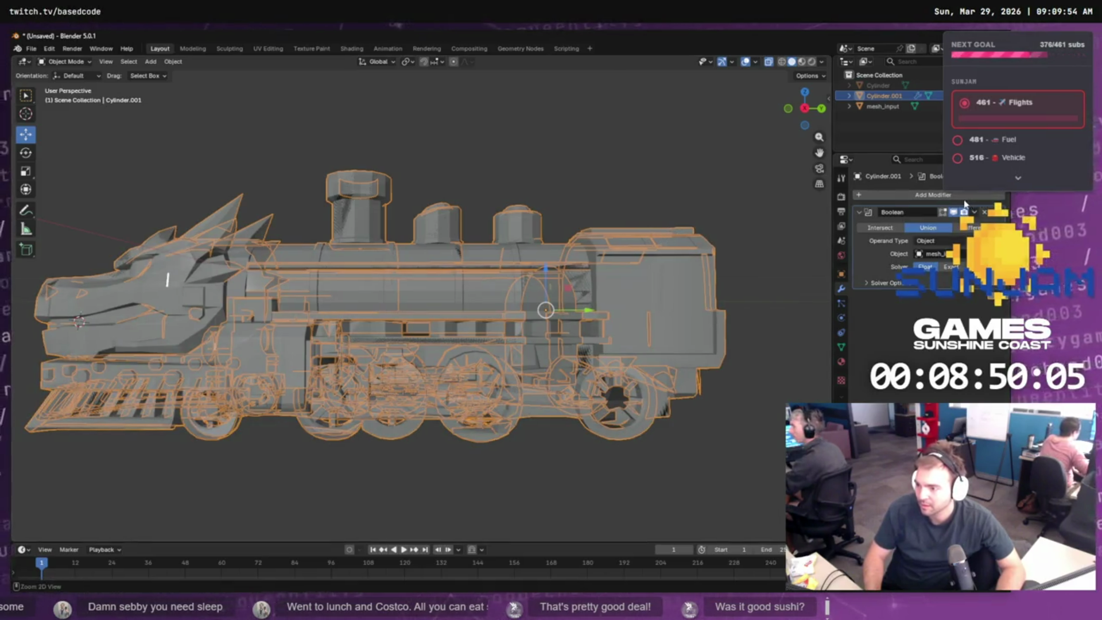
click(983, 213)
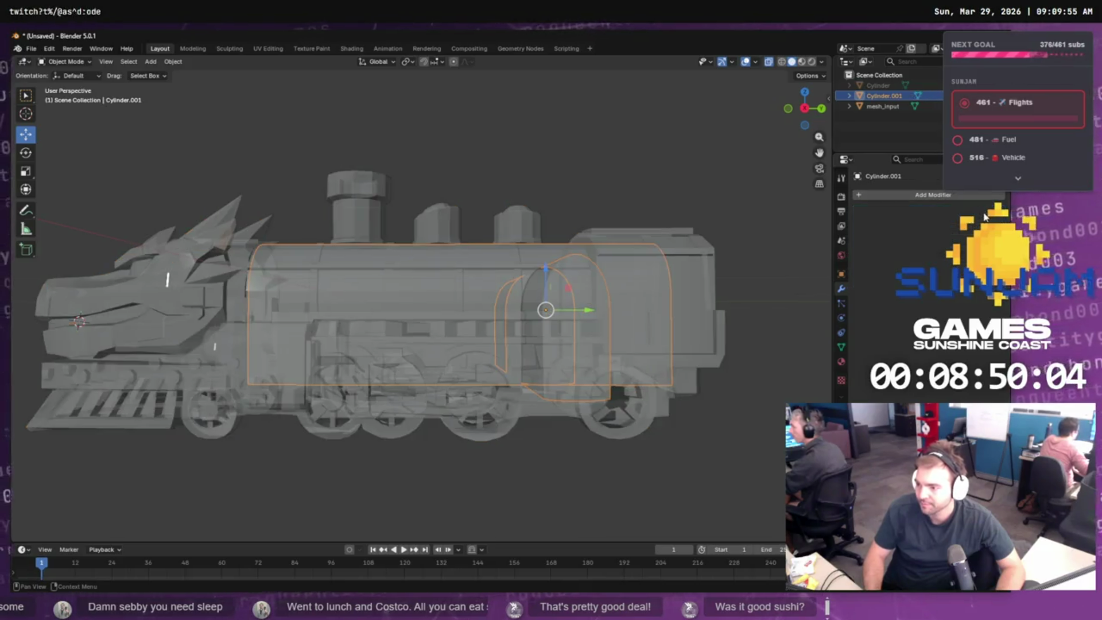
- Add a Boolean modifier to mesh_input with Cylinder as its object
click(884, 106)
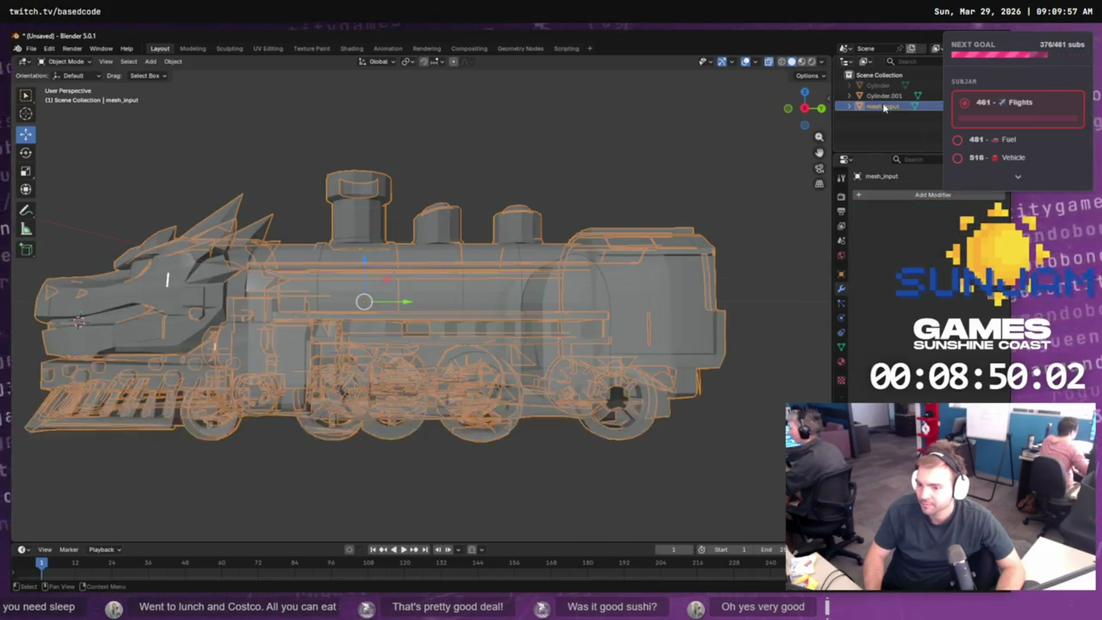
click(861, 195)
mouse_move(857, 208)
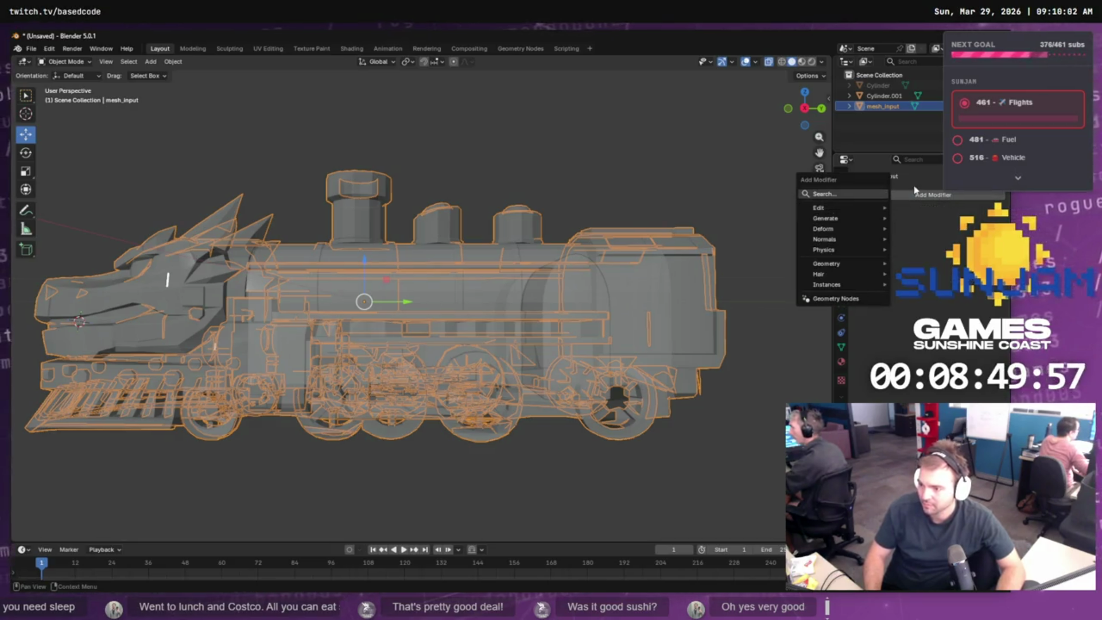
text(bool)
key(Return)
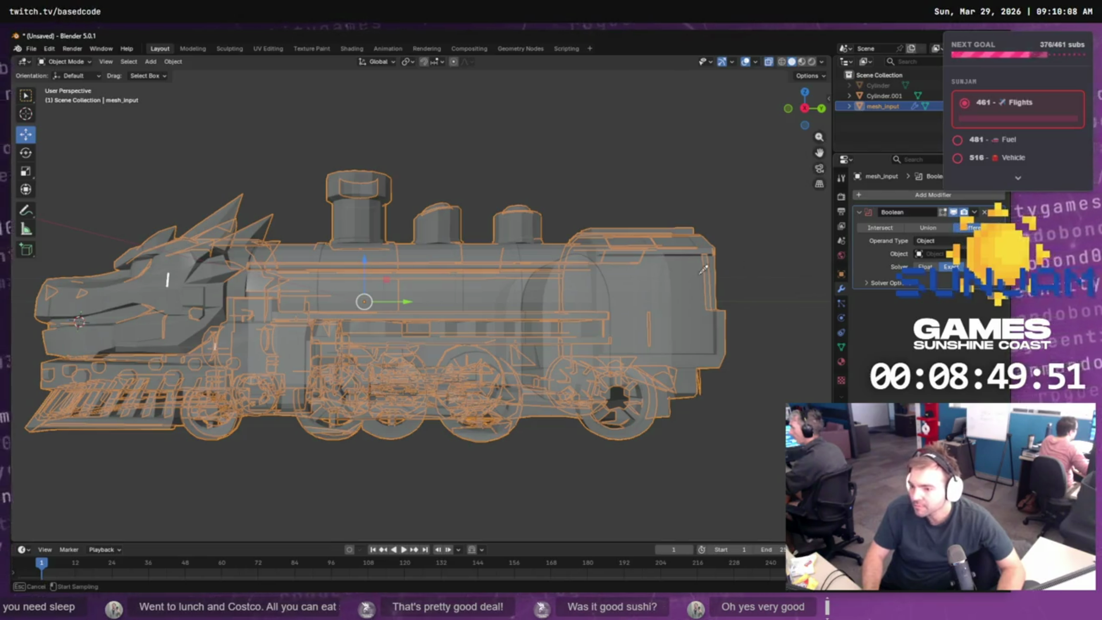
click(586, 299)
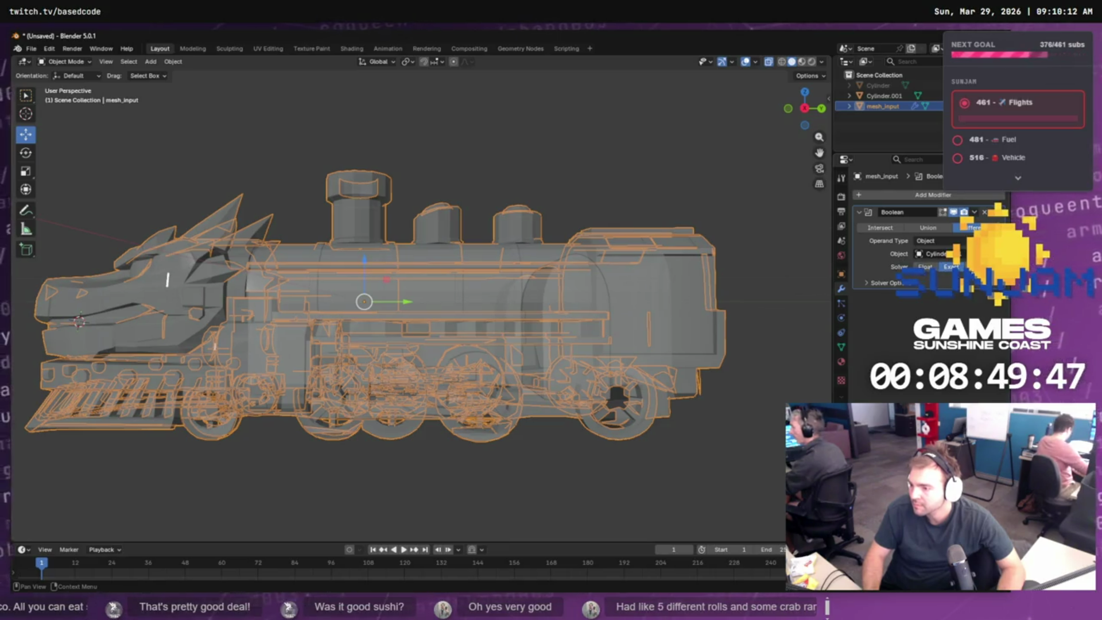
- Try the Exact and Float solvers, then apply the Boolean to the train
click(979, 267)
mouse_move(773, 304)
mouse_down()
mouse_move(752, 253)
mouse_move(739, 300)
mouse_move(755, 317)
mouse_move(787, 319)
mouse_move(721, 312)
mouse_move(746, 316)
mouse_up()
click(951, 267)
mouse_move(764, 327)
mouse_down()
mouse_move(709, 287)
mouse_move(591, 300)
mouse_up()
click(926, 267)
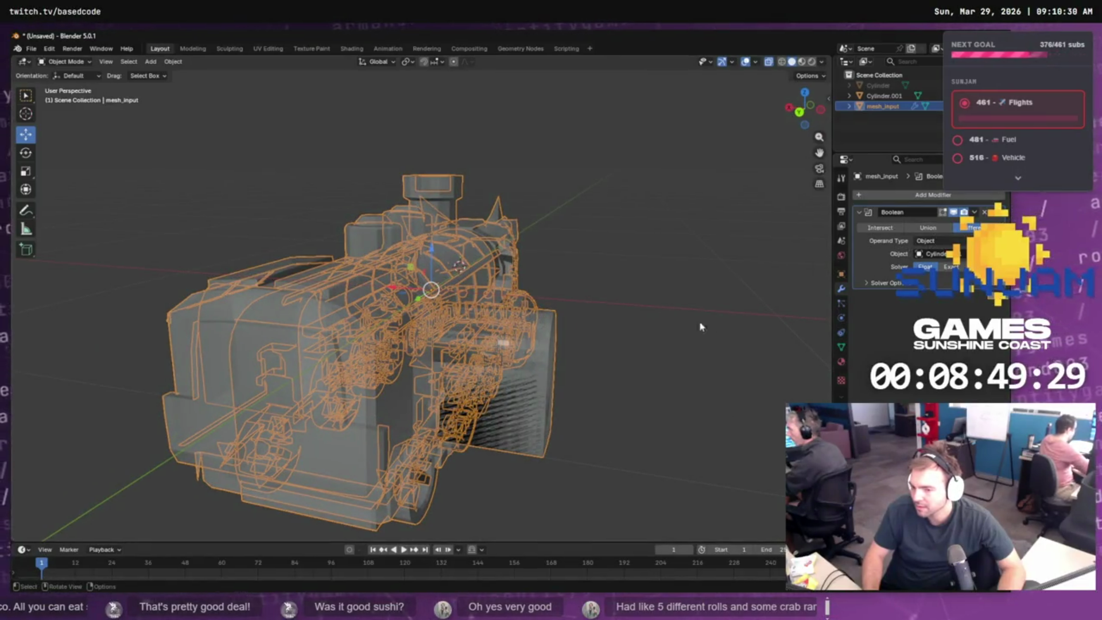
click(974, 212)
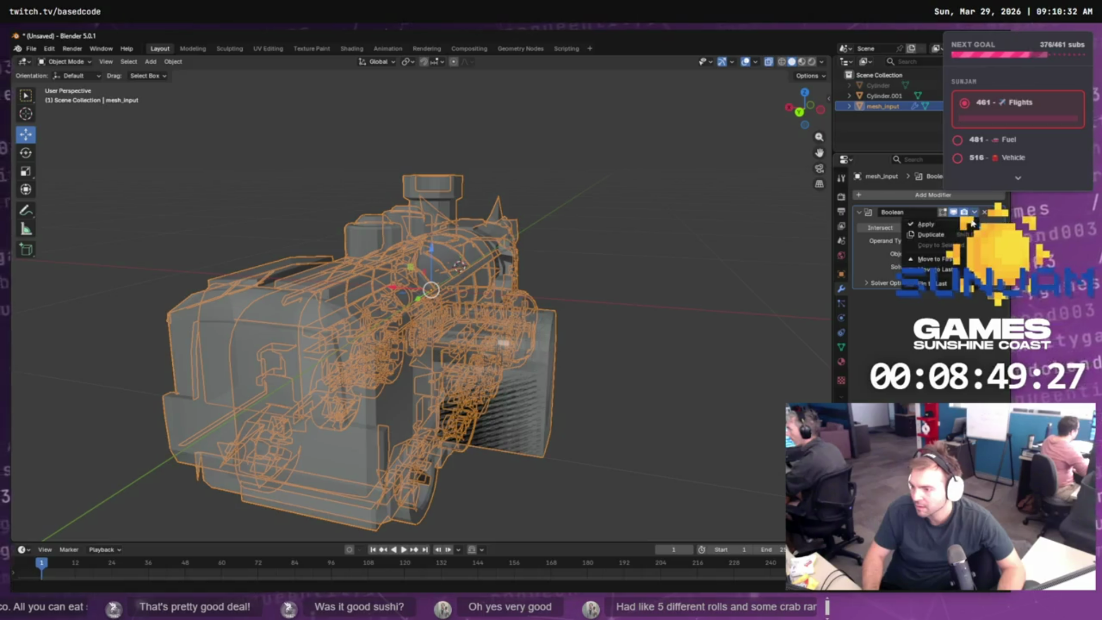
click(941, 225)
- Undo the applied Boolean and reselect the train mesh to inspect its modifier
mouse_move(699, 305)
mouse_down()
mouse_move(695, 259)
mouse_move(645, 276)
mouse_move(713, 269)
mouse_move(747, 245)
mouse_up()
drag(747, 258, 738, 264)
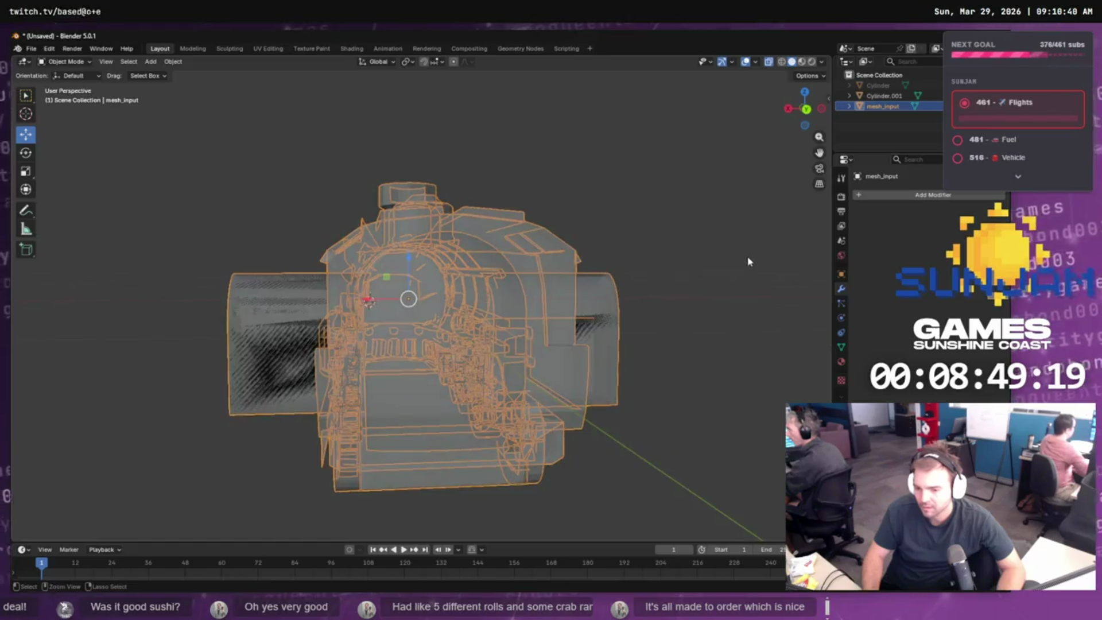
key(ctrl+minus)
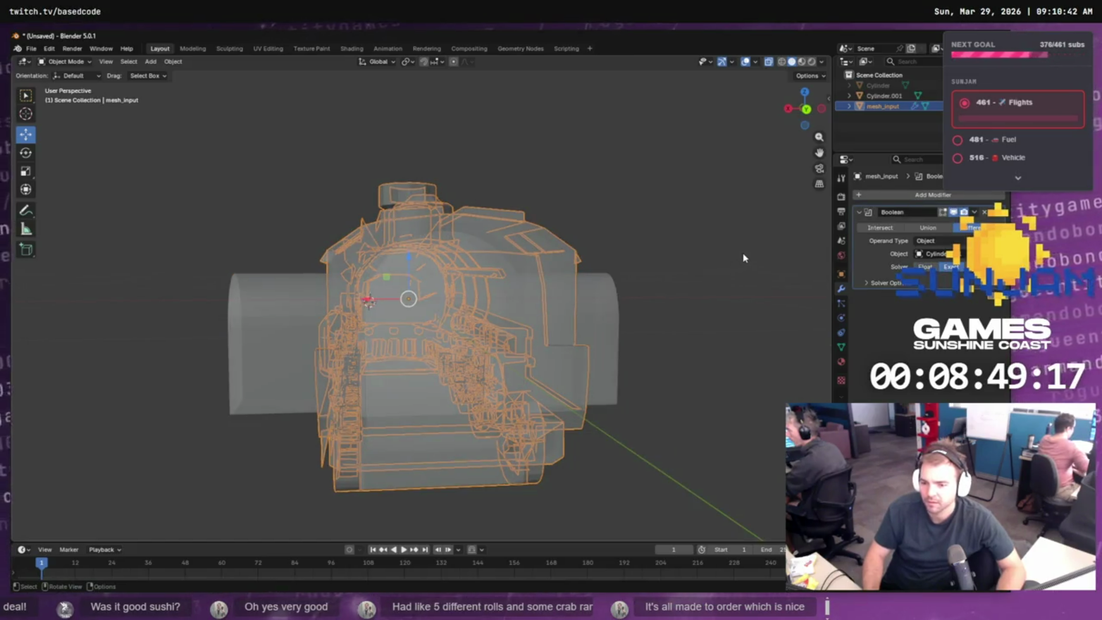
click(706, 276)
click(620, 308)
mouse_move(620, 308)
mouse_down()
mouse_move(738, 319)
mouse_move(731, 327)
mouse_move(748, 348)
mouse_move(755, 221)
mouse_move(730, 325)
mouse_move(726, 307)
mouse_up()
click(694, 269)
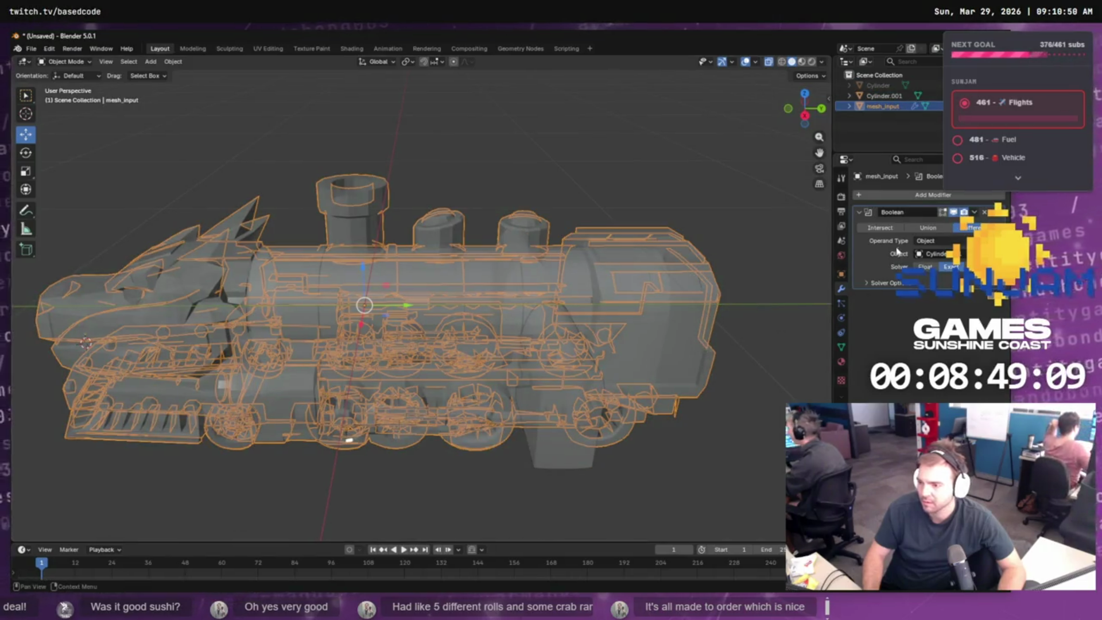
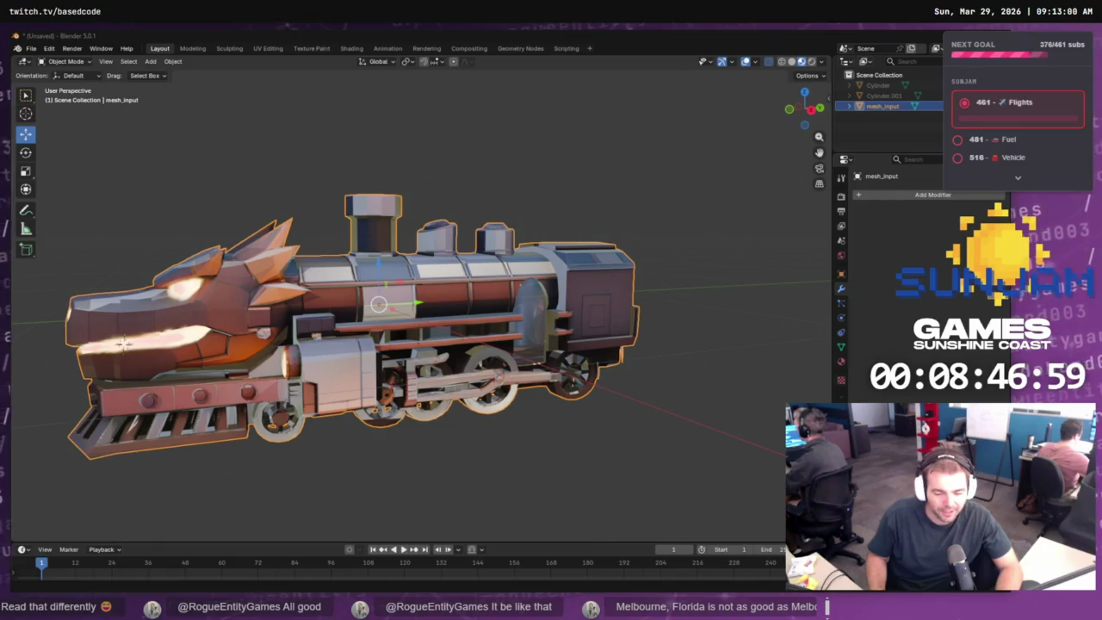
- Orbit to the locomotive's front-left and start a File > Export > Wavefront (.obj) export
drag(124, 343, 546, 341)
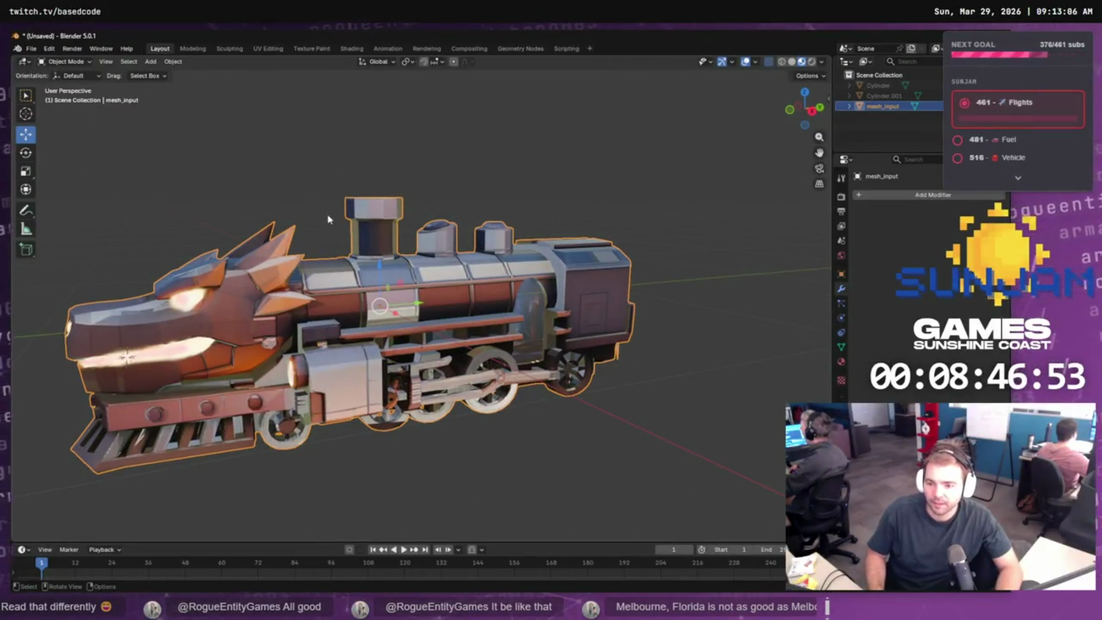
click(34, 50)
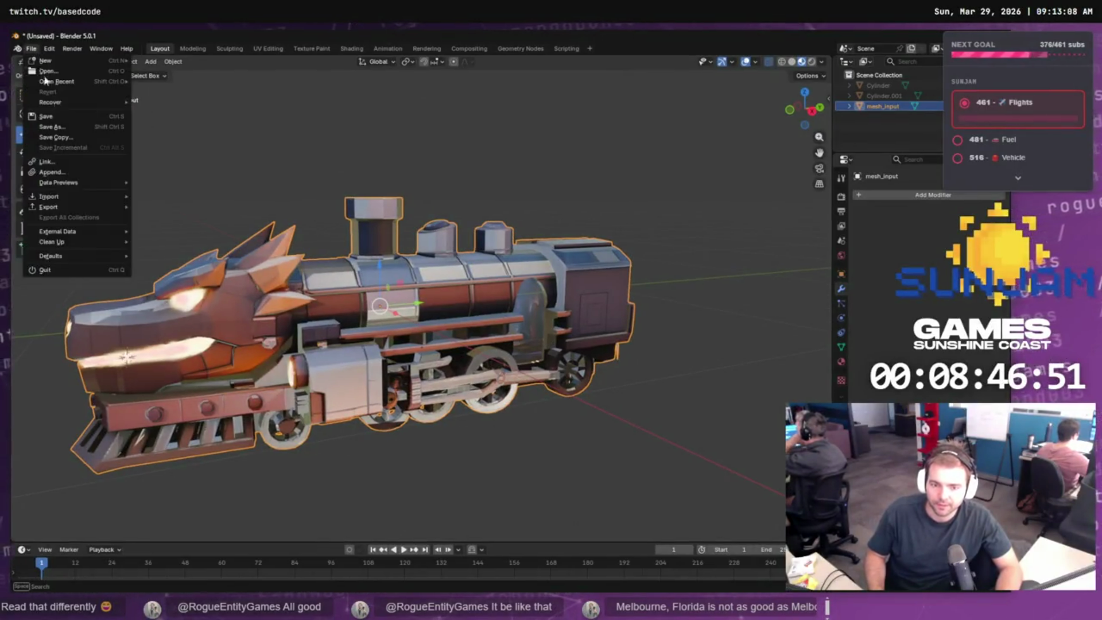
mouse_move(80, 235)
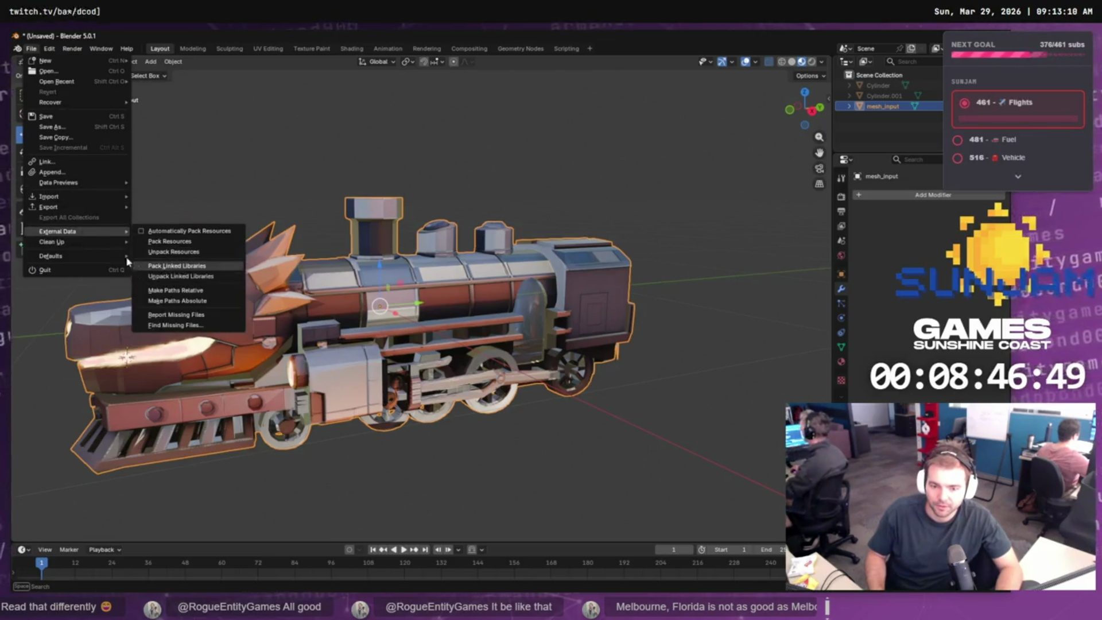
mouse_move(92, 208)
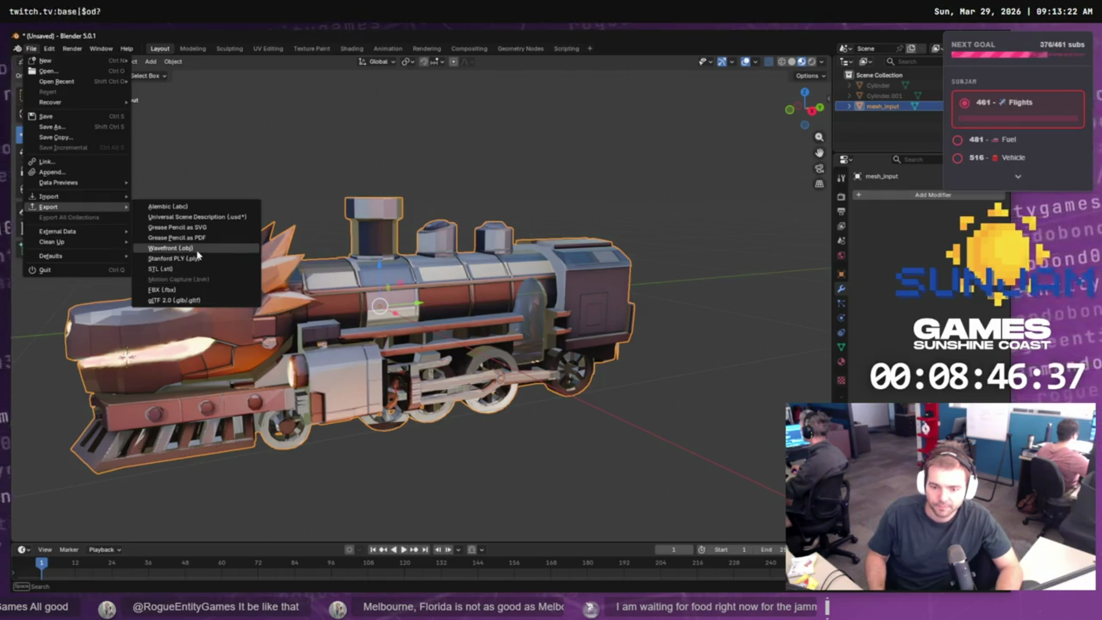
click(172, 248)
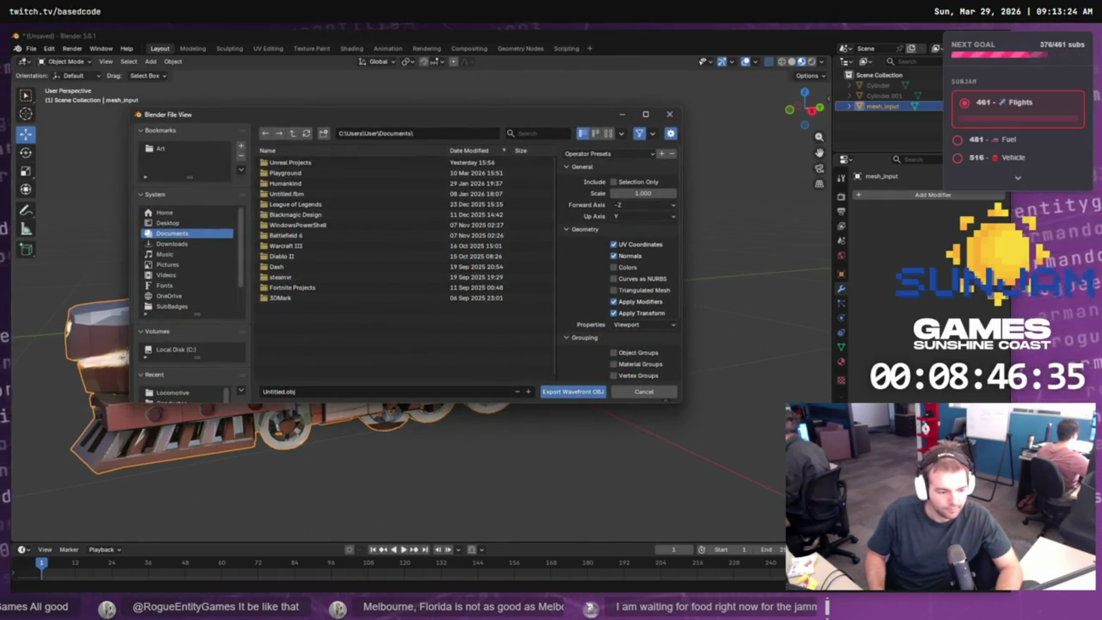
key(alt+Tab)
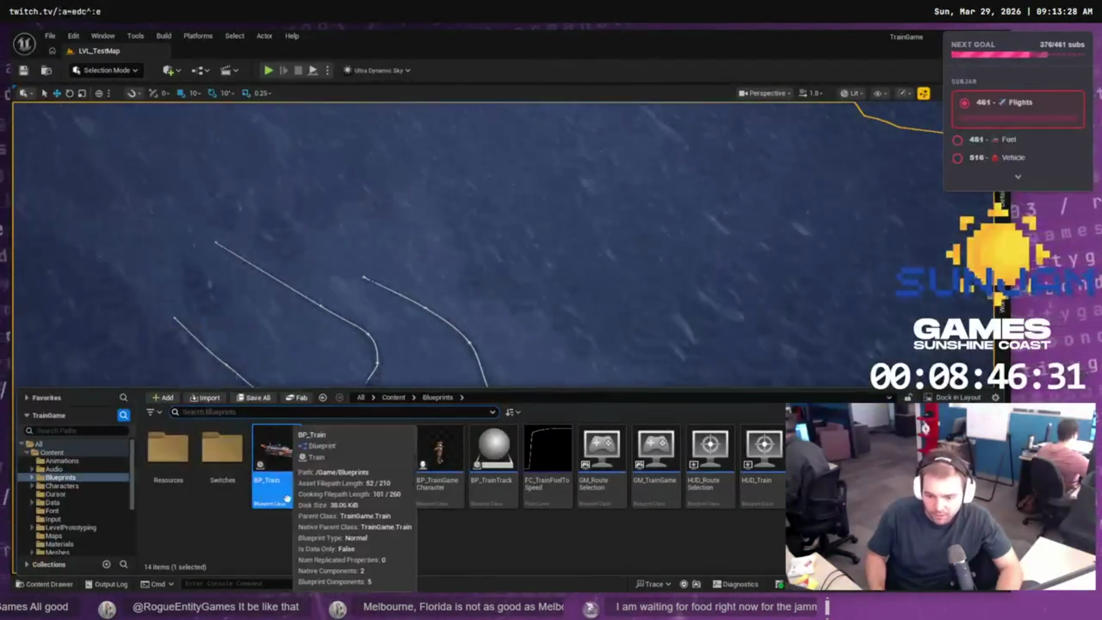
- Browse to Meshes > Locomotive and reveal SM_Locomotive in File Explorer with Show in Explorer
scroll(51, 494, down, 5)
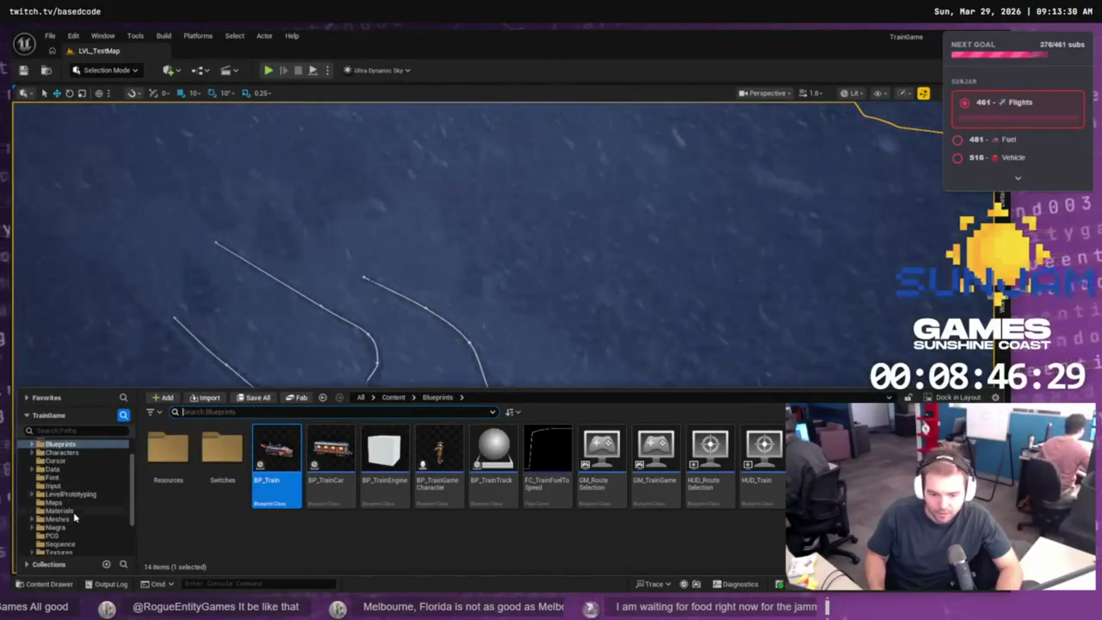
click(39, 458)
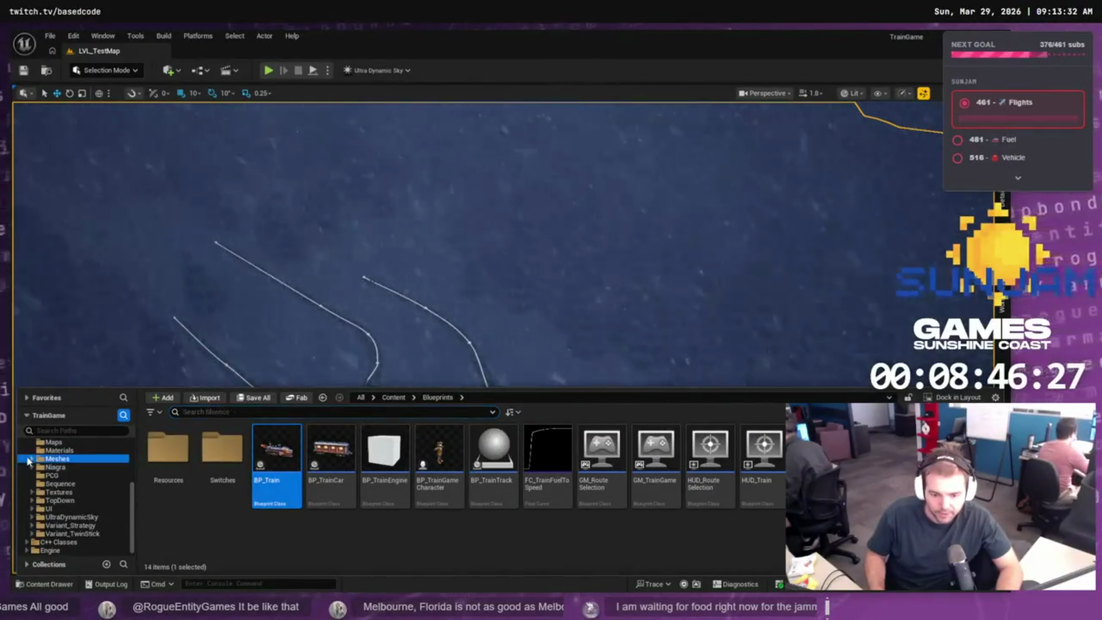
click(32, 459)
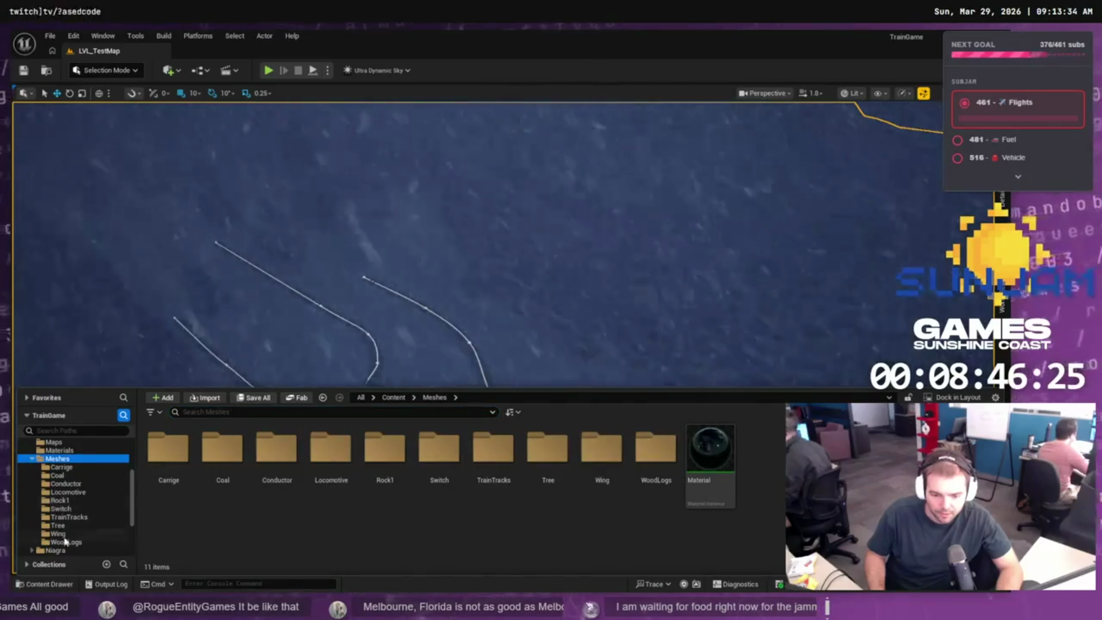
click(64, 492)
right_click(233, 500)
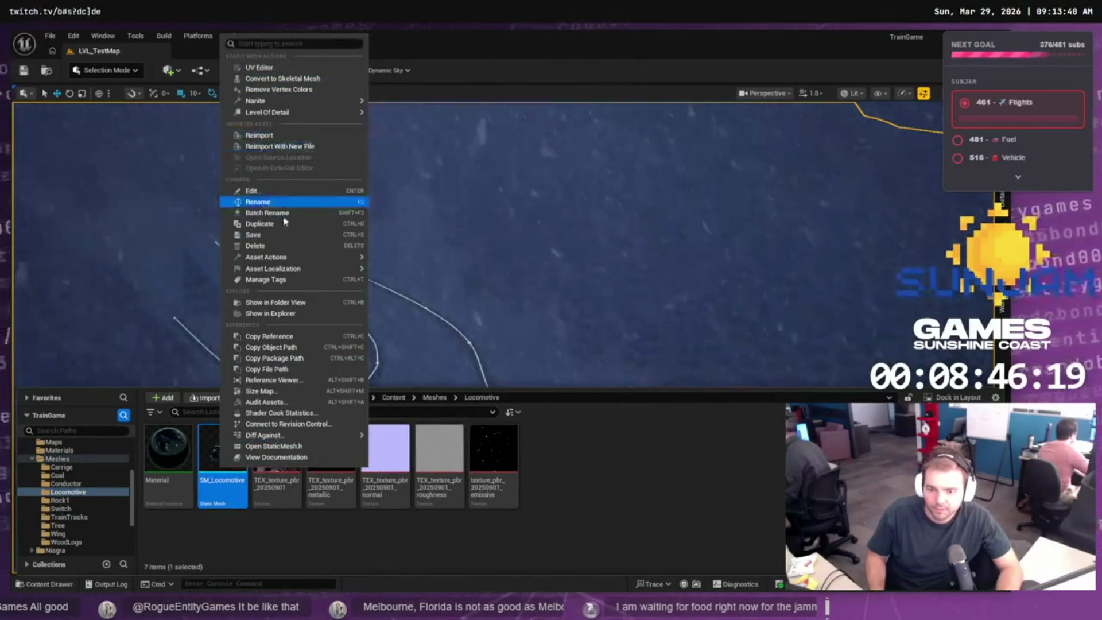
click(286, 315)
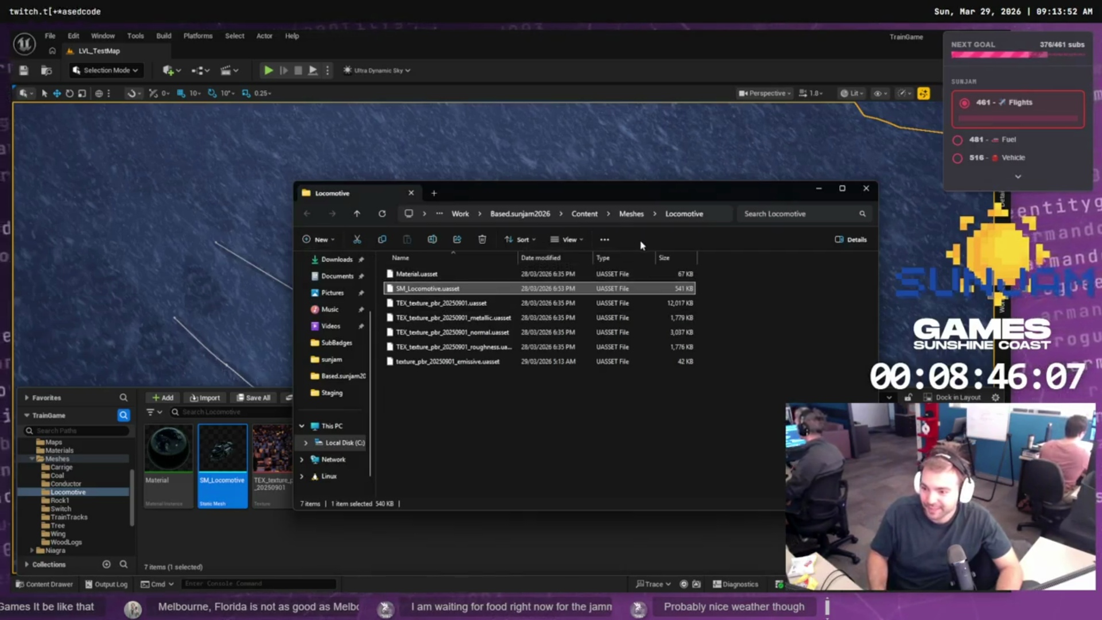
- Go up from Locomotive through Content to the project folder and open Staging
click(712, 214)
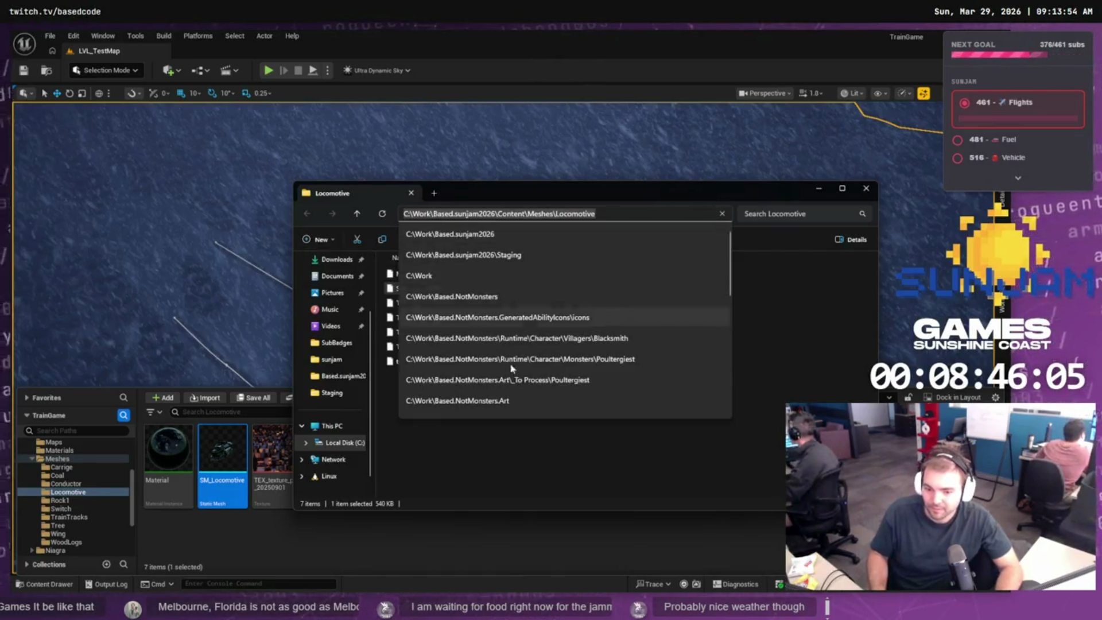
click(552, 474)
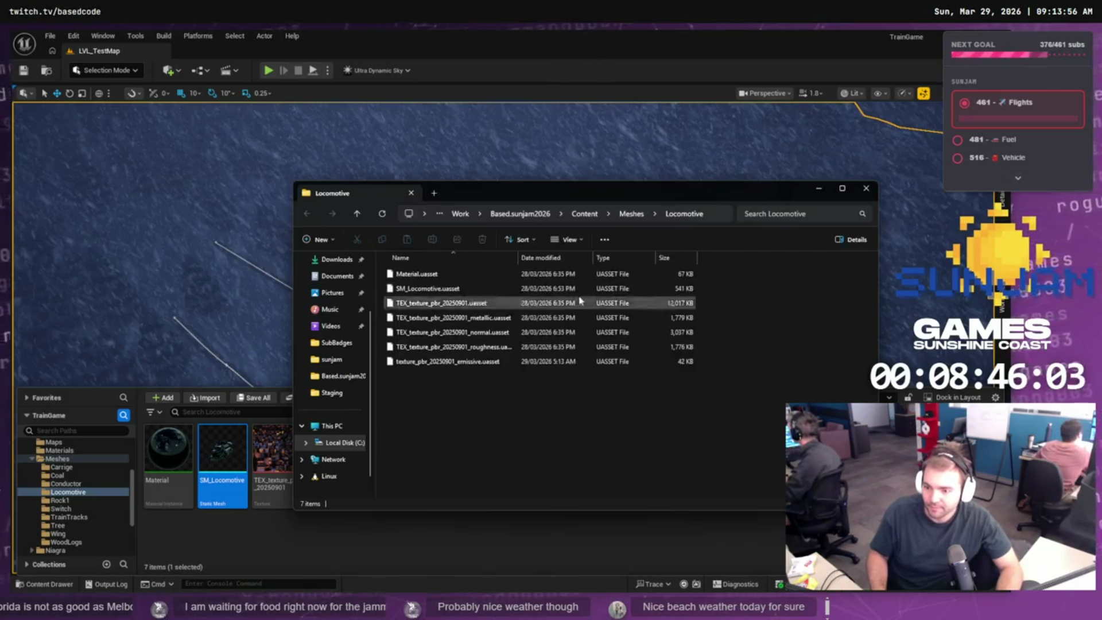
click(584, 214)
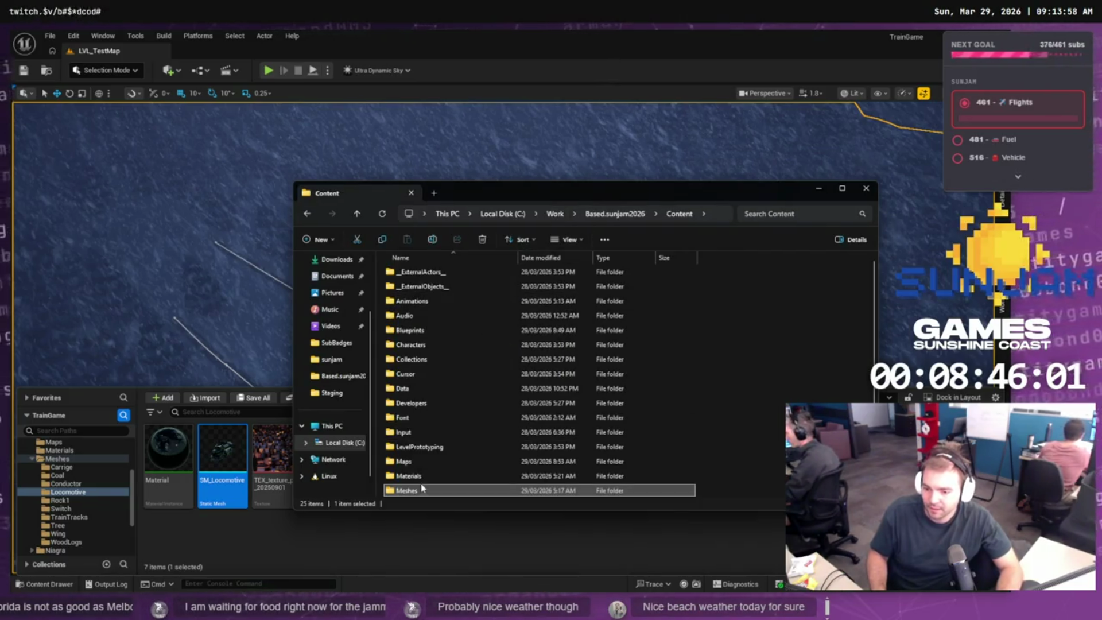
scroll(419, 477, down, 1)
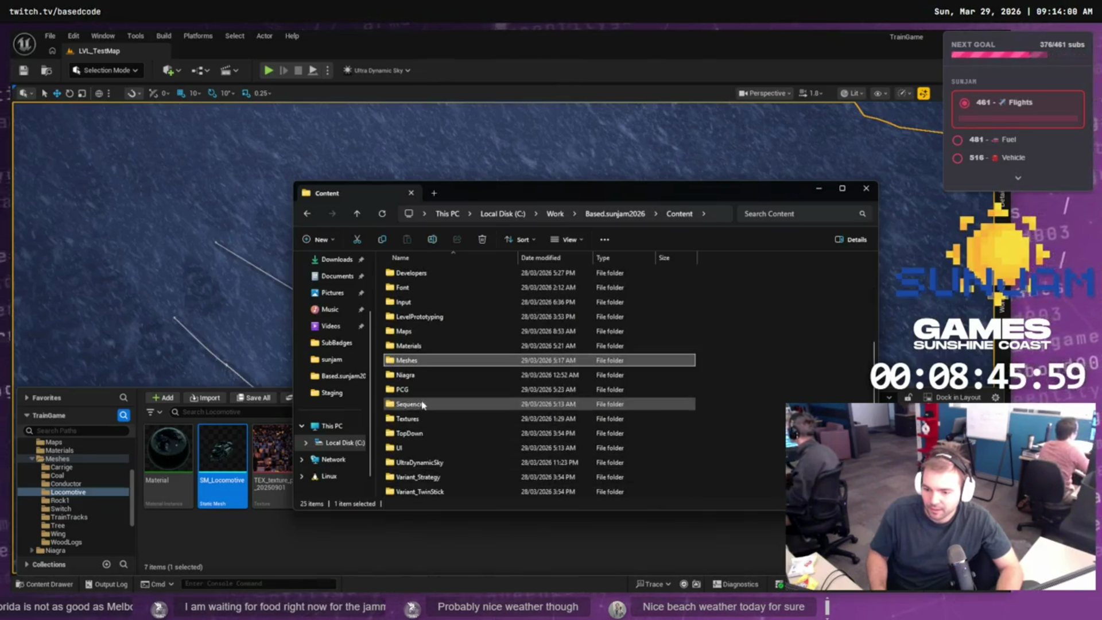
key(alt+Up)
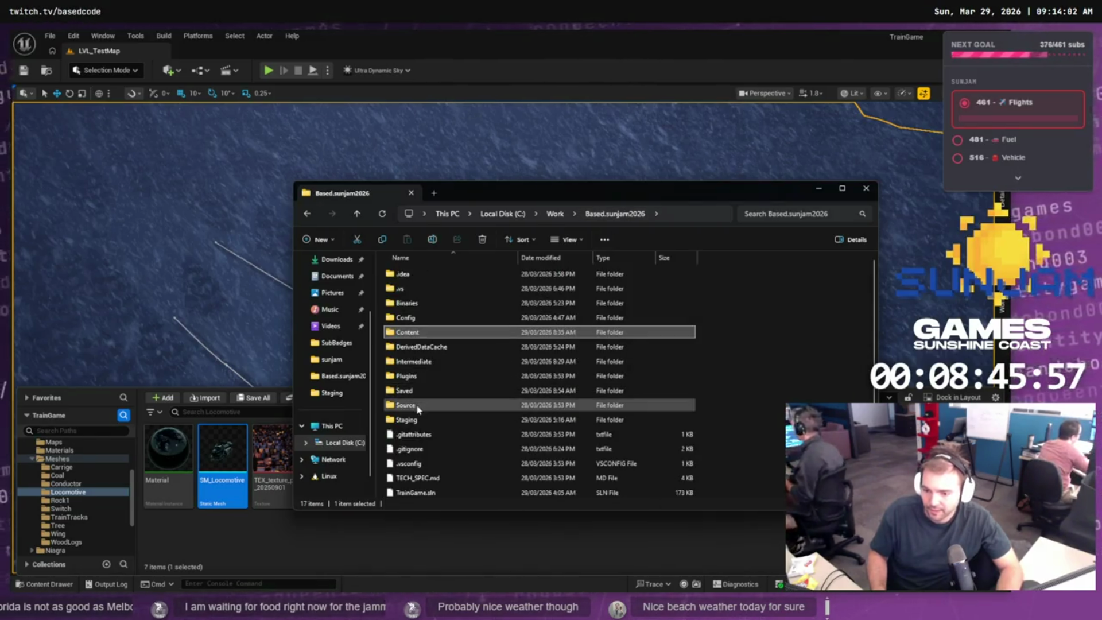
double_click(425, 419)
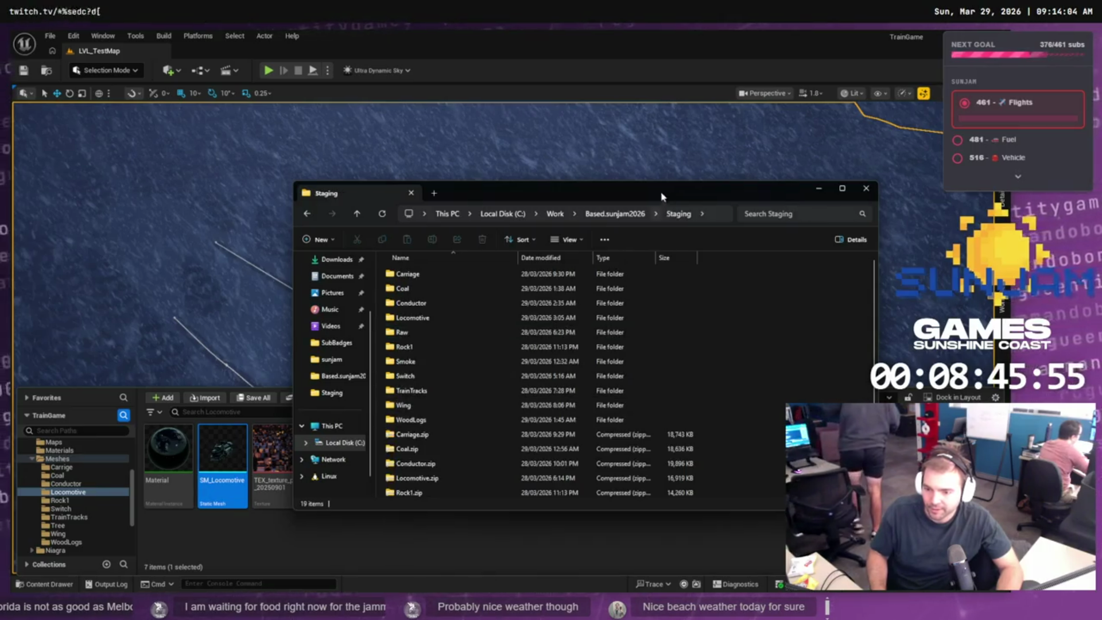
- Copy the Staging folder path, then reselect the Locomotive folder in Unreal's Content Browser
click(724, 218)
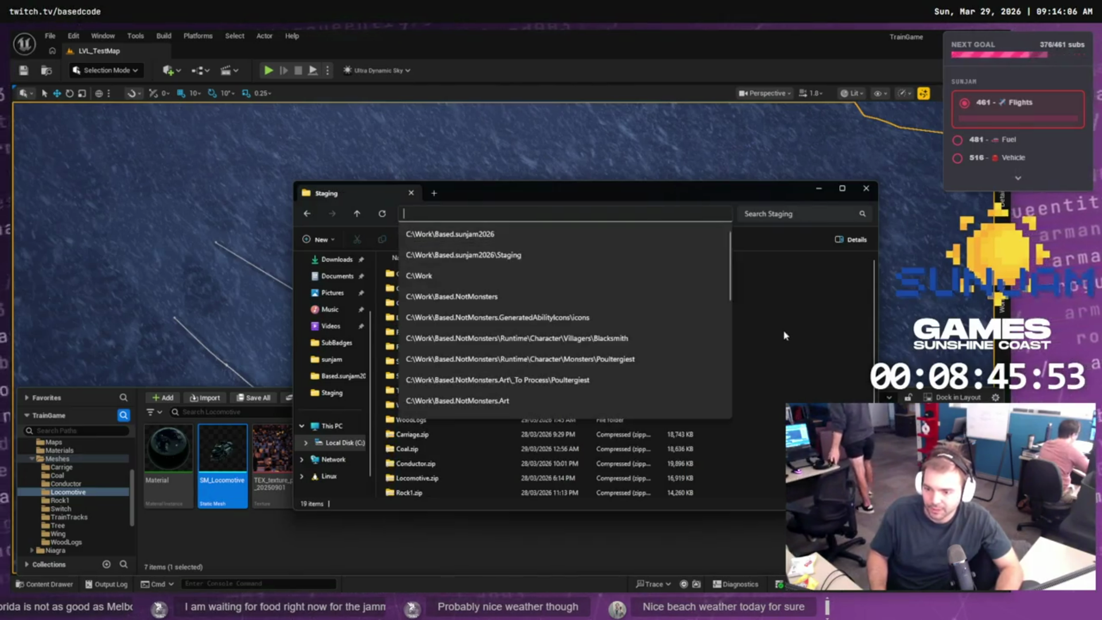
click(786, 337)
key(ctrl+l)
key(Down)
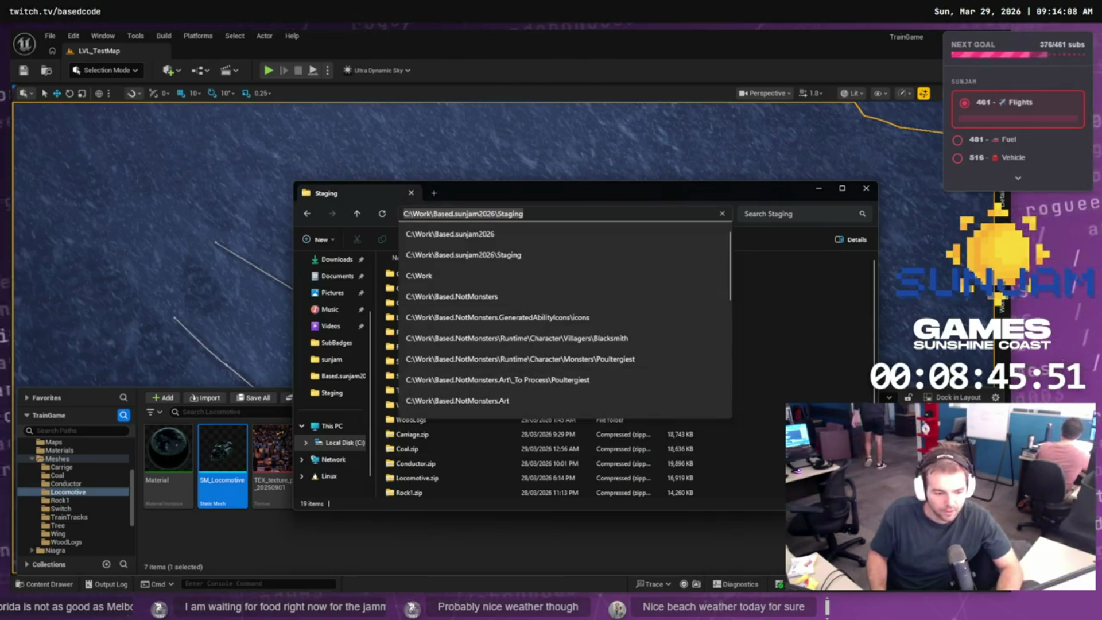
key(alt+Tab)
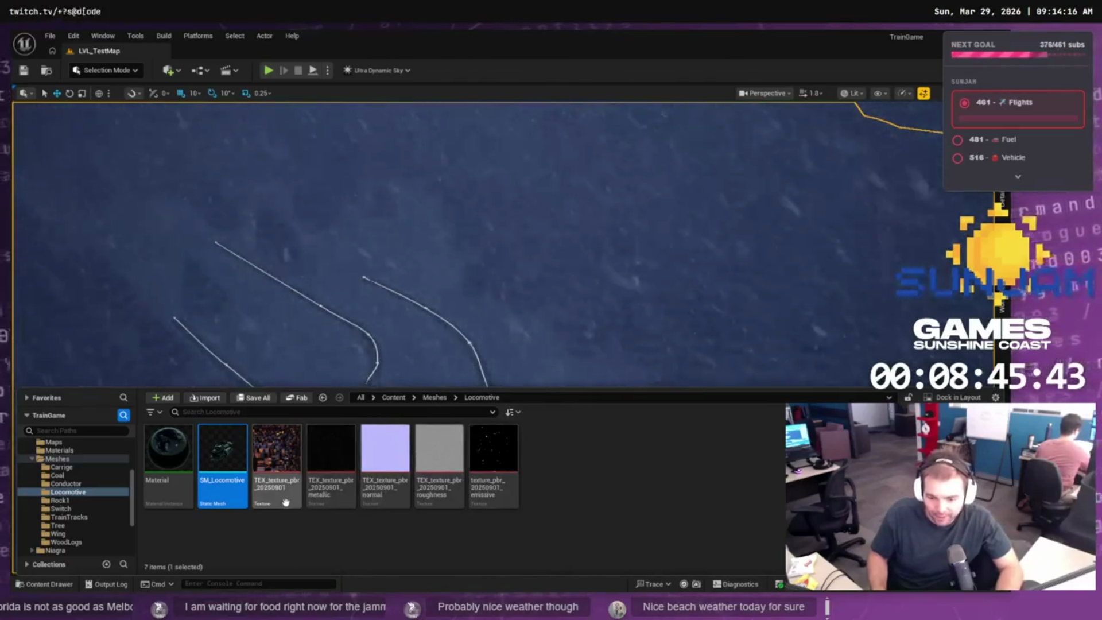
click(79, 484)
click(68, 492)
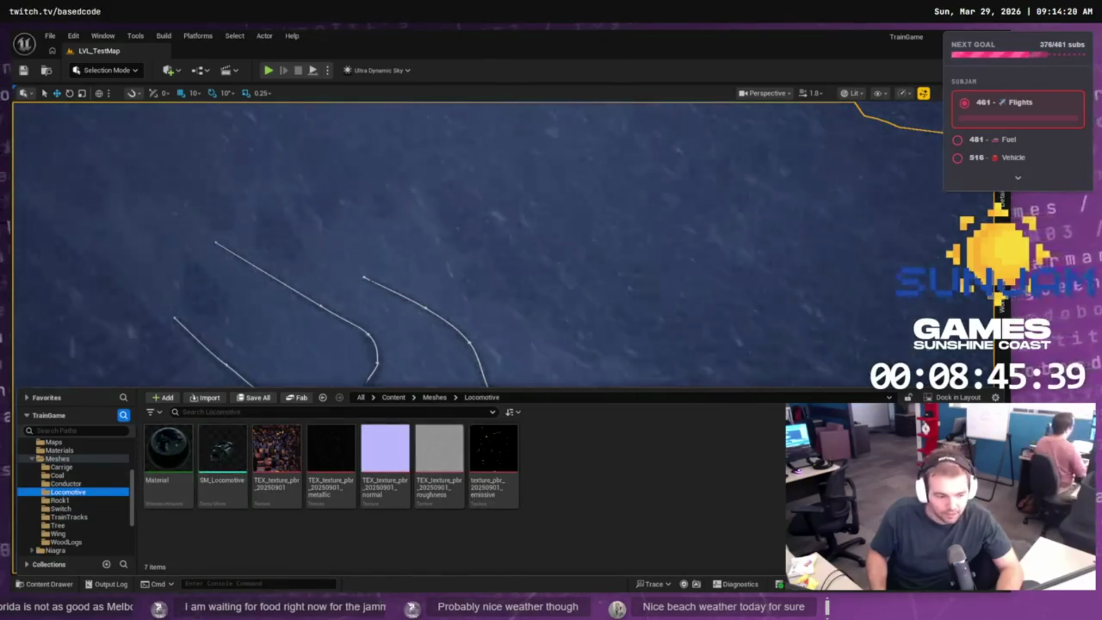
- Export the dragon locomotive over the existing Locomotive.obj in Staging\Locomotive
key(alt+Tab)
key(alt+Tab)
key(alt+Tab)
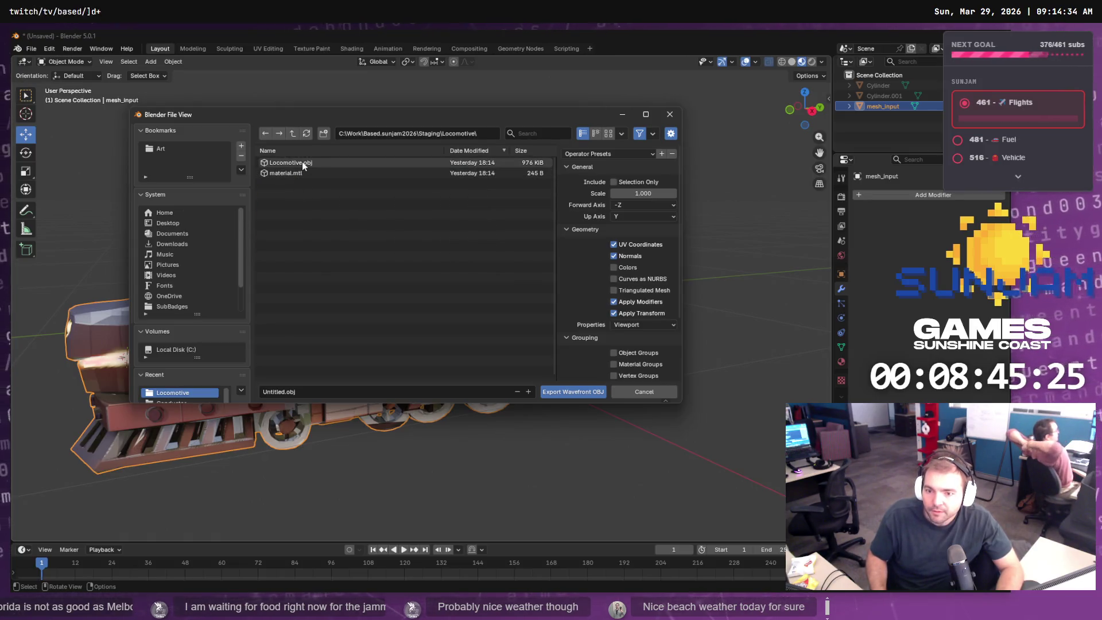
click(288, 162)
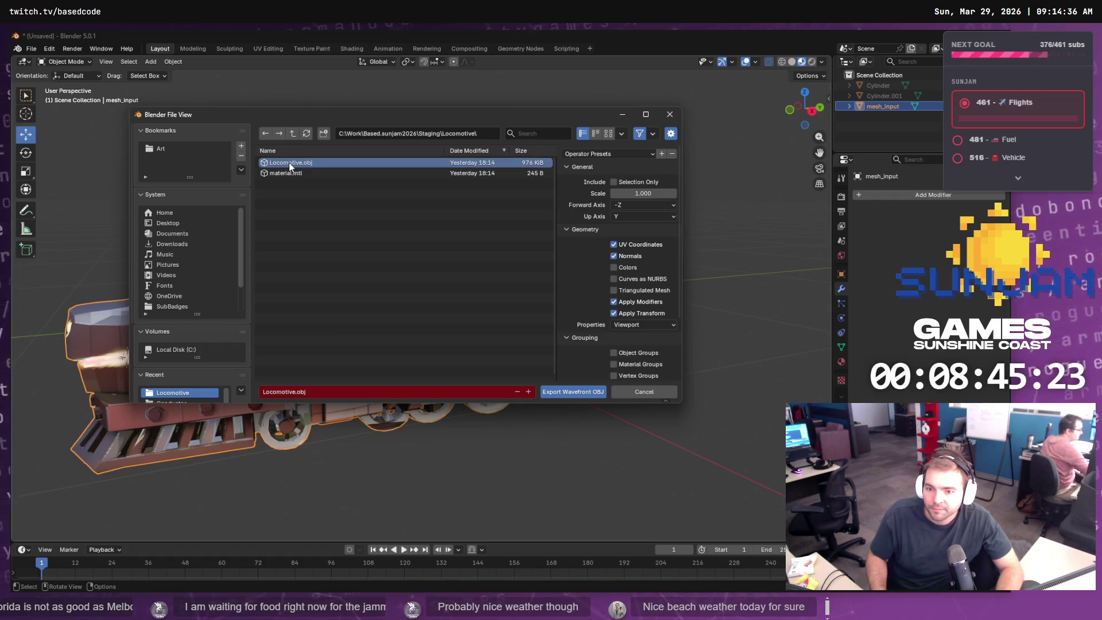
click(572, 394)
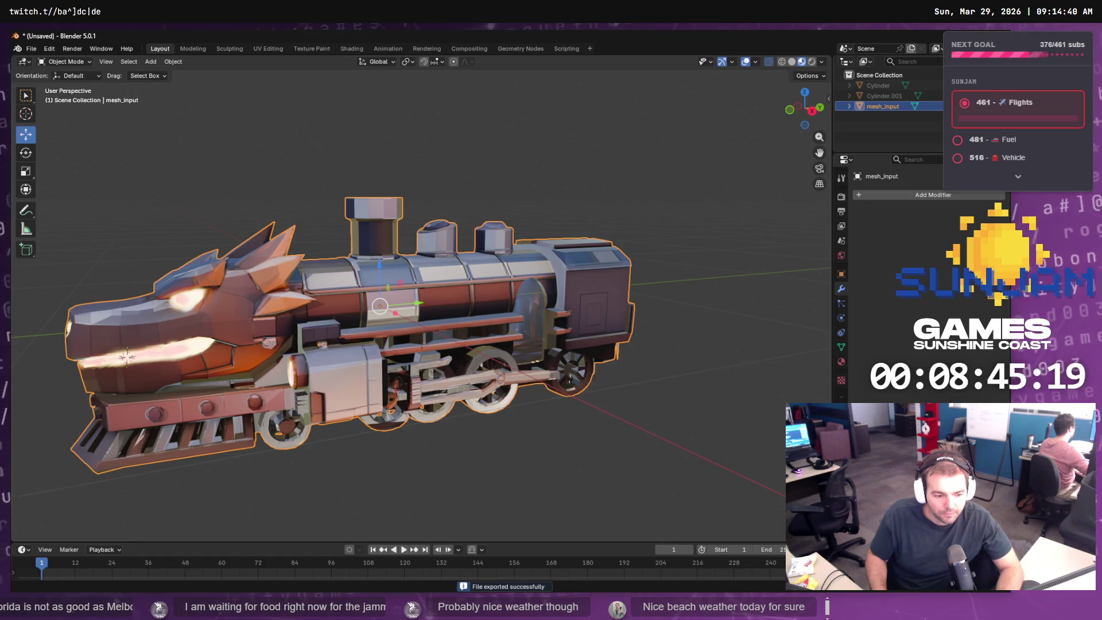
key(alt+Tab)
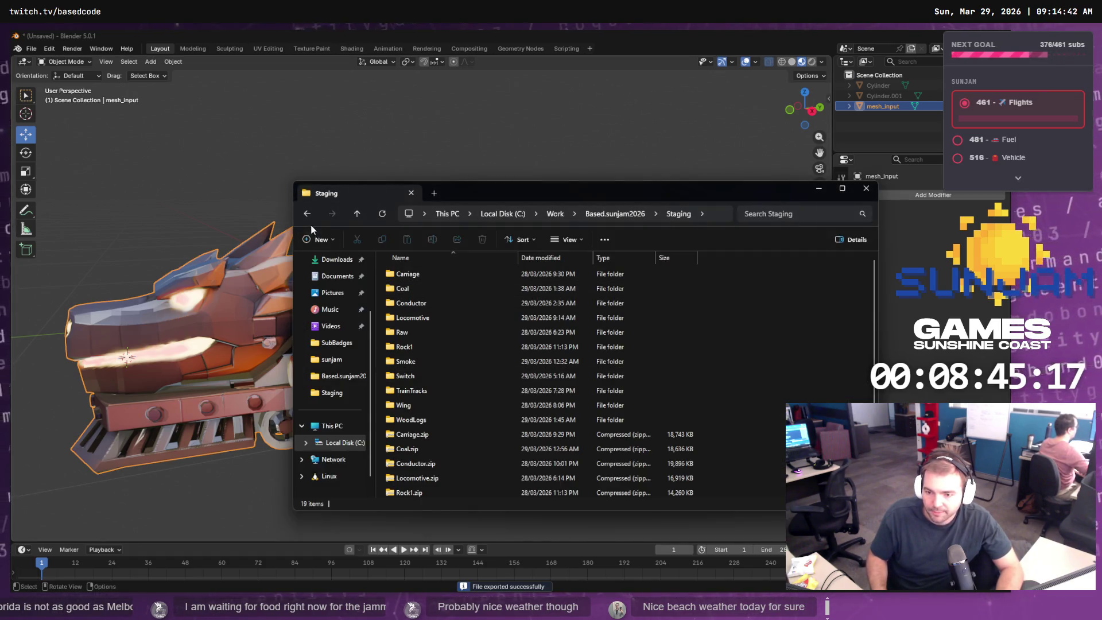
- Rename Locomotive.mtl to SM_Locomotive.mtl and drag it into Unreal's Locomotive folder
double_click(418, 319)
click(423, 297)
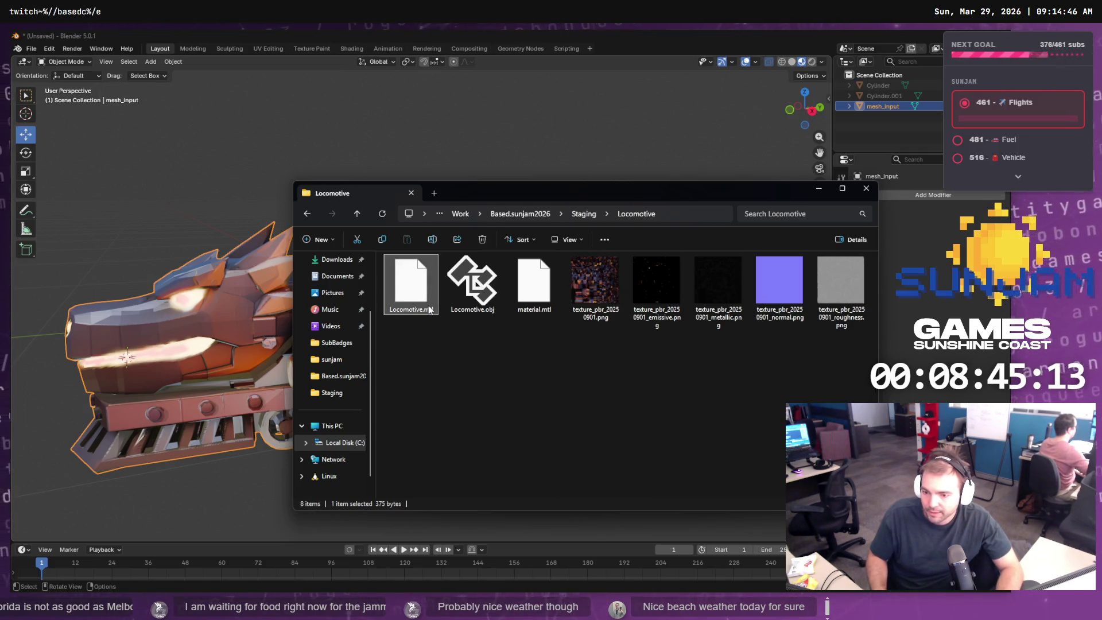
click(427, 306)
text(SM_)
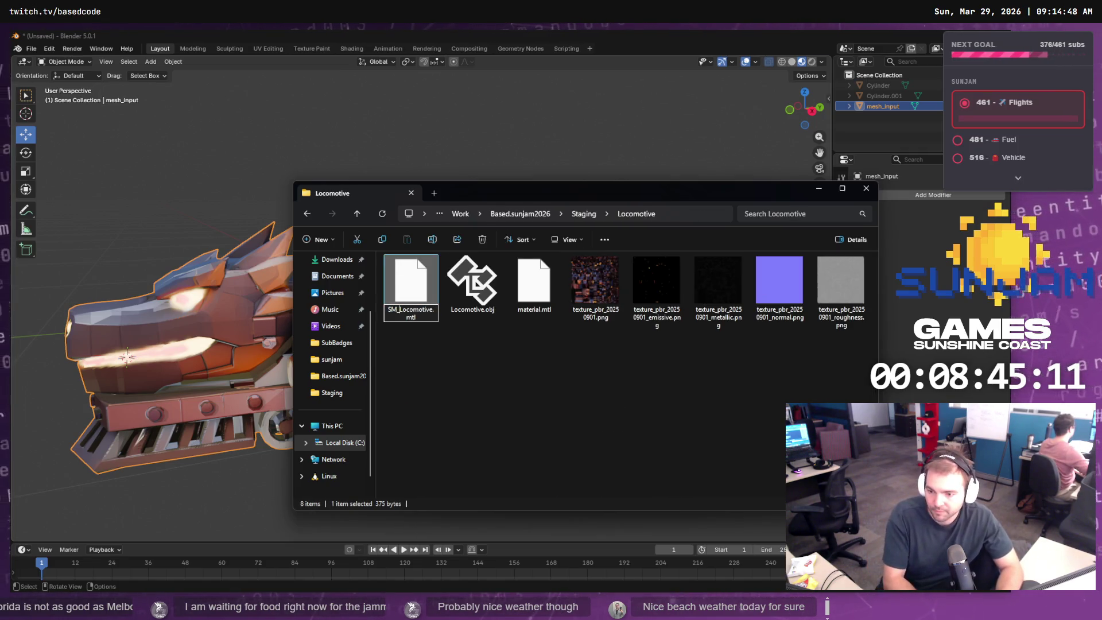
key(Return)
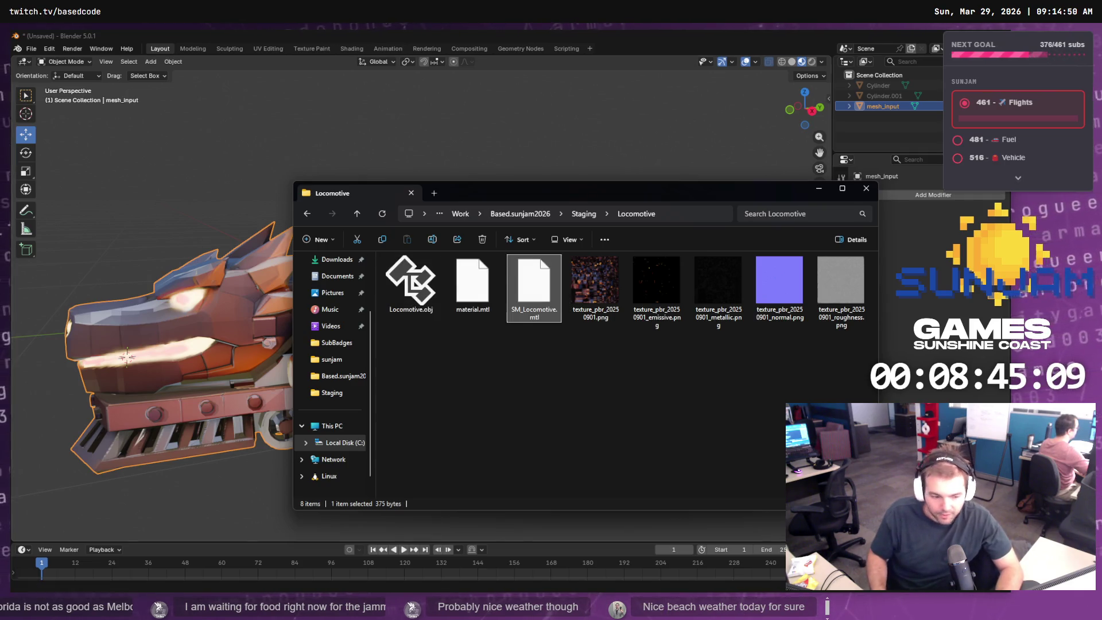
key(alt+Tab)
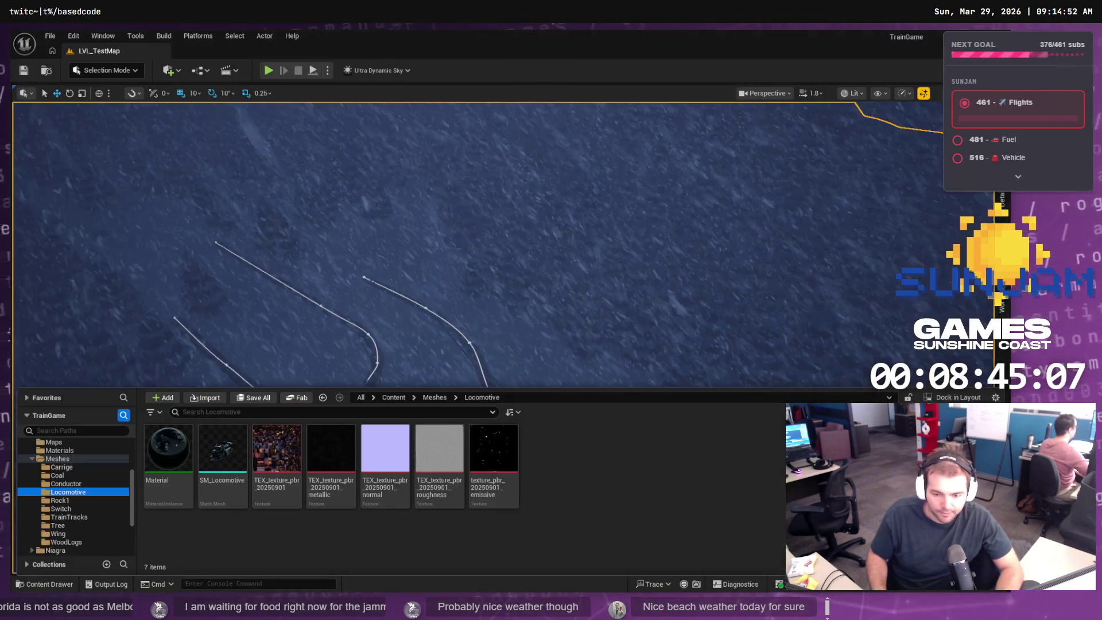
key(alt+Tab)
mouse_move(286, 504)
mouse_down()
mouse_move(346, 466)
mouse_move(234, 503)
mouse_up()
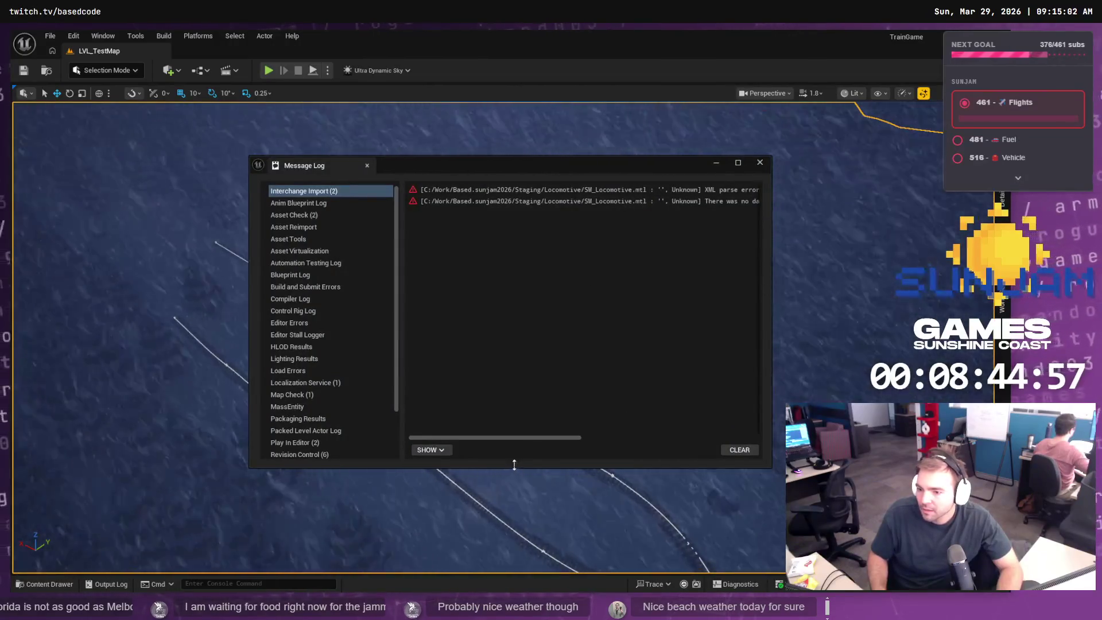
- Drag SM_Locomotive.mtl into the Content Browser, then clear and close the Message Log's two errors
drag(516, 436, 700, 446)
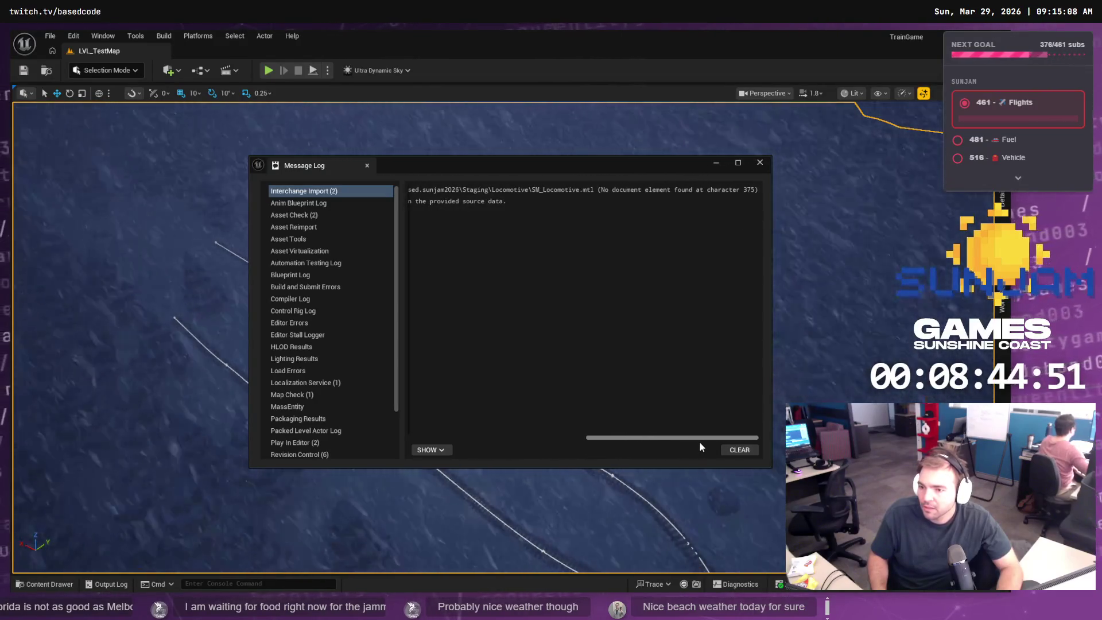
drag(700, 444, 518, 438)
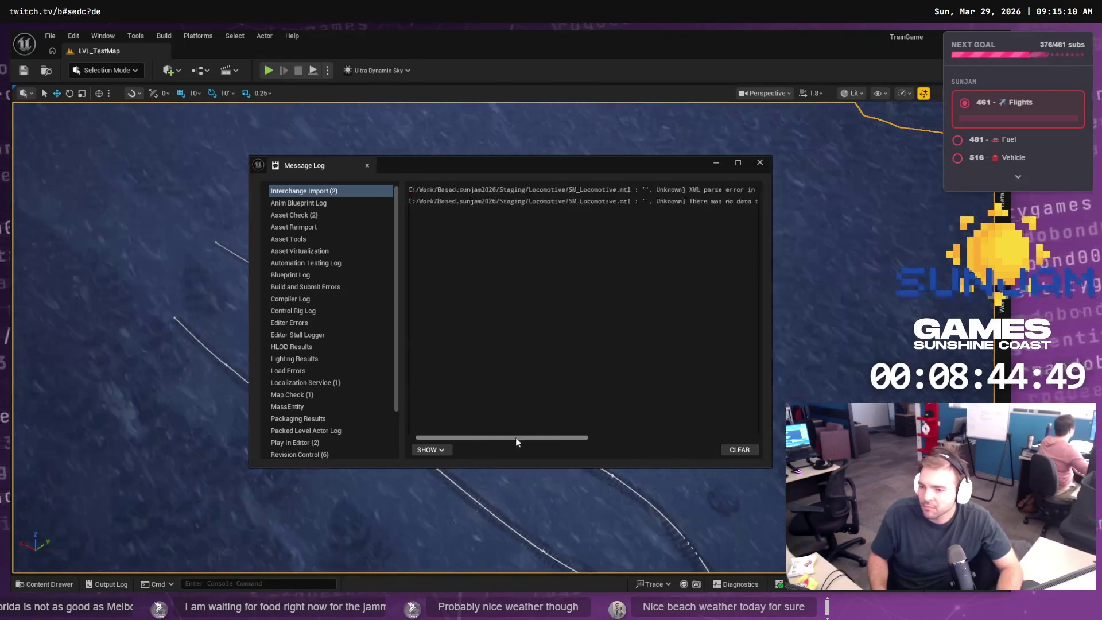
click(740, 450)
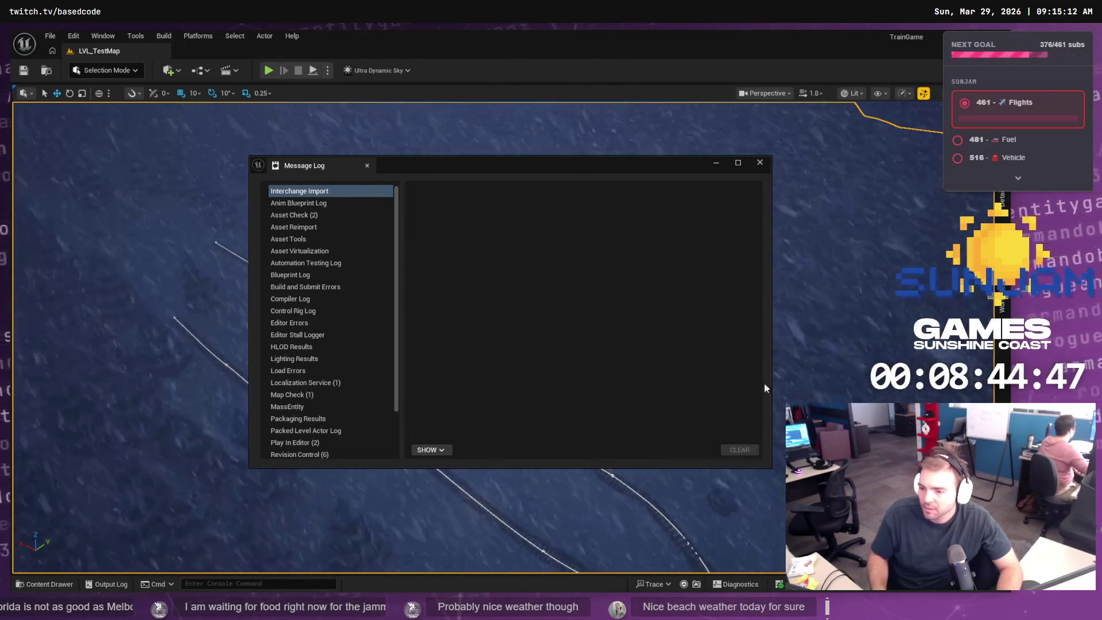
click(760, 163)
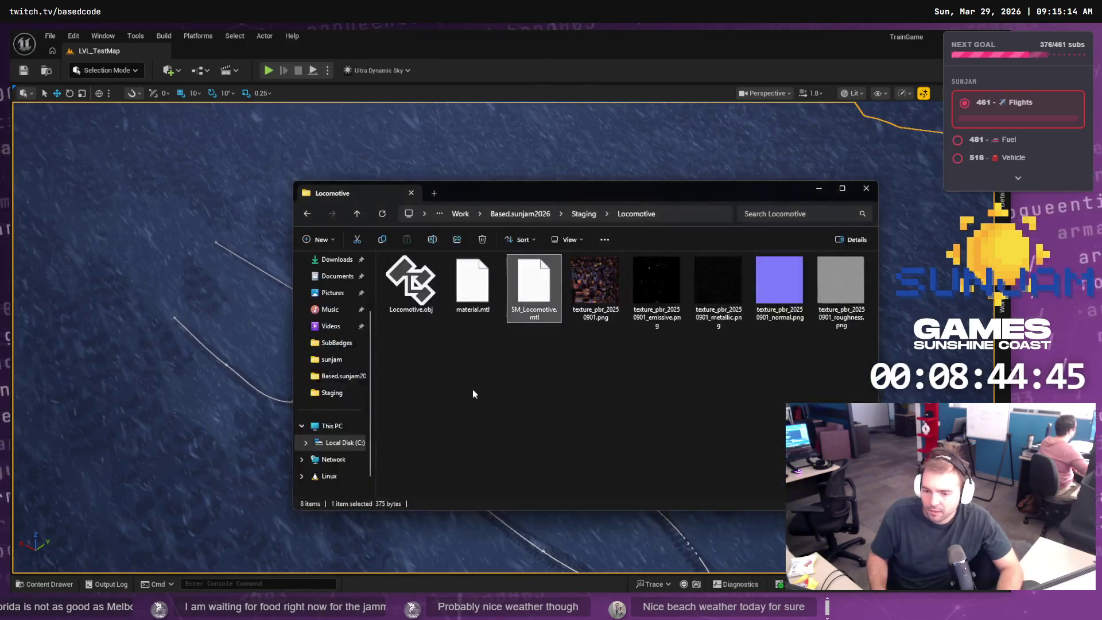
- Inspect the SM_Locomotive asset details and the Rider editor log's failed .mtl import errors
click(566, 408)
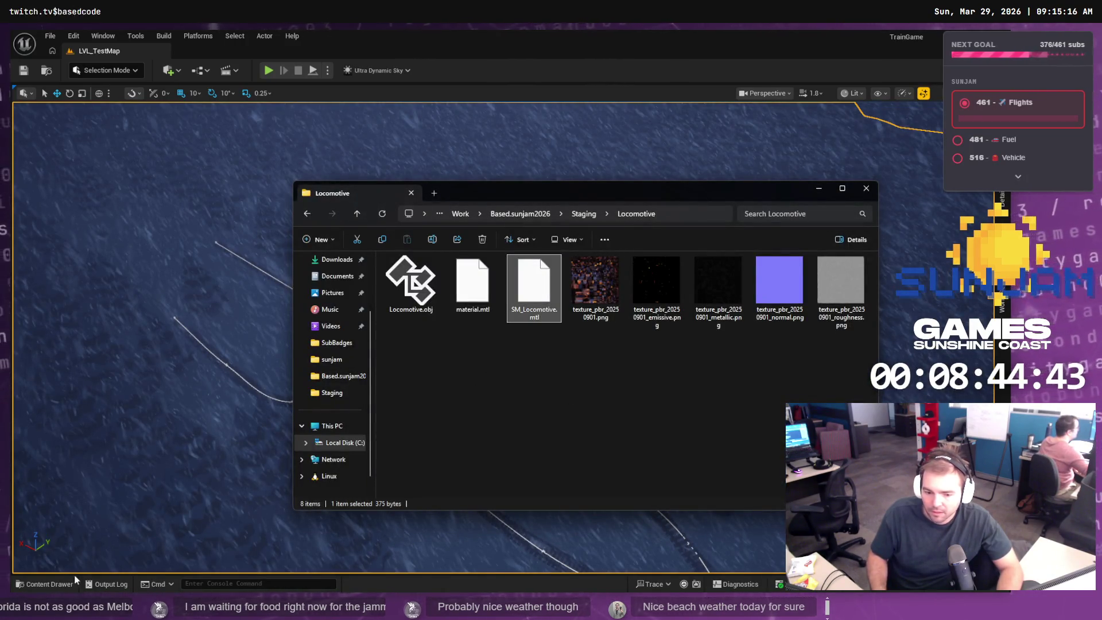
click(47, 584)
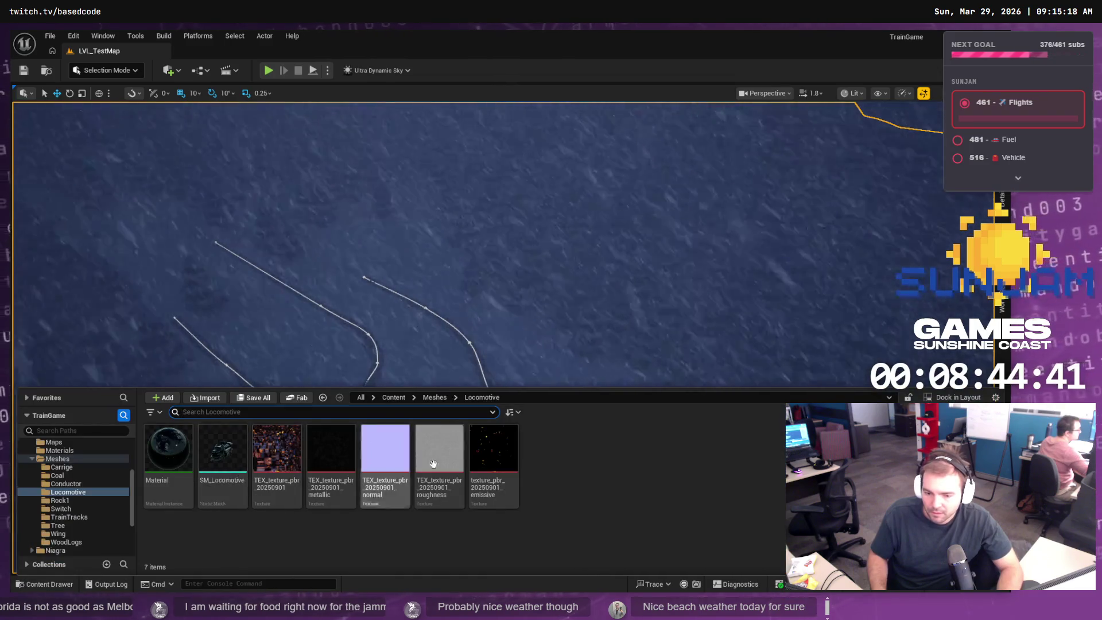
key(alt+Tab)
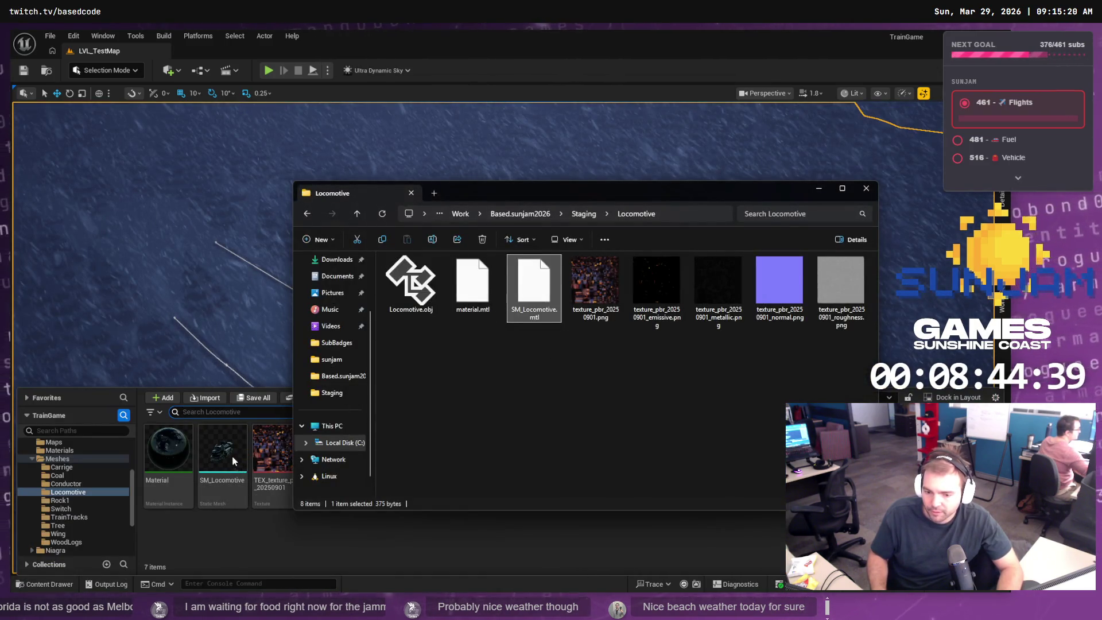
mouse_move(233, 457)
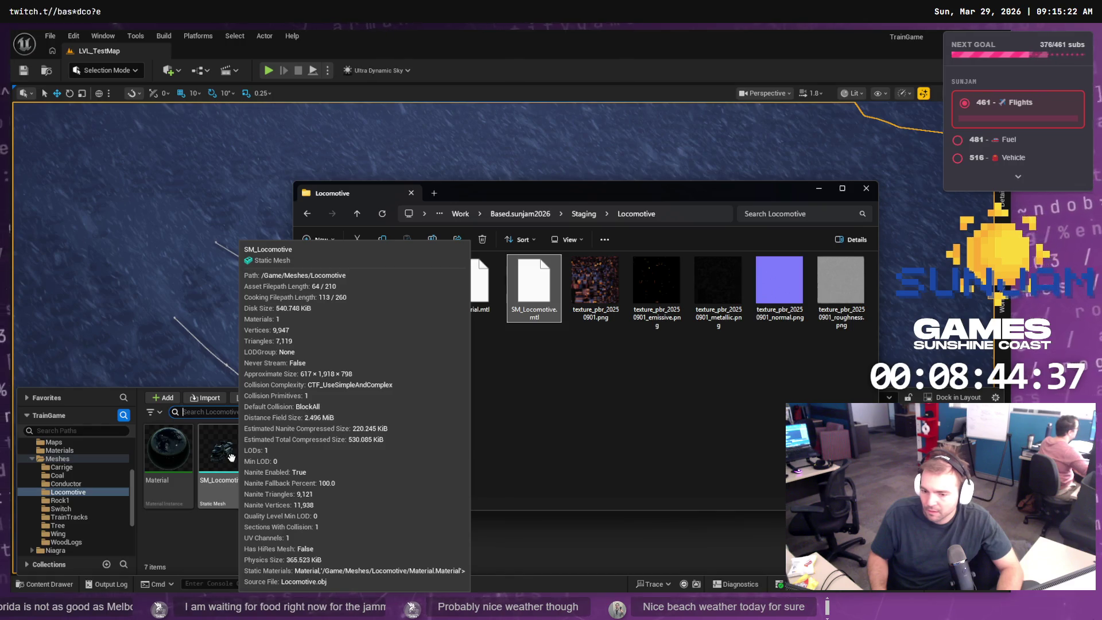
key(alt+Tab)
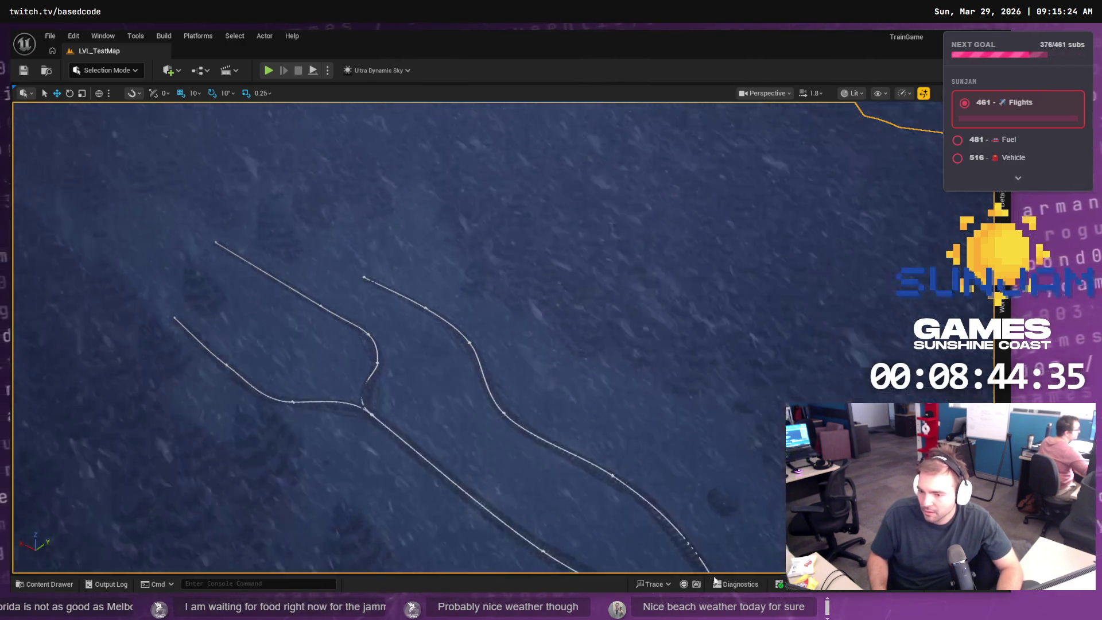
key(alt+Tab)
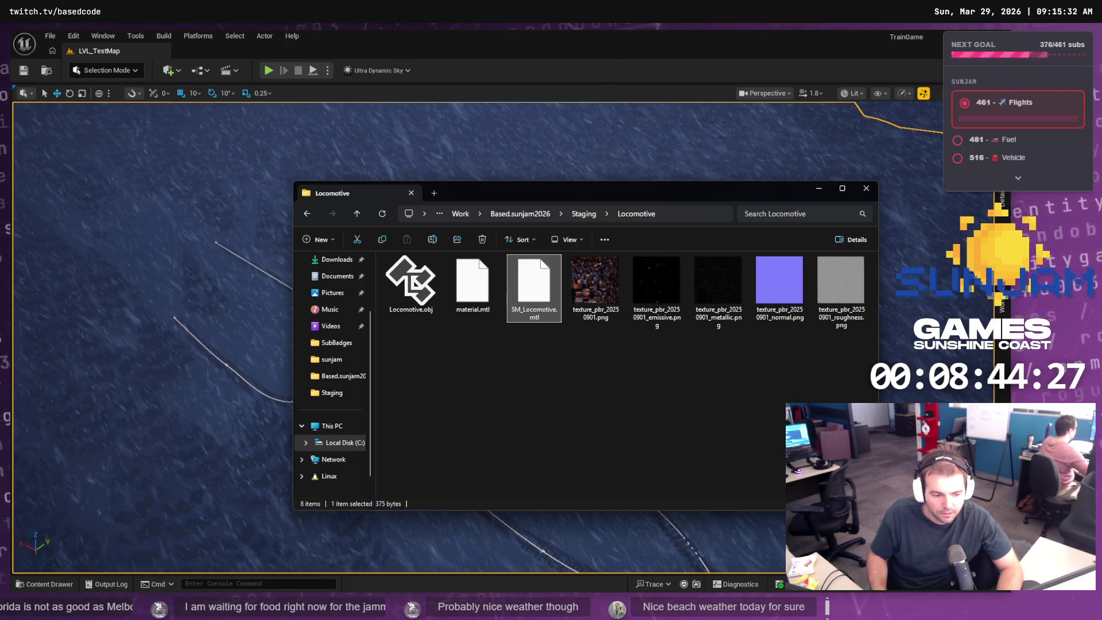
key(alt+Tab)
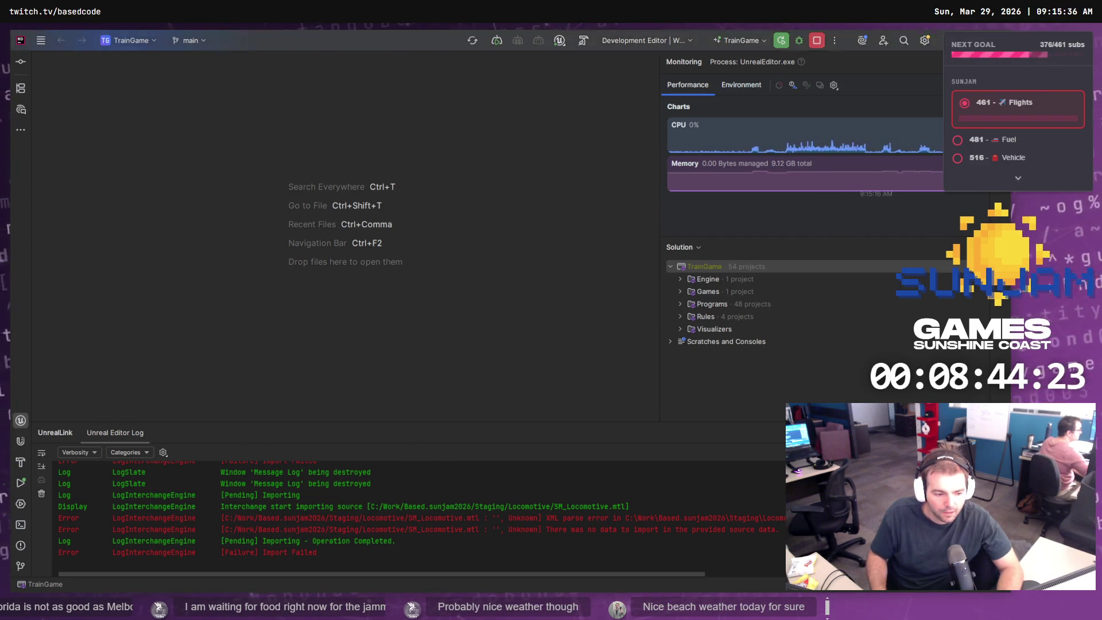
key(alt+Tab)
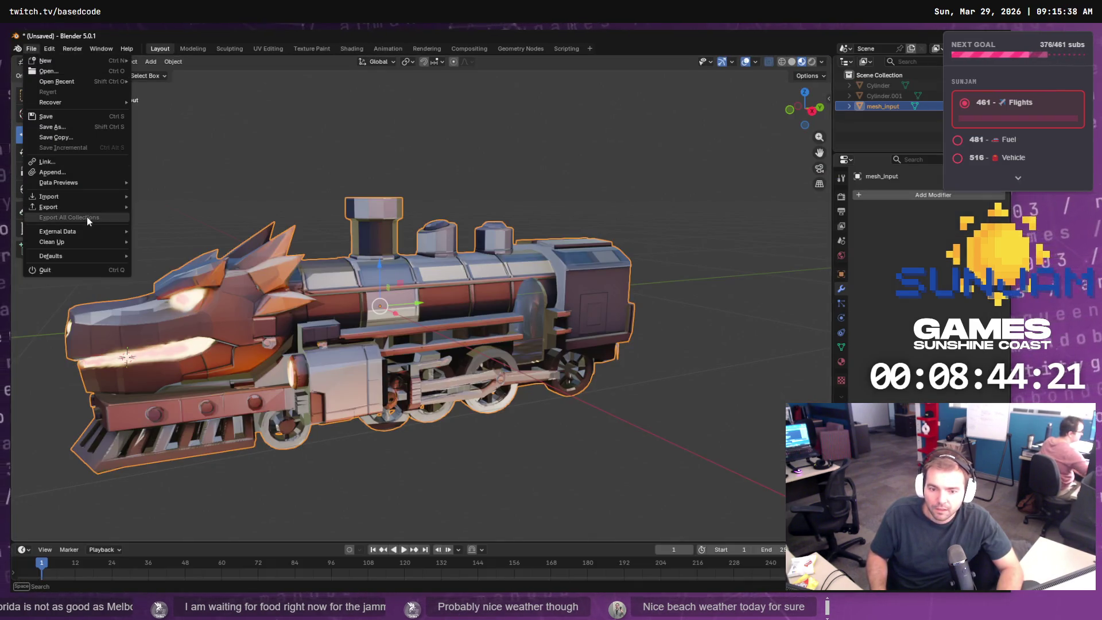
- Start a Wavefront OBJ export and set its folder path to the Staging Locomotive folder
mouse_move(77, 231)
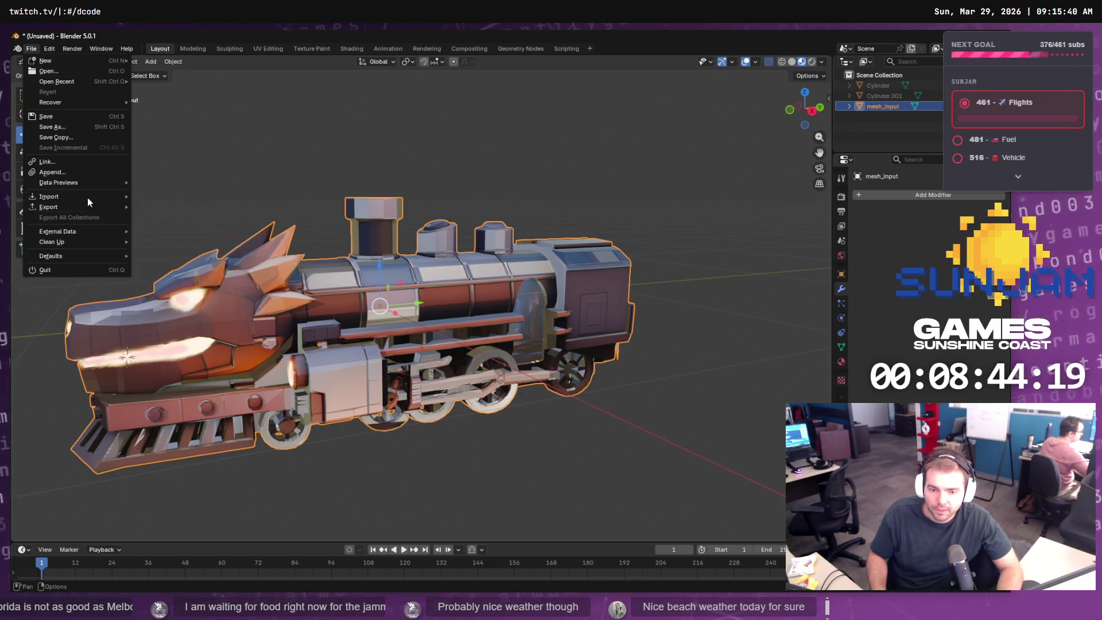
mouse_move(88, 207)
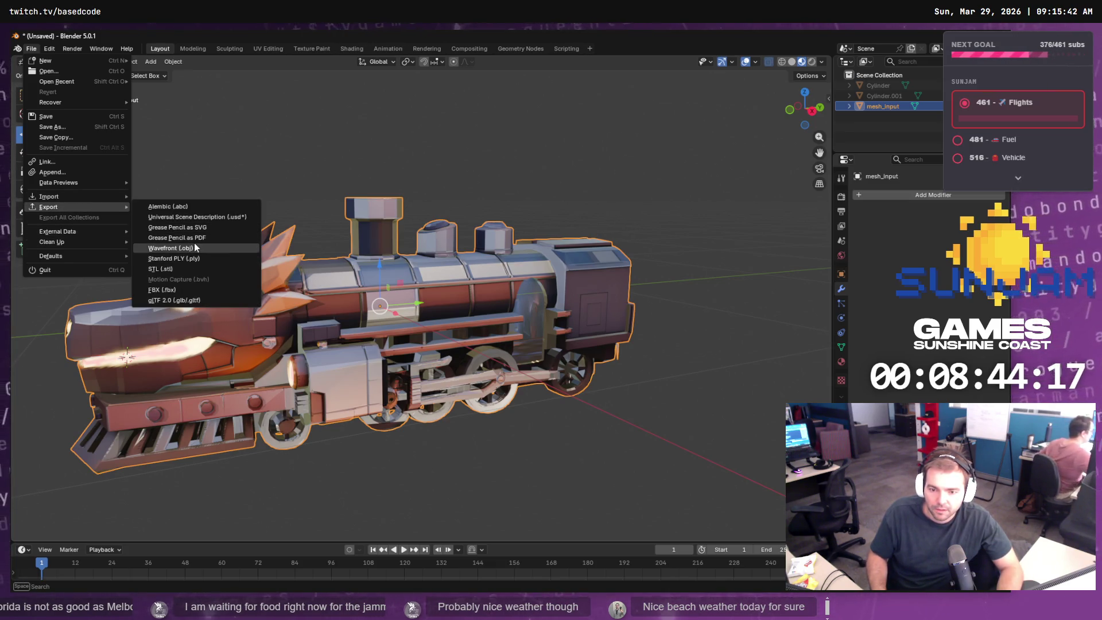
click(194, 245)
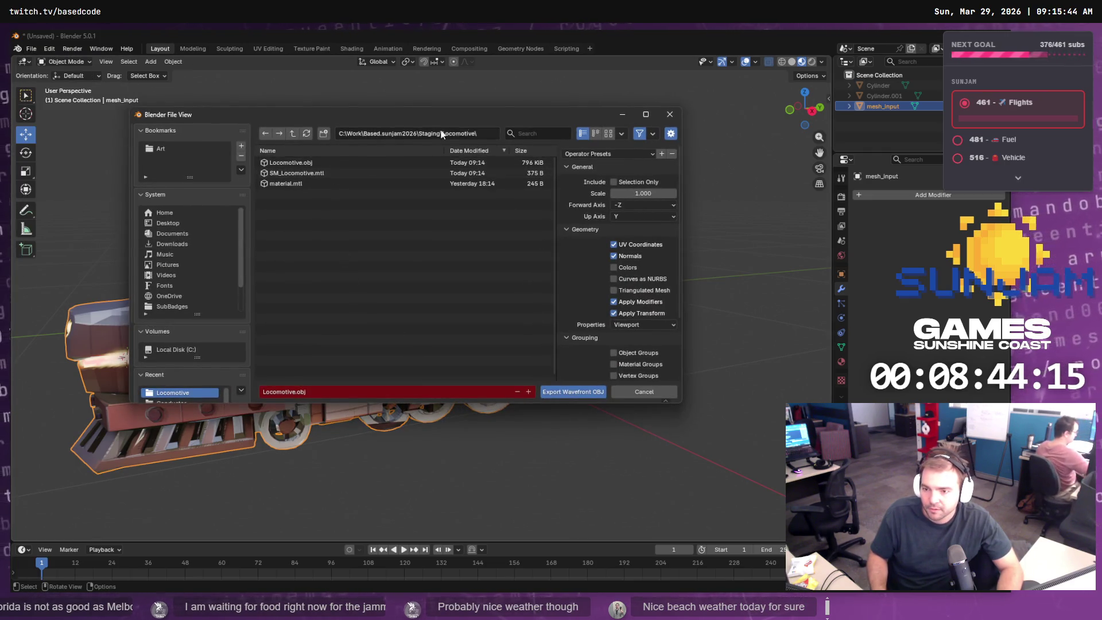
click(487, 135)
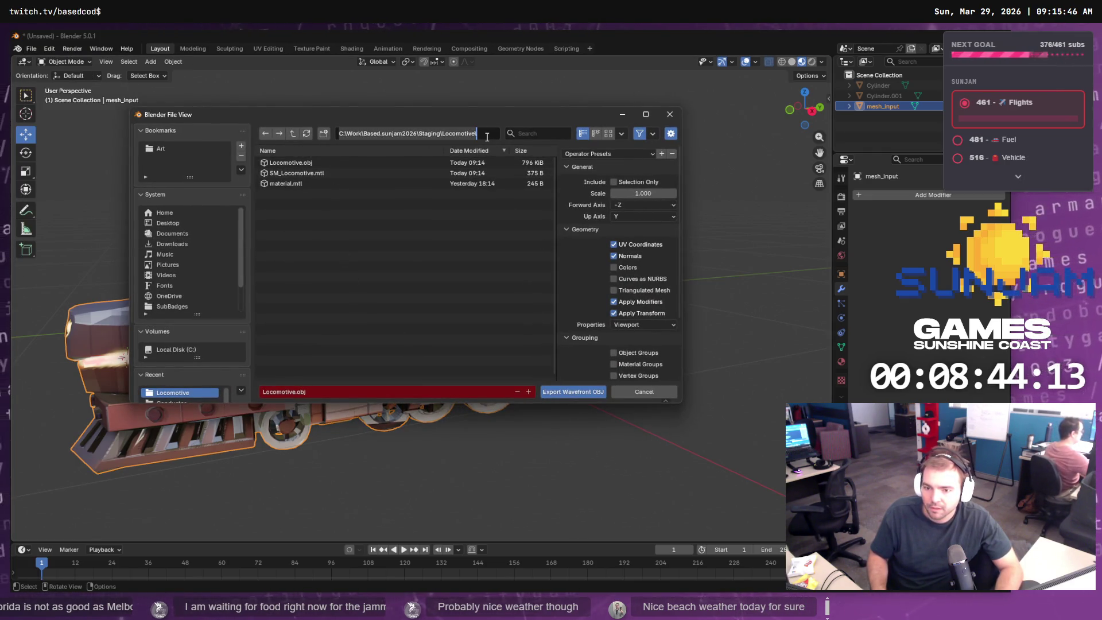
key(Return)
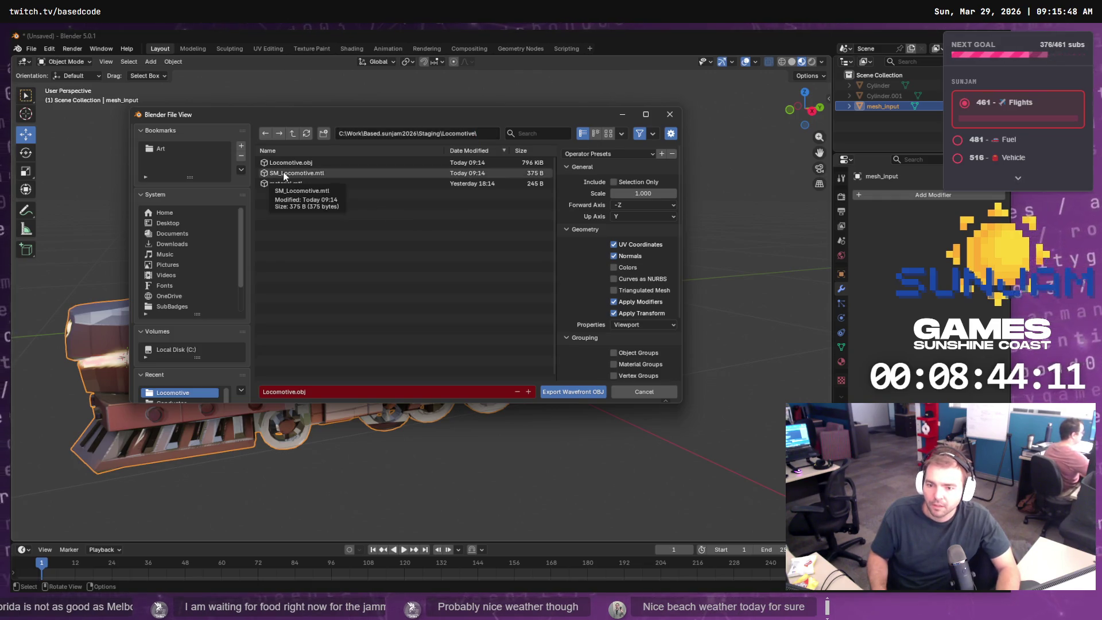
- Rename SM_Locomotive.mtl to Locomotive.mtl and Locomotive.obj to SM_Locomotive.obj, then export
click(288, 178)
ctrl+click(280, 172)
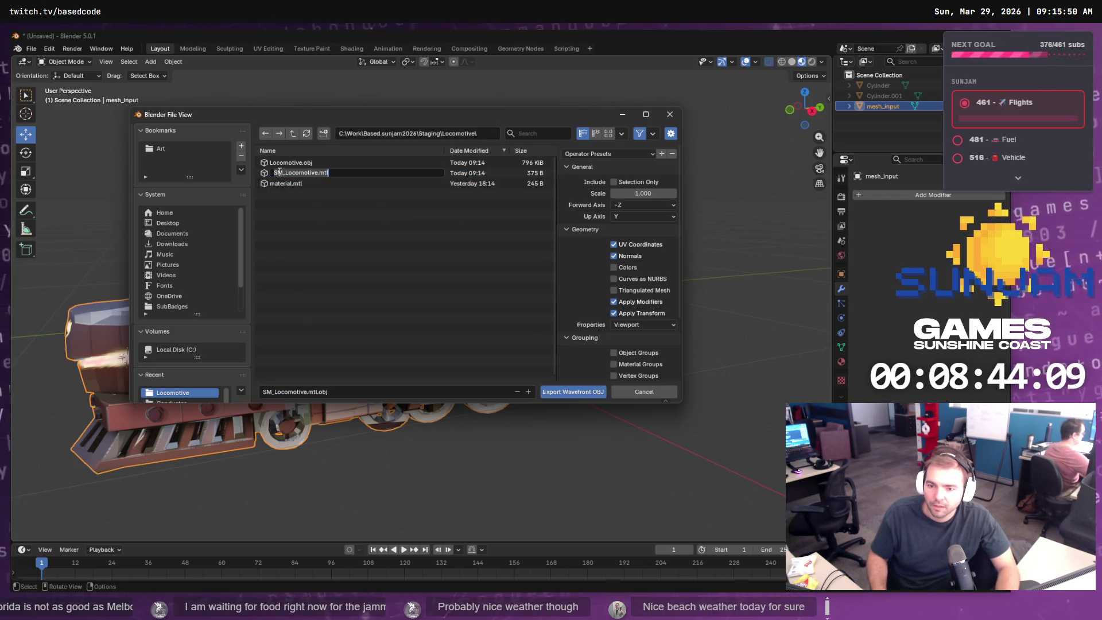
key(BackSpace)
key(BackSpace)
key(Delete)
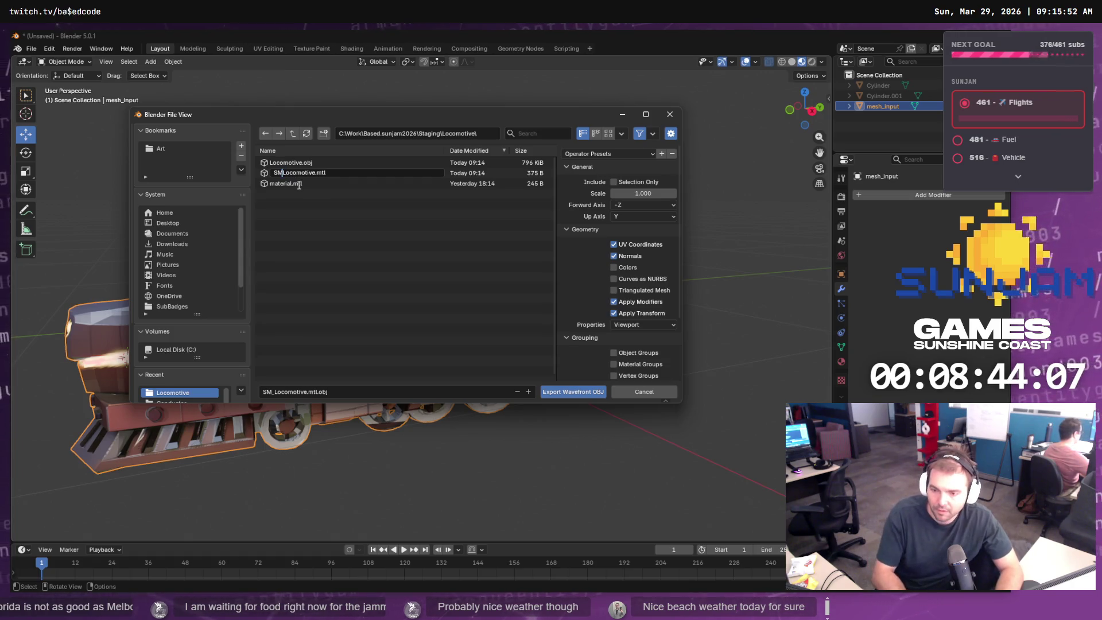
key(Return)
key(Down)
key(F2)
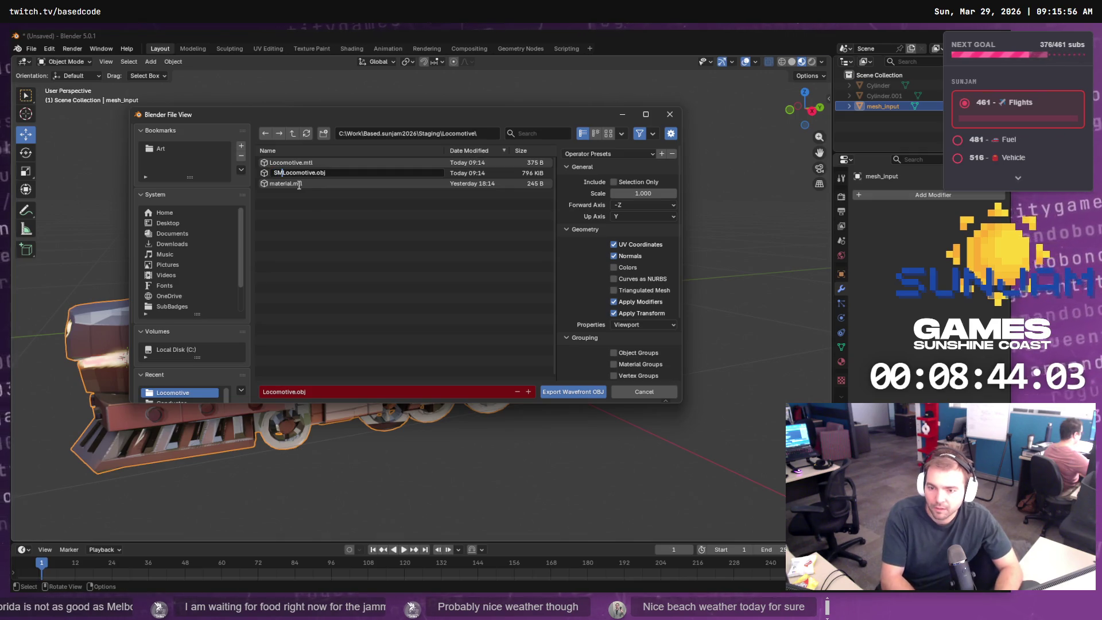
key(Return)
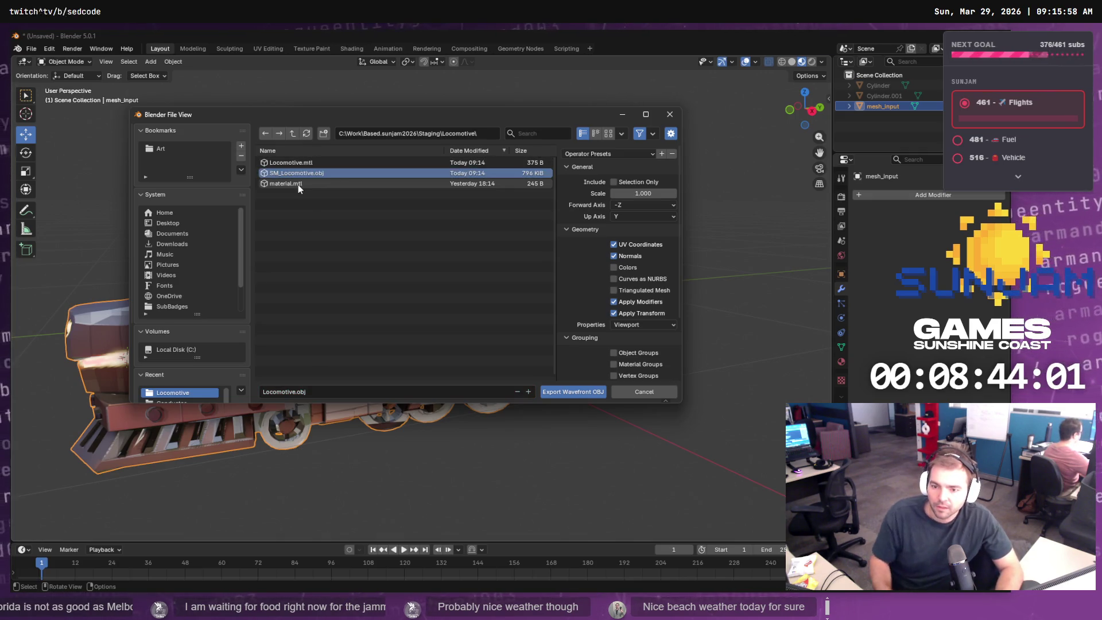
click(571, 390)
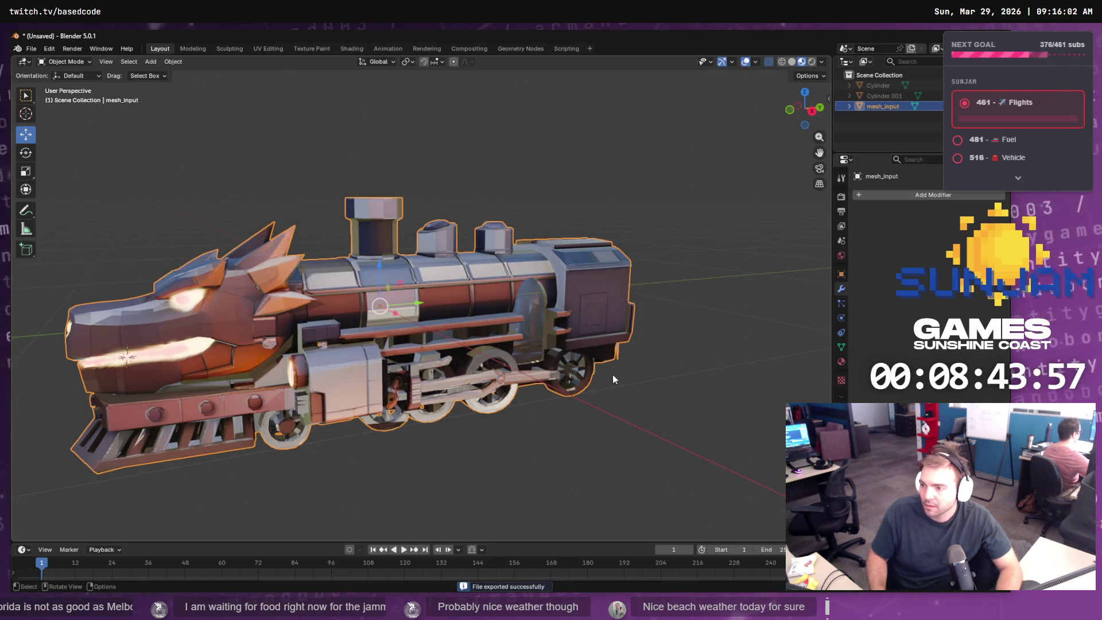
- Re-export only the selected train mesh, overwriting SM_Locomotive.obj
click(33, 48)
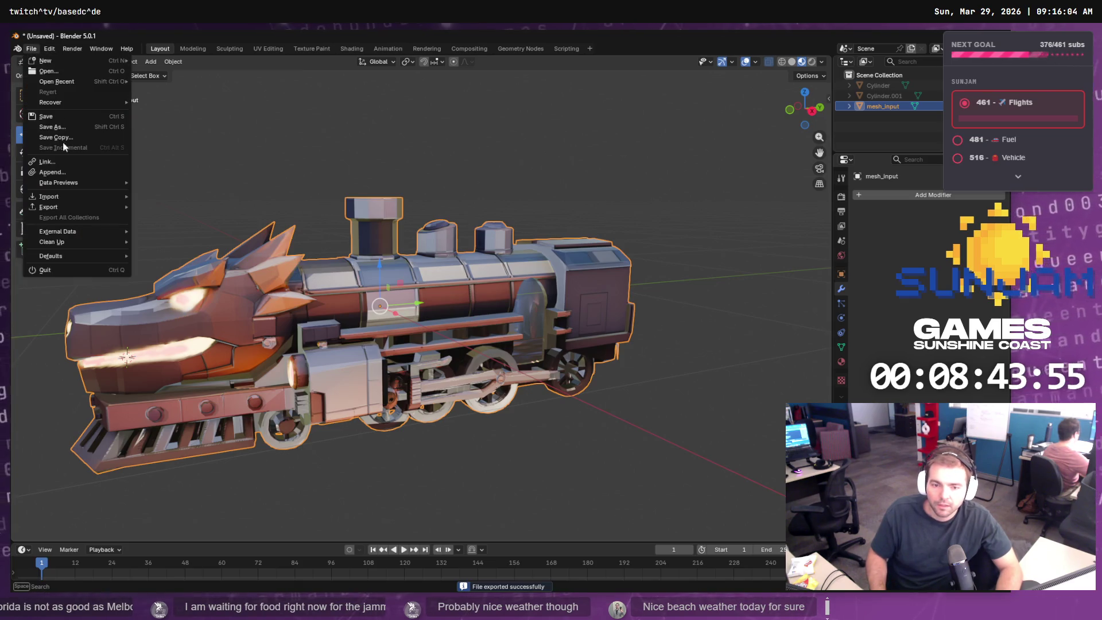
mouse_move(87, 207)
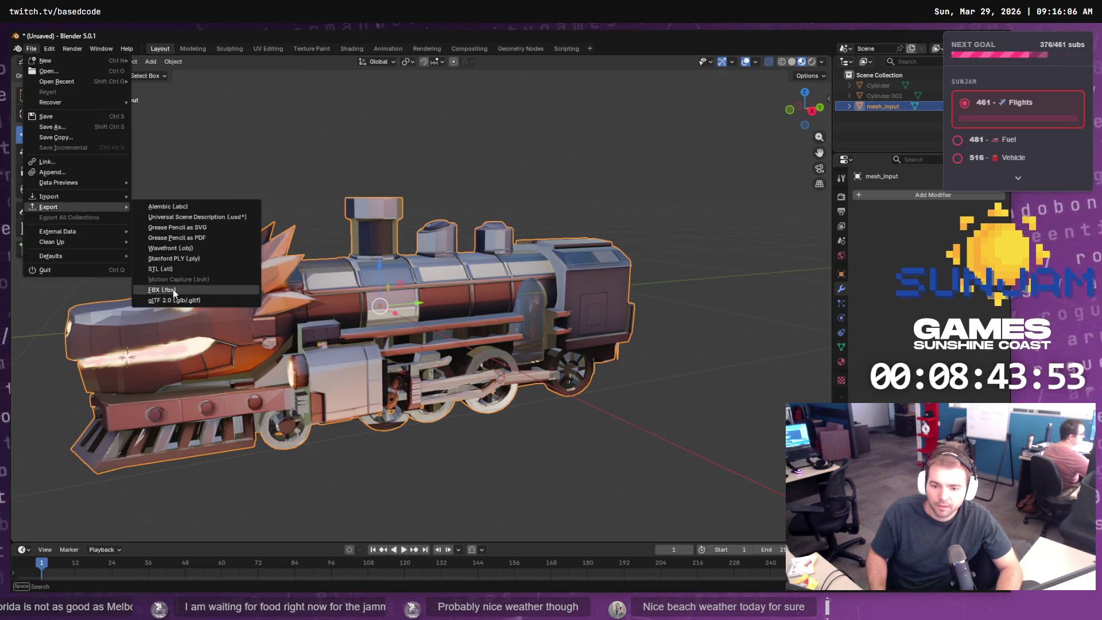
click(199, 249)
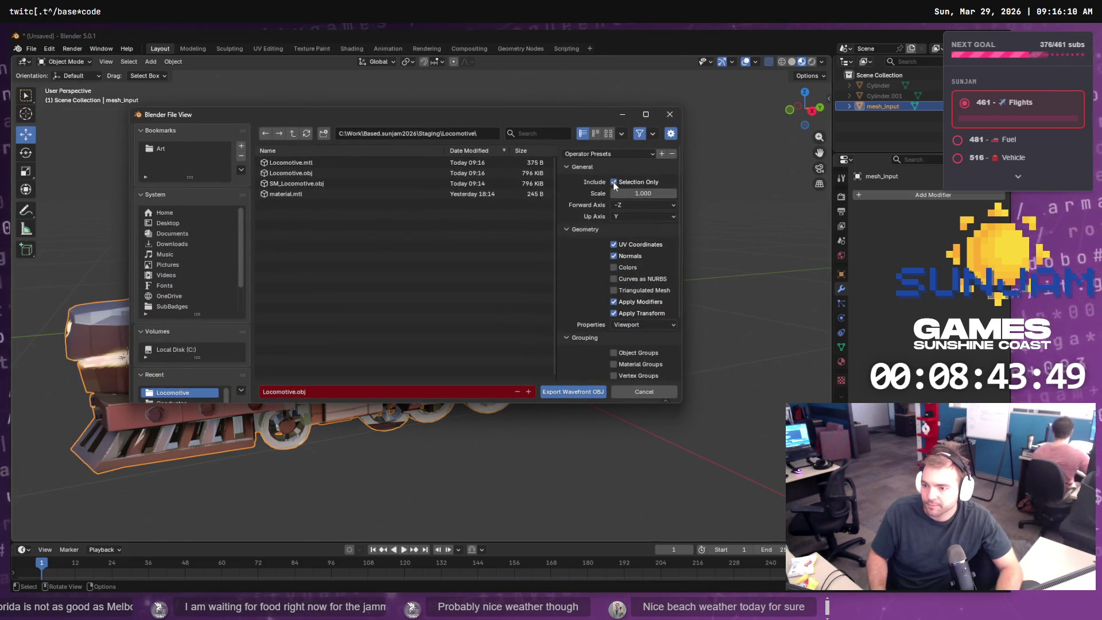
click(301, 184)
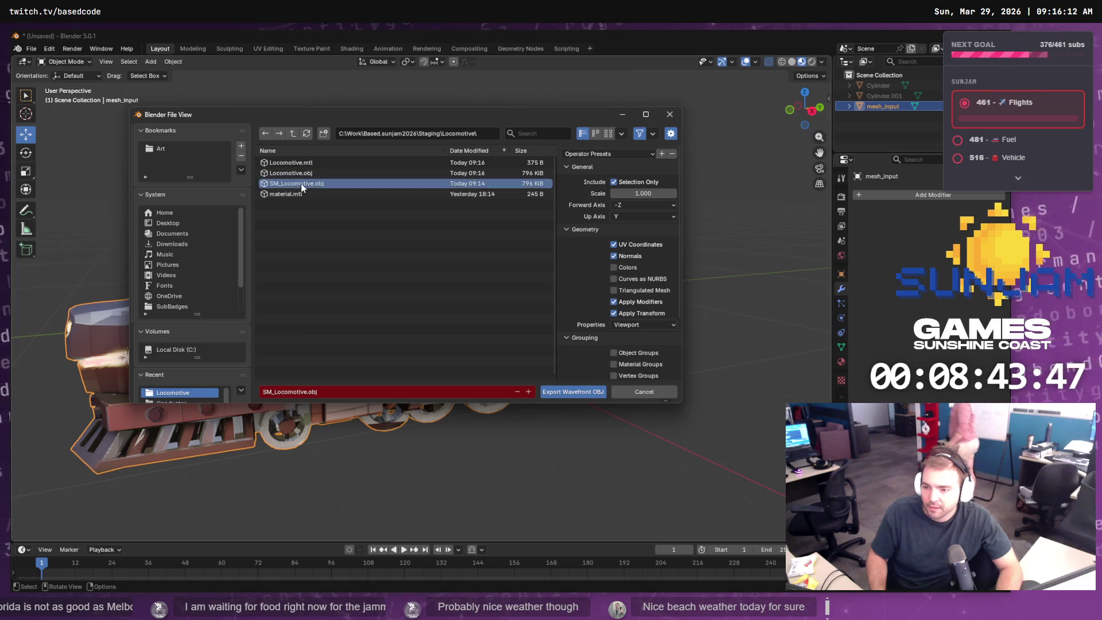
click(579, 391)
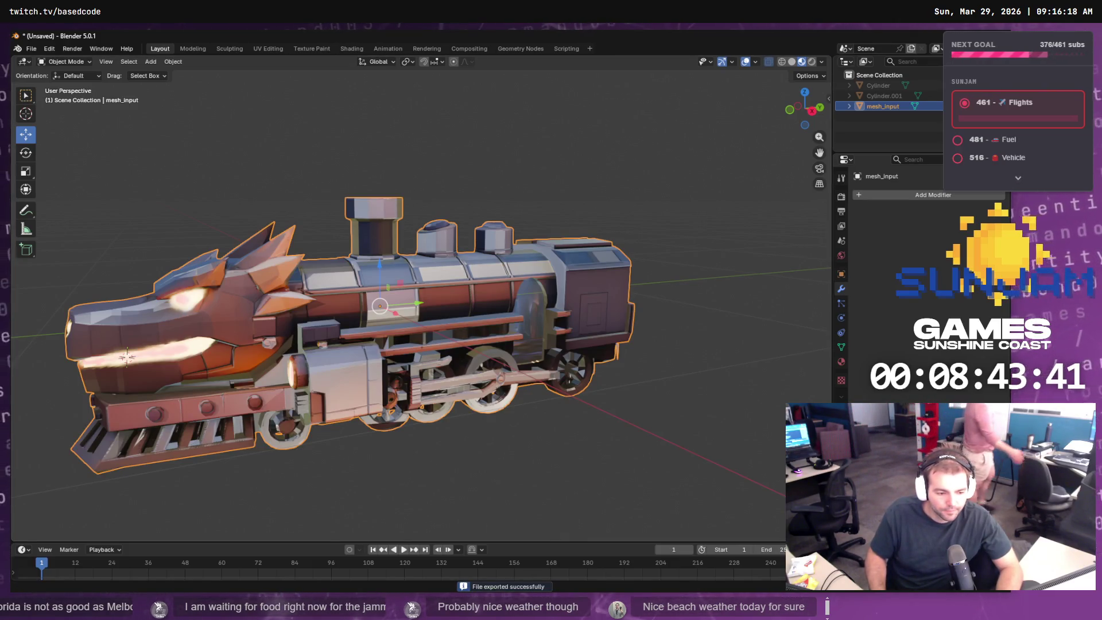
key(alt+Tab)
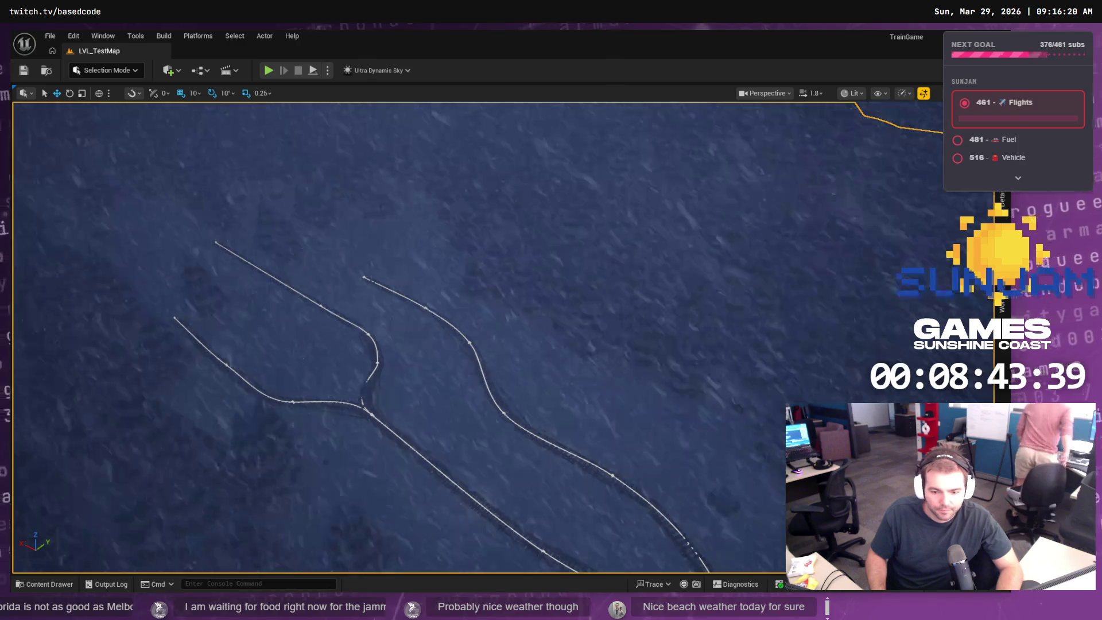
- Drag SM_Locomotive.obj from the staging folder into Meshes/Locomotive to reimport the mesh
key(alt+Tab)
click(48, 585)
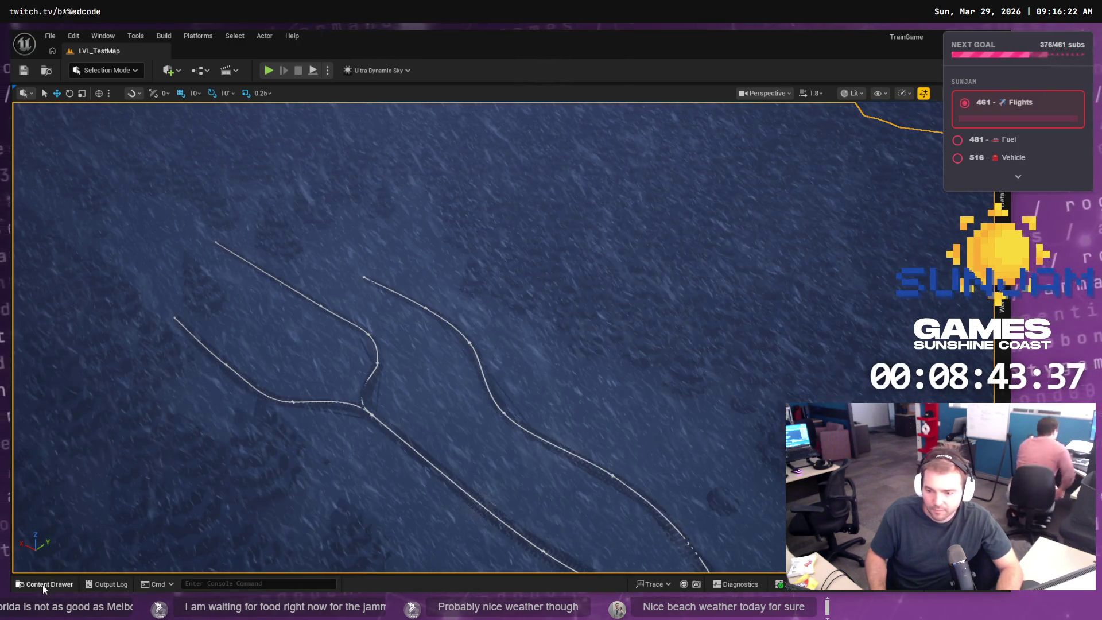
key(alt+Tab)
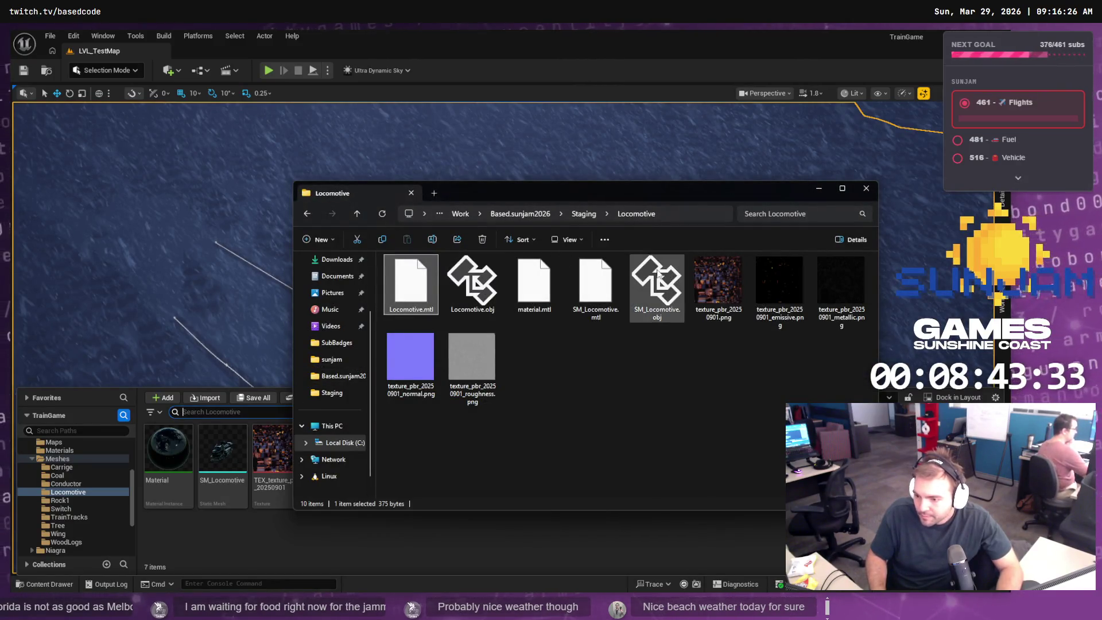
drag(272, 552, 272, 552)
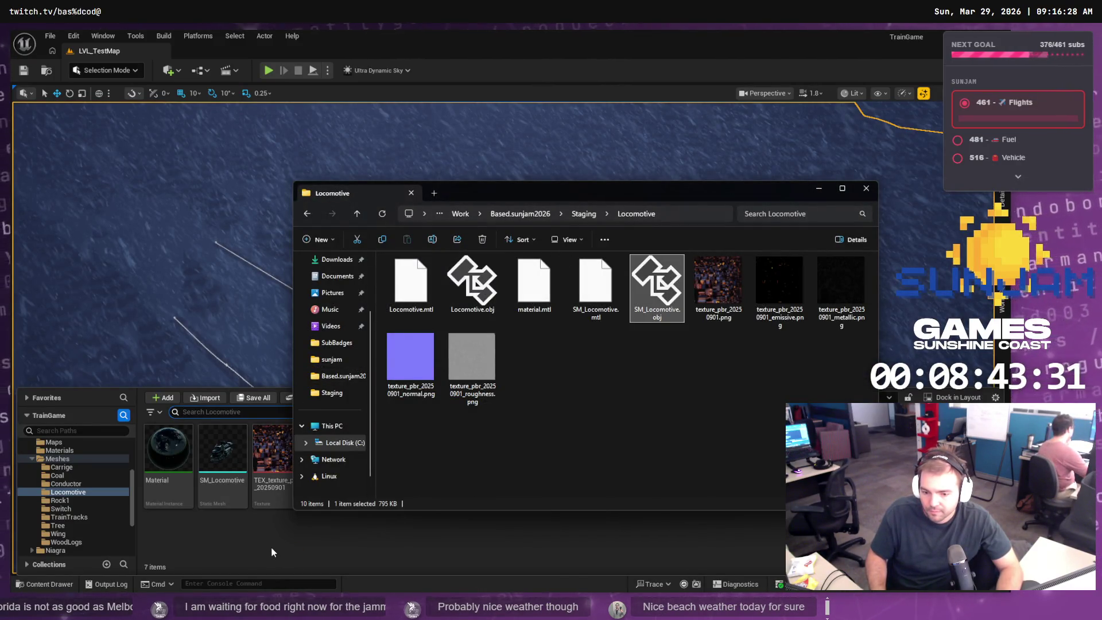
click(272, 547)
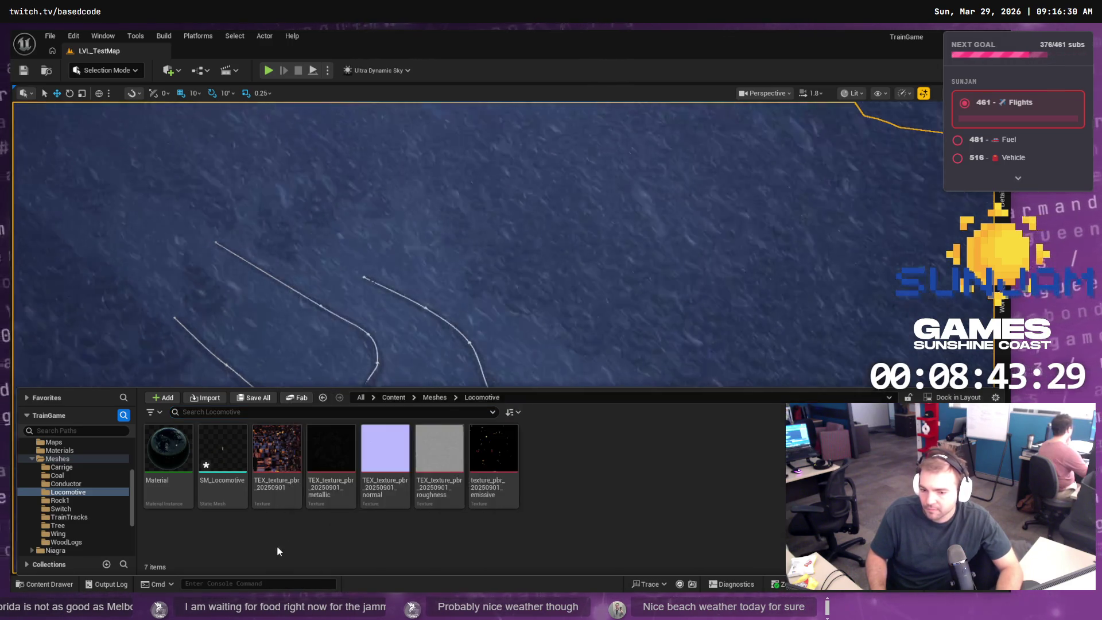
- Frame the view on the track's end and open the Blueprints folder
scroll(401, 345, up, 3)
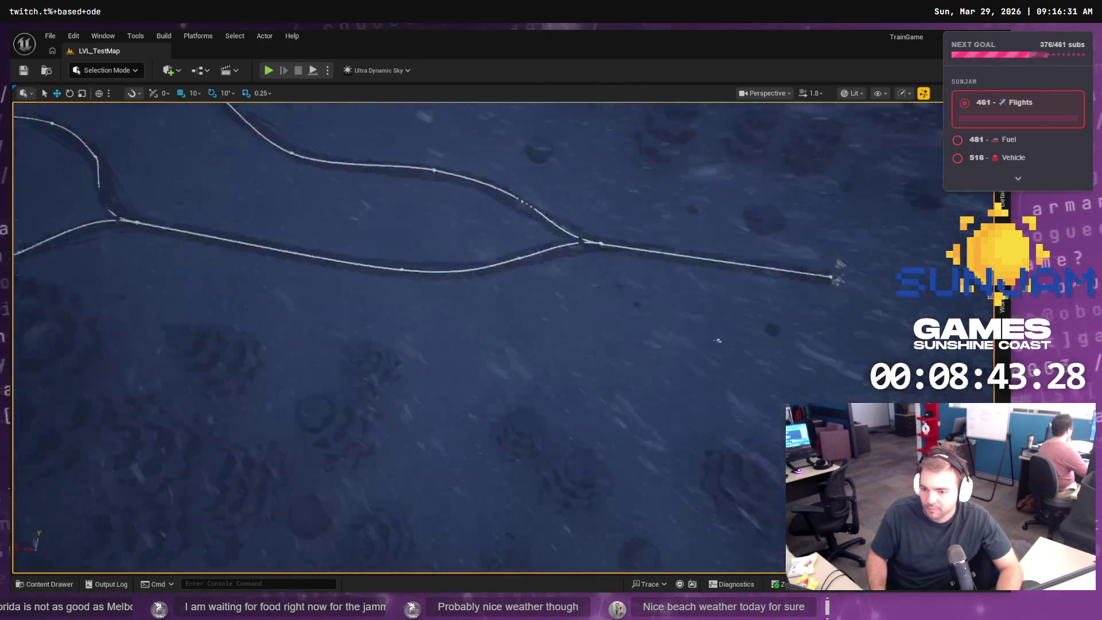
key(f)
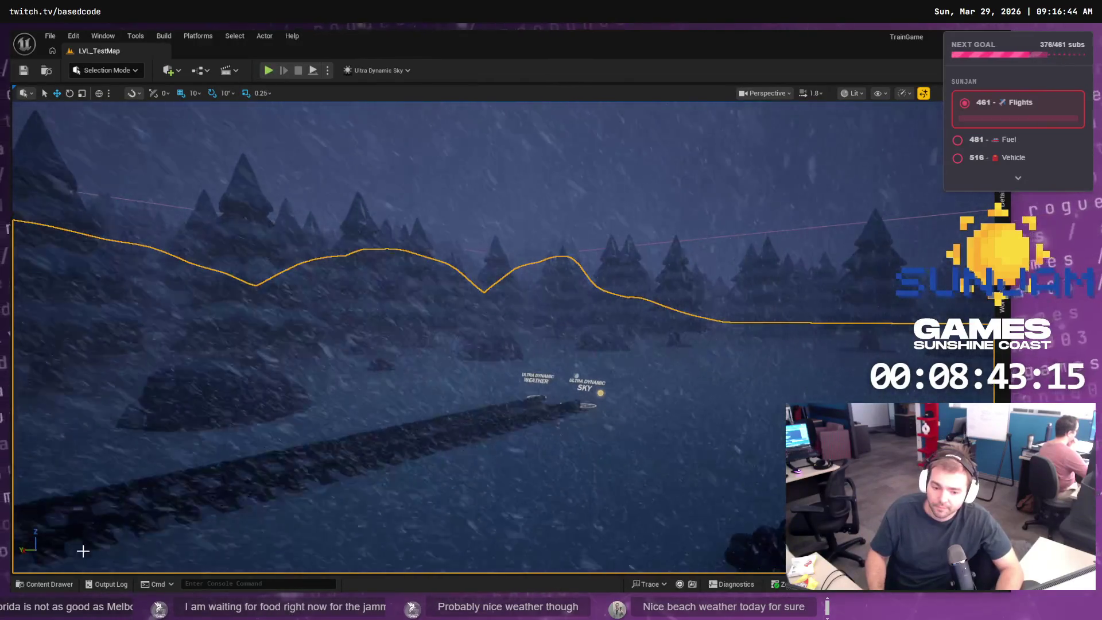
click(47, 583)
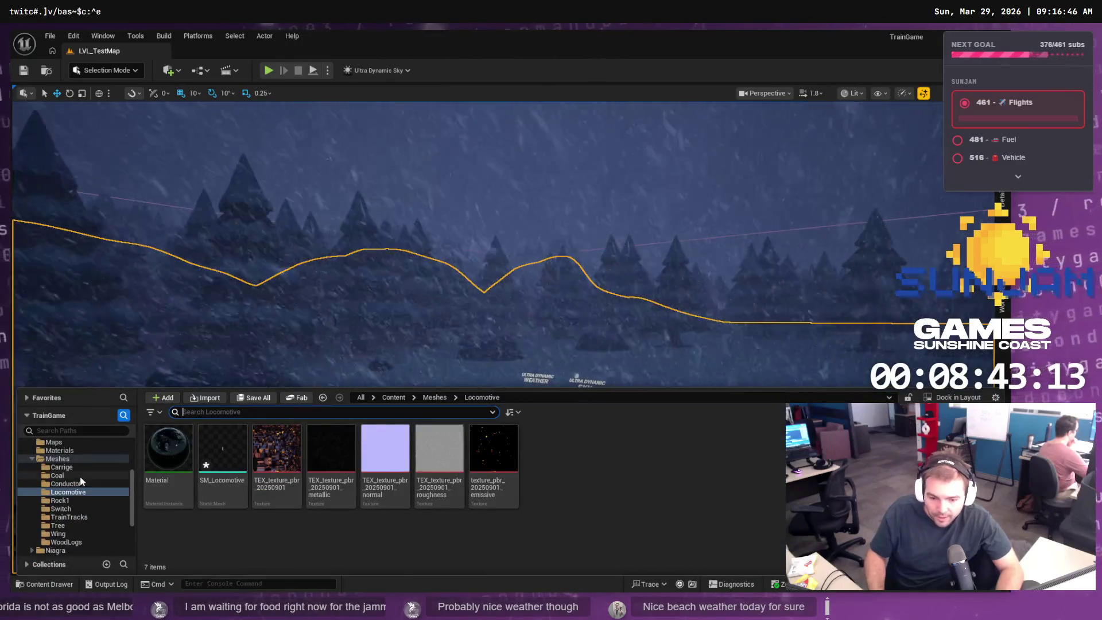
scroll(69, 472, up, 3)
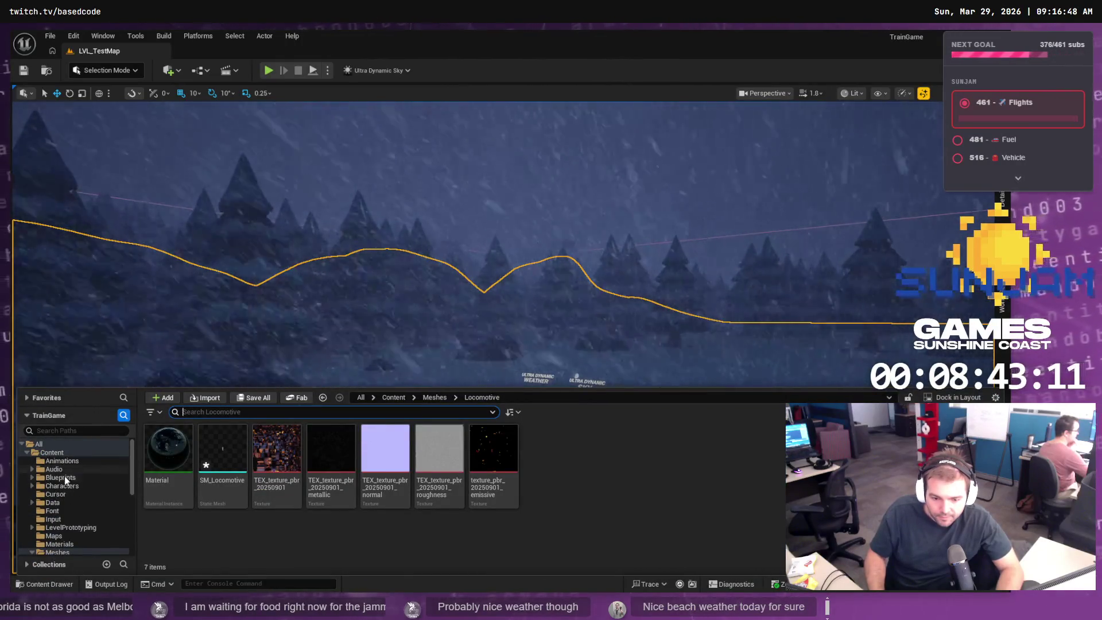
click(75, 478)
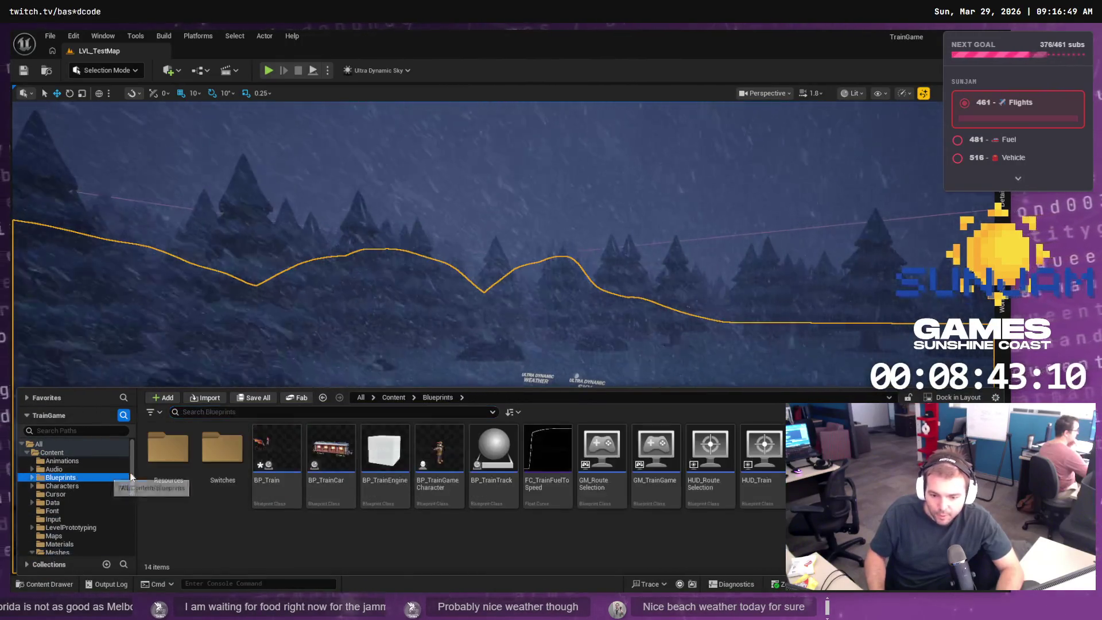
- Open BP_Train's Viewport to confirm the Locomotive component uses SM_Locomotive, then return to LVL_TestMap
click(273, 444)
double_click(273, 444)
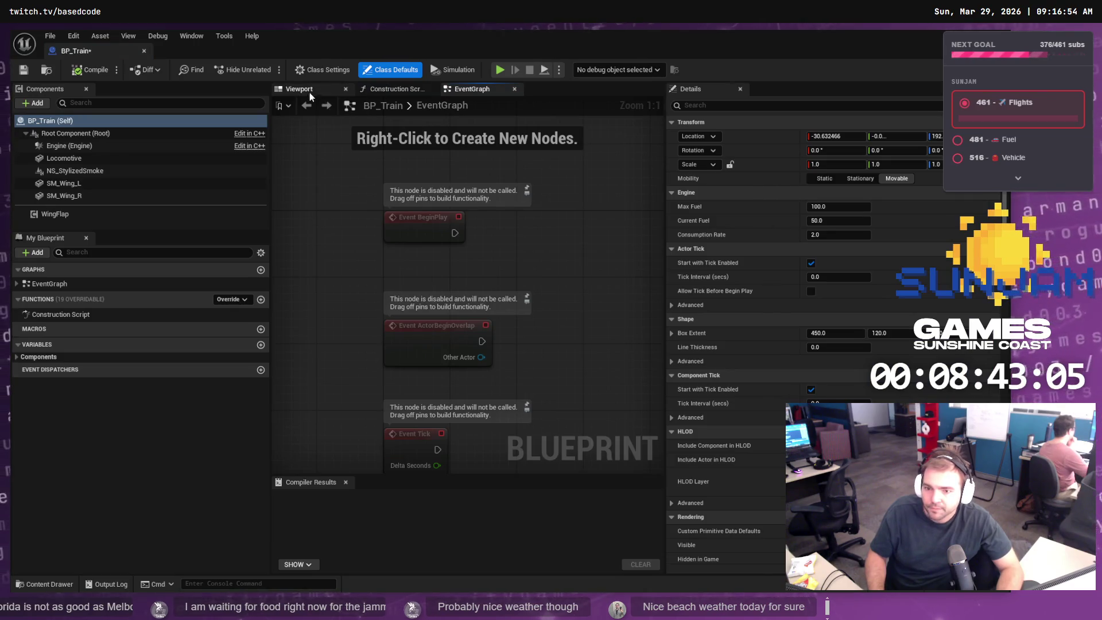
click(306, 89)
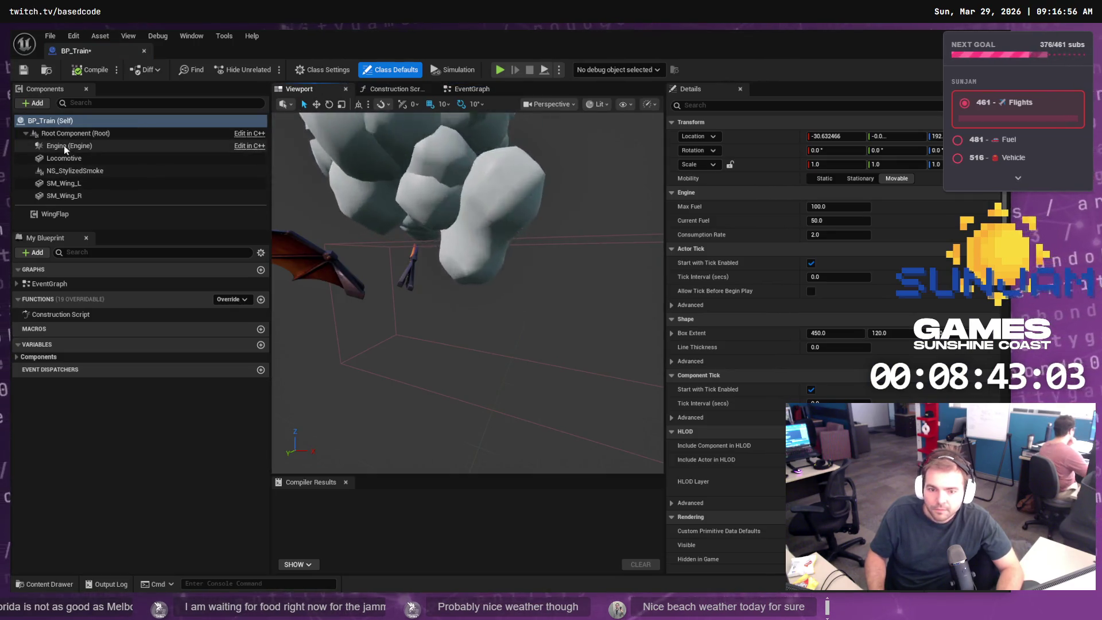
click(90, 156)
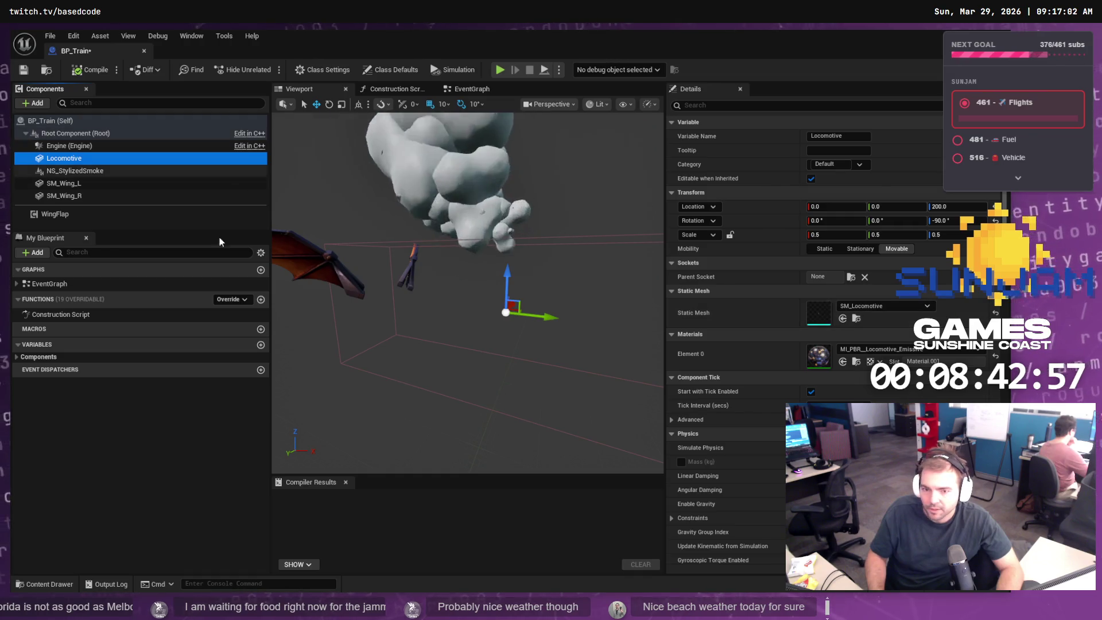
click(36, 585)
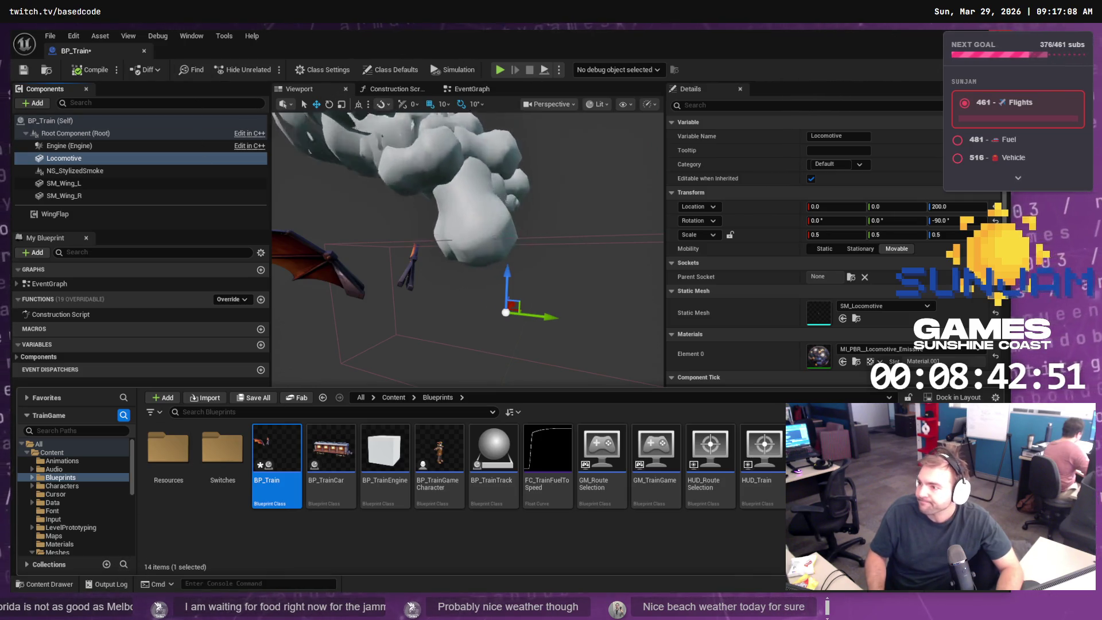
key(alt+Tab)
key(ctrl+space)
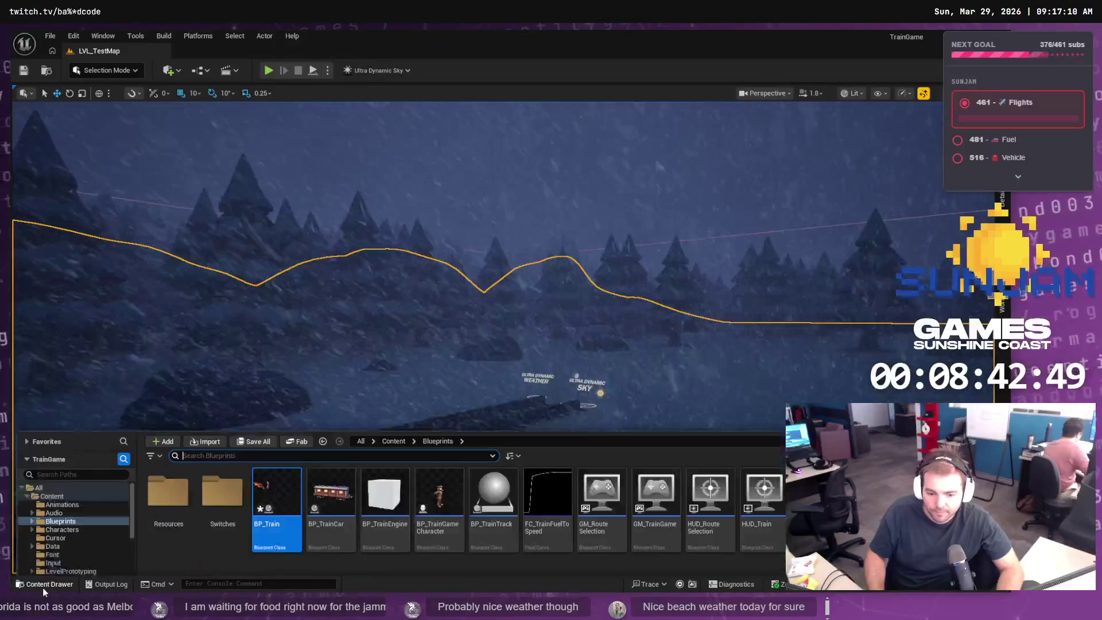
- Drag SM_Locomotive from Meshes > Locomotive into the level beside the end of the track
scroll(81, 480, down, 5)
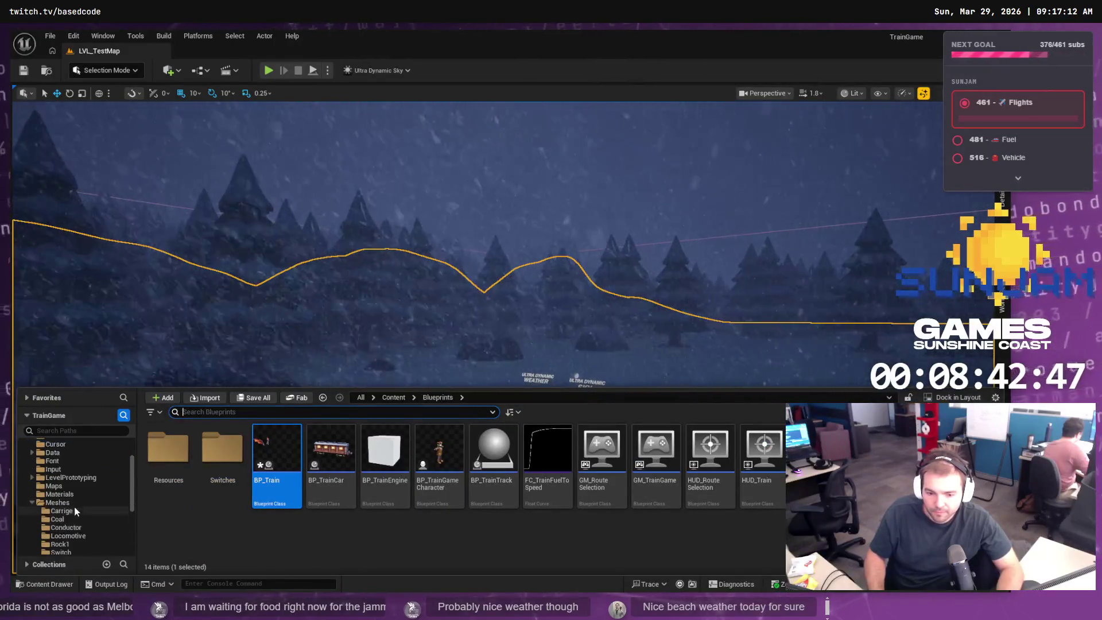
click(66, 478)
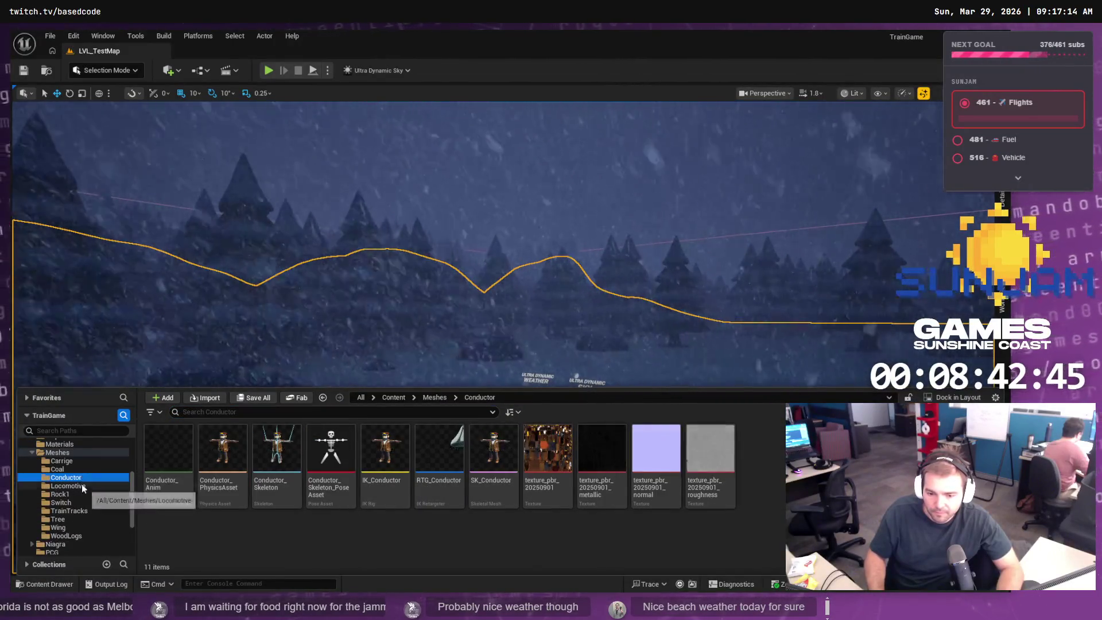
click(68, 485)
click(222, 453)
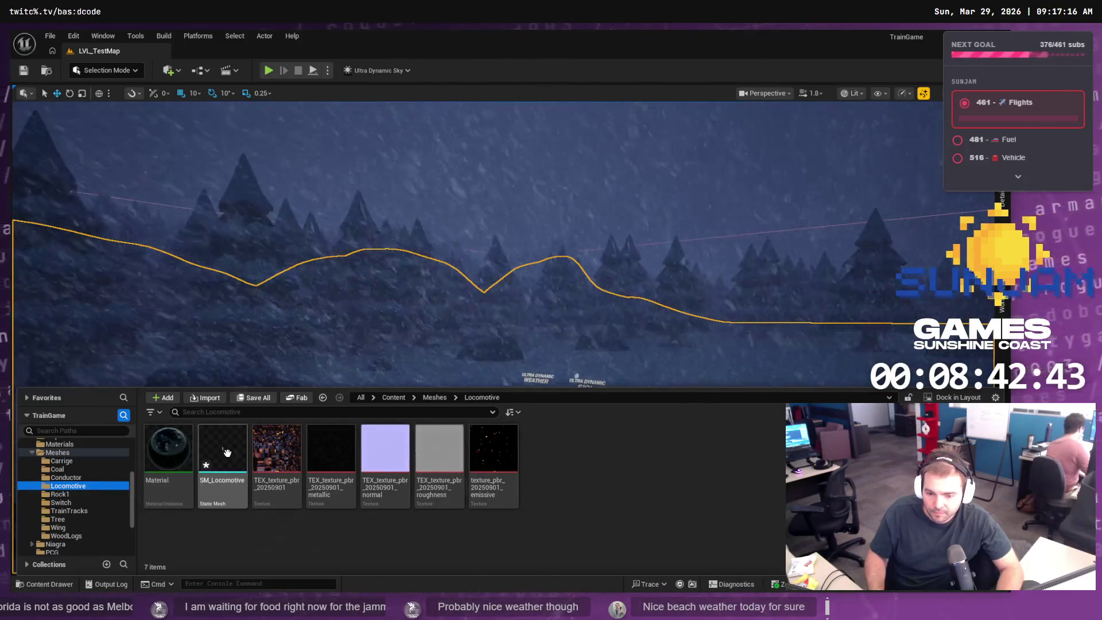
drag(222, 453, 536, 333)
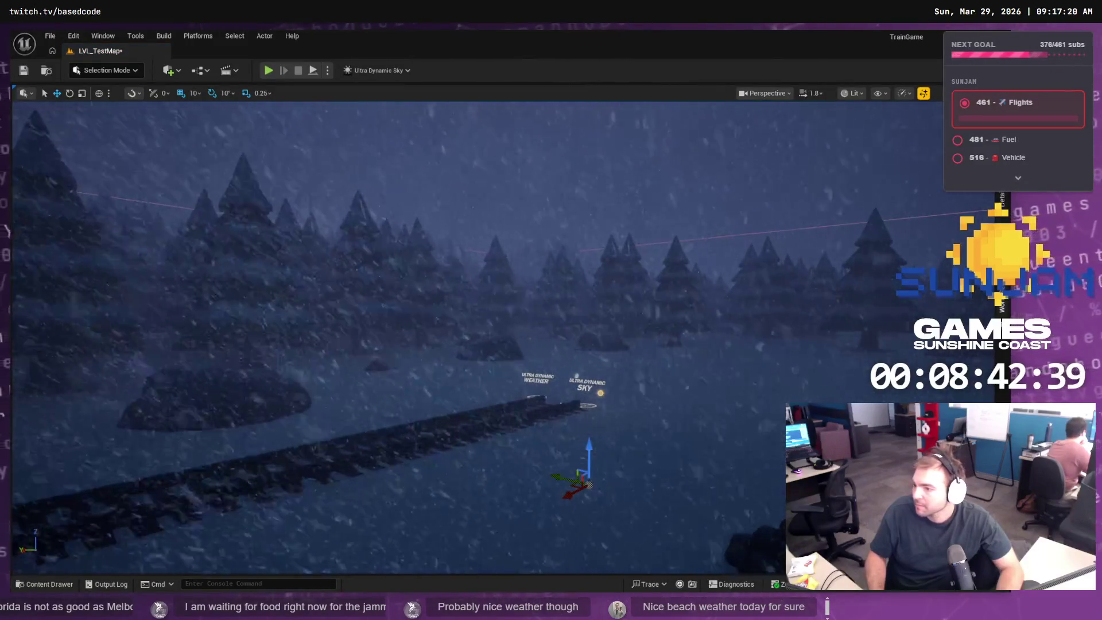
click(1002, 198)
click(333, 102)
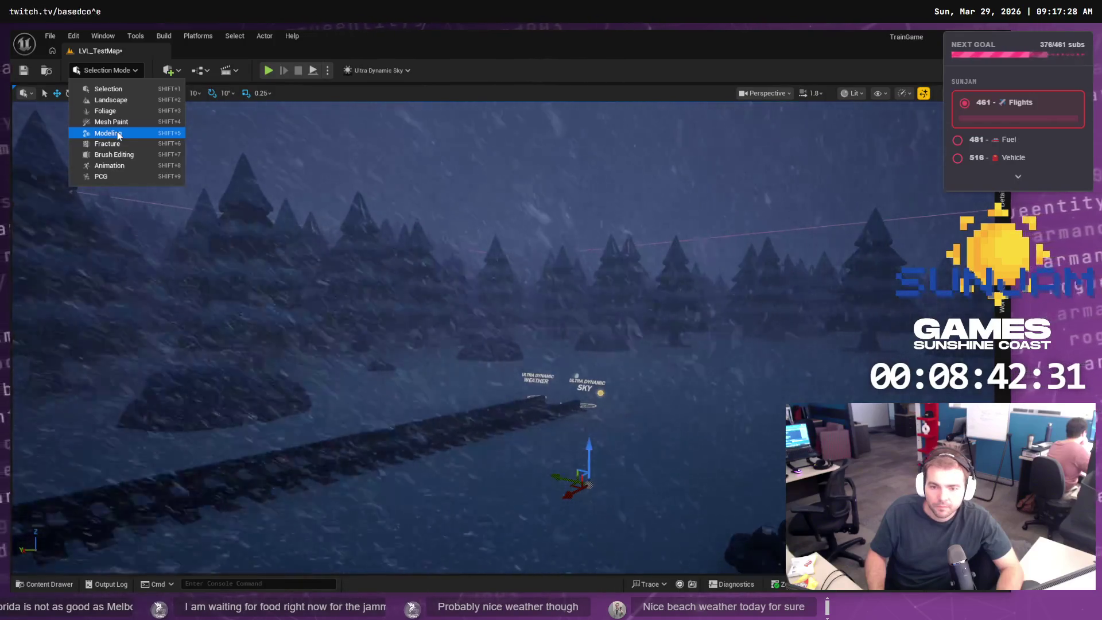
- In Modeling Mode, scale the locomotive uniformly to 100 and rotate it 90° on X
key(shift+5)
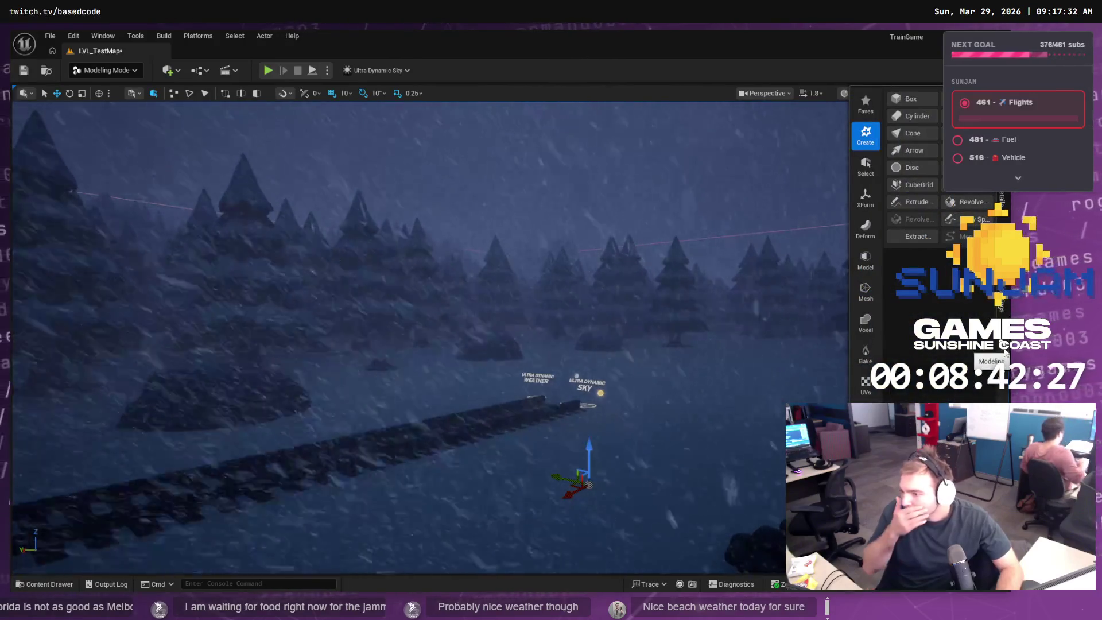
click(867, 202)
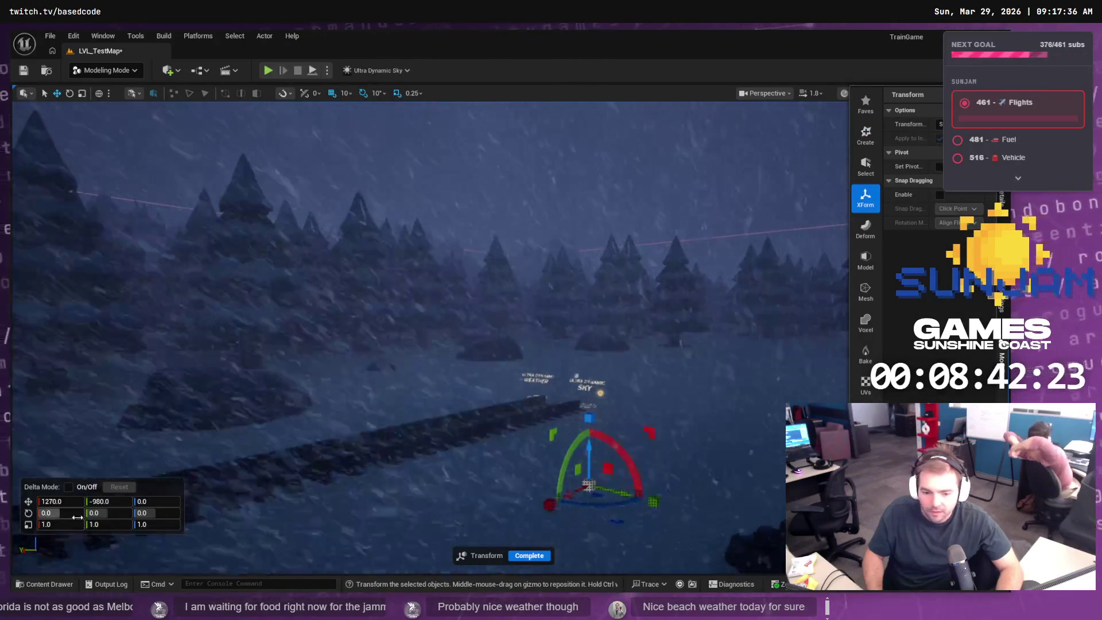
click(70, 523)
text(10)
key(Return)
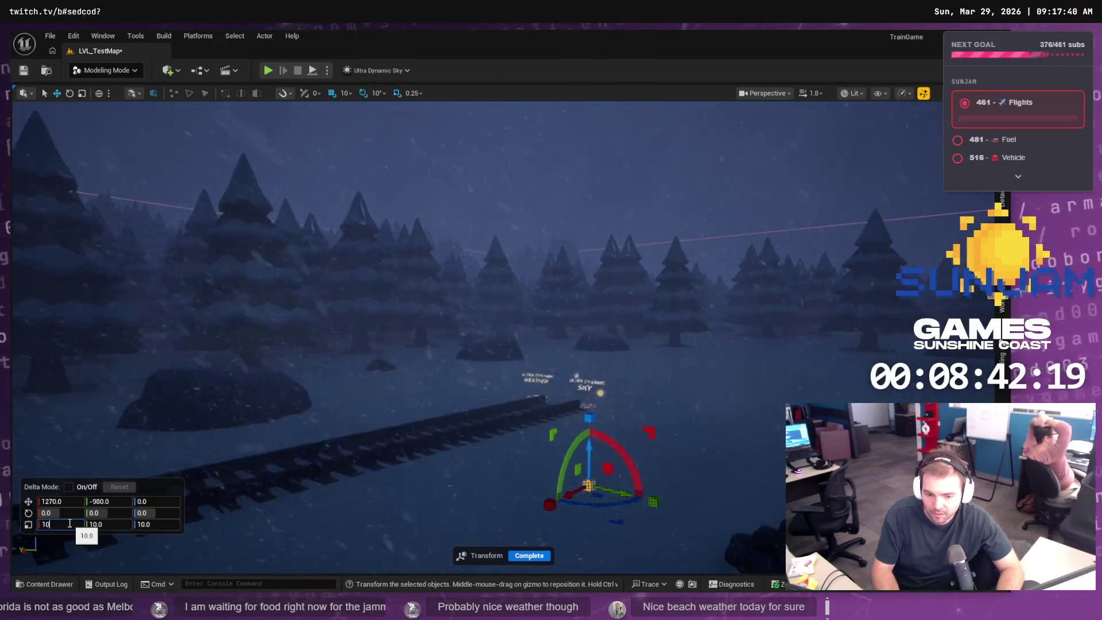
text(0)
key(Return)
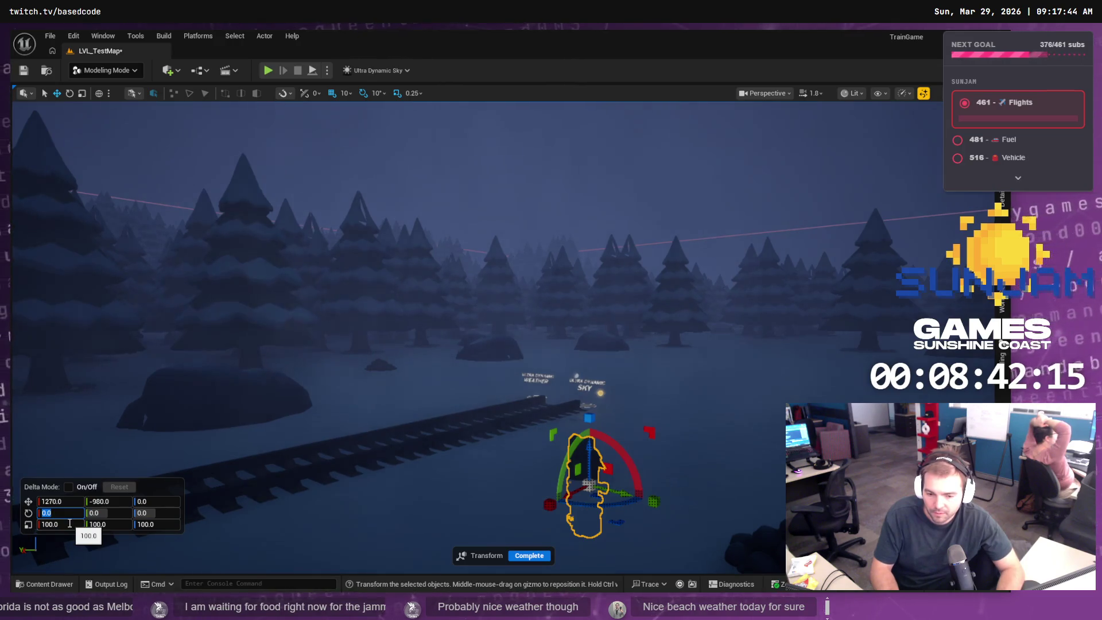
text(90)
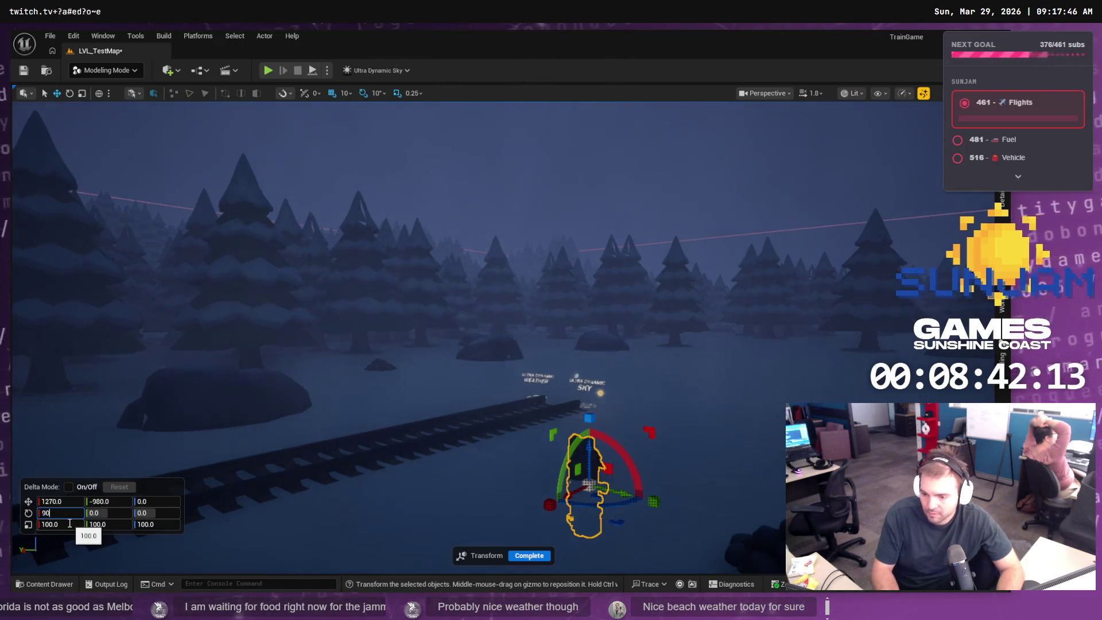
key(Return)
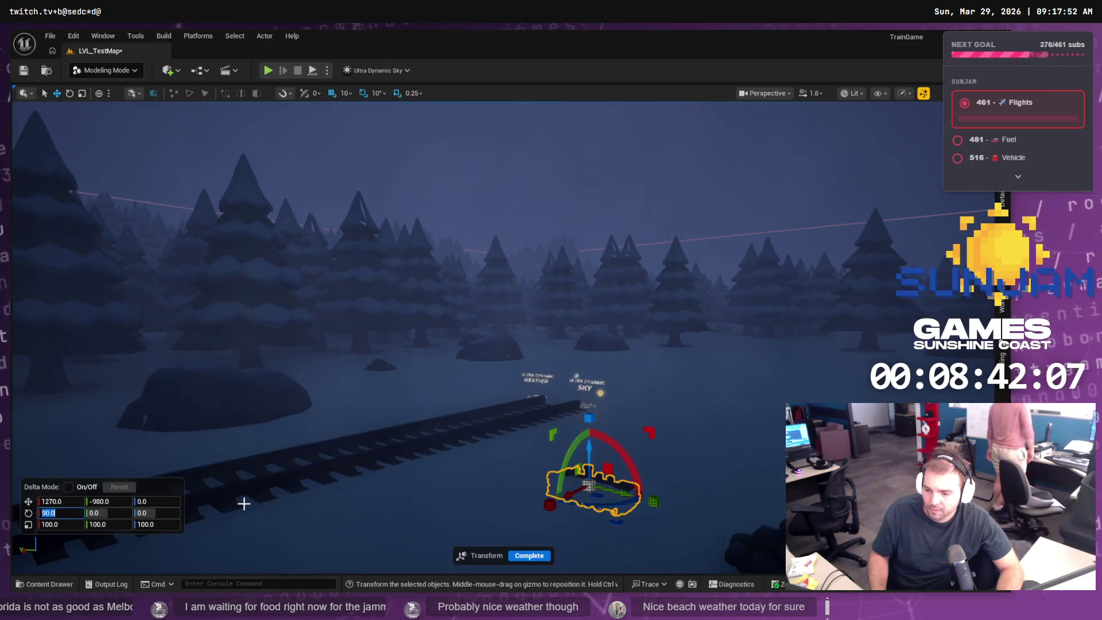
- Adjust the locomotive's uniform scale to 200 and finish the transform
mouse_move(551, 310)
mouse_down()
mouse_move(574, 287)
mouse_move(540, 322)
mouse_move(517, 322)
mouse_up()
drag(528, 436, 515, 436)
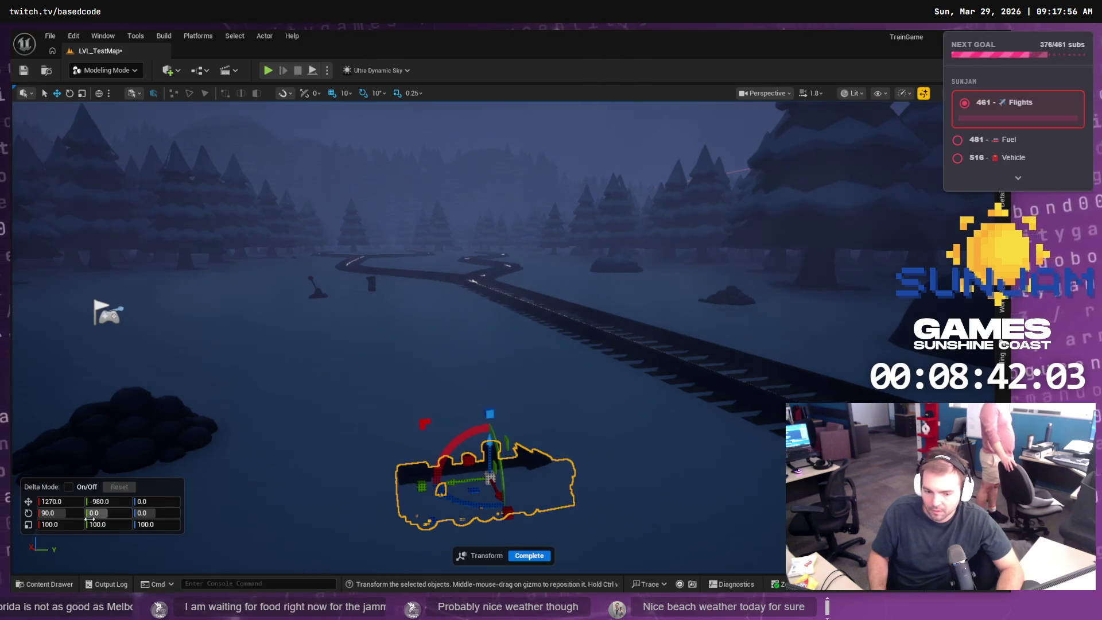
click(61, 523)
text(300)
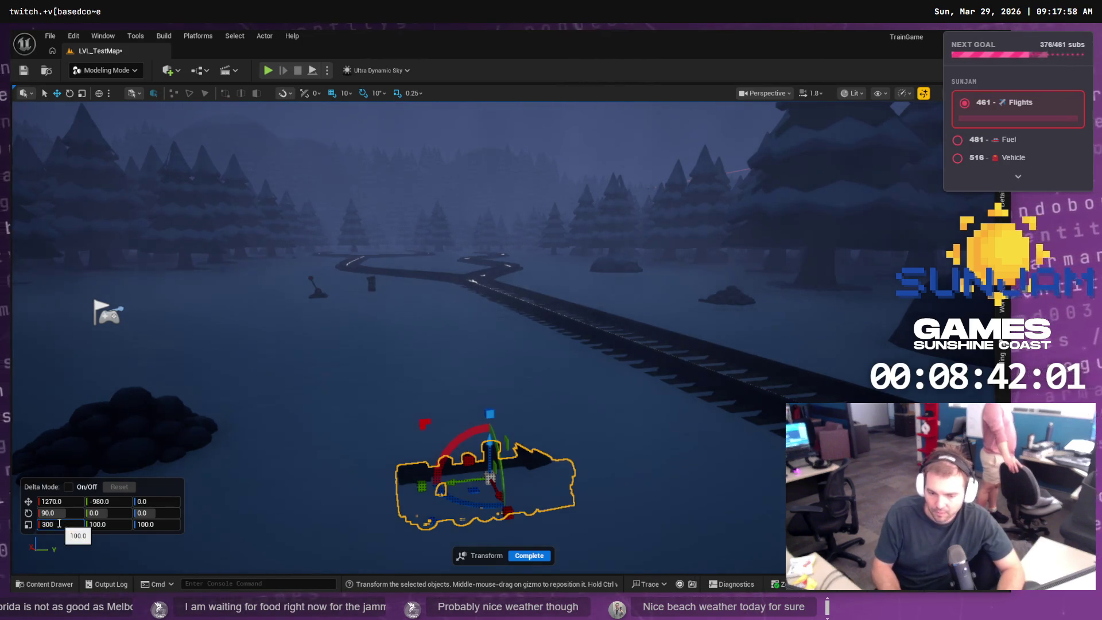
key(Return)
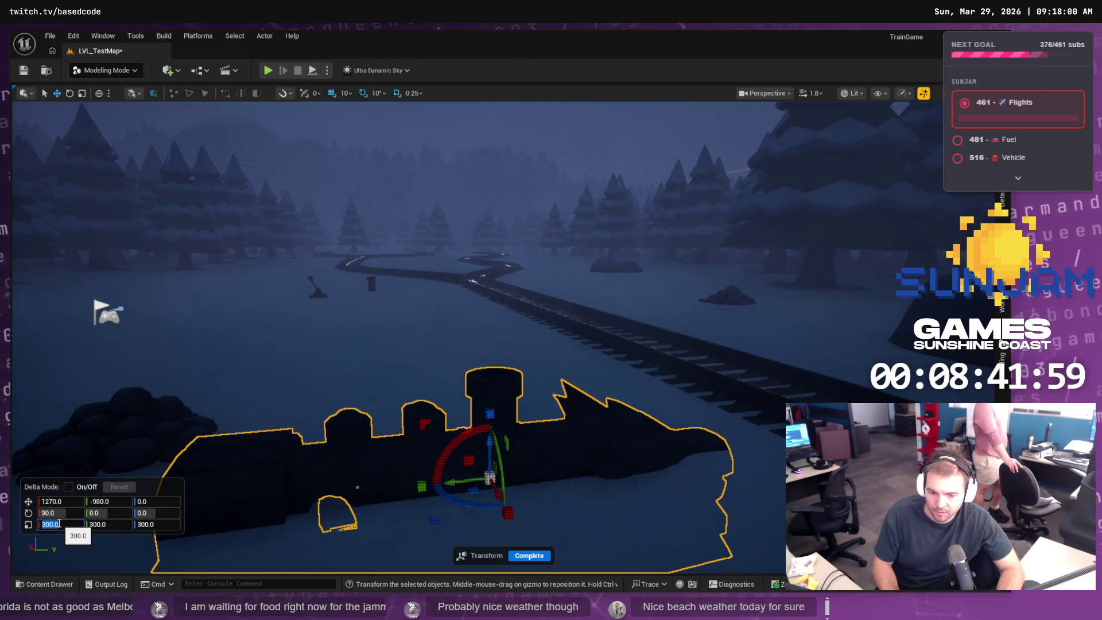
text(00)
key(Return)
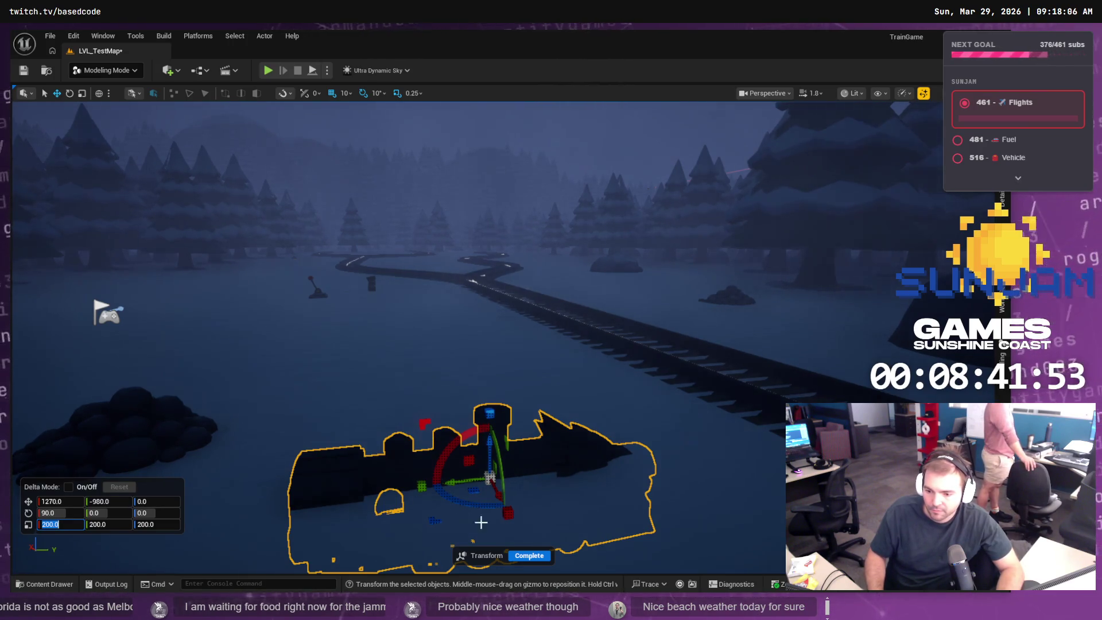
click(521, 556)
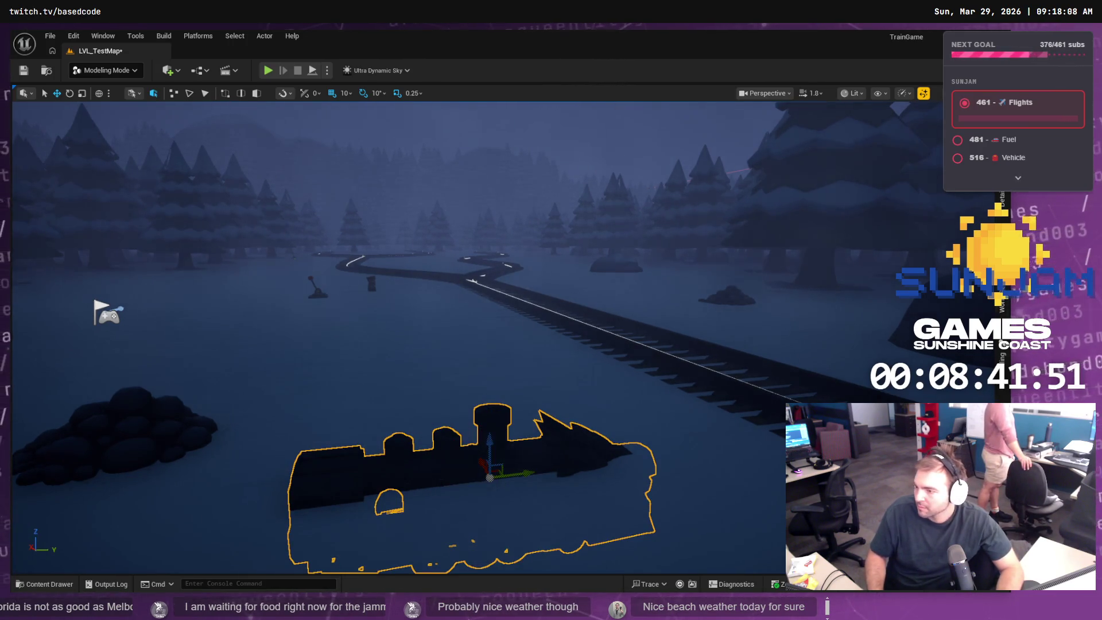
- Bake the locomotive's 200 scale and 90° rotation into the mesh with XForm > Bake Transform
click(998, 359)
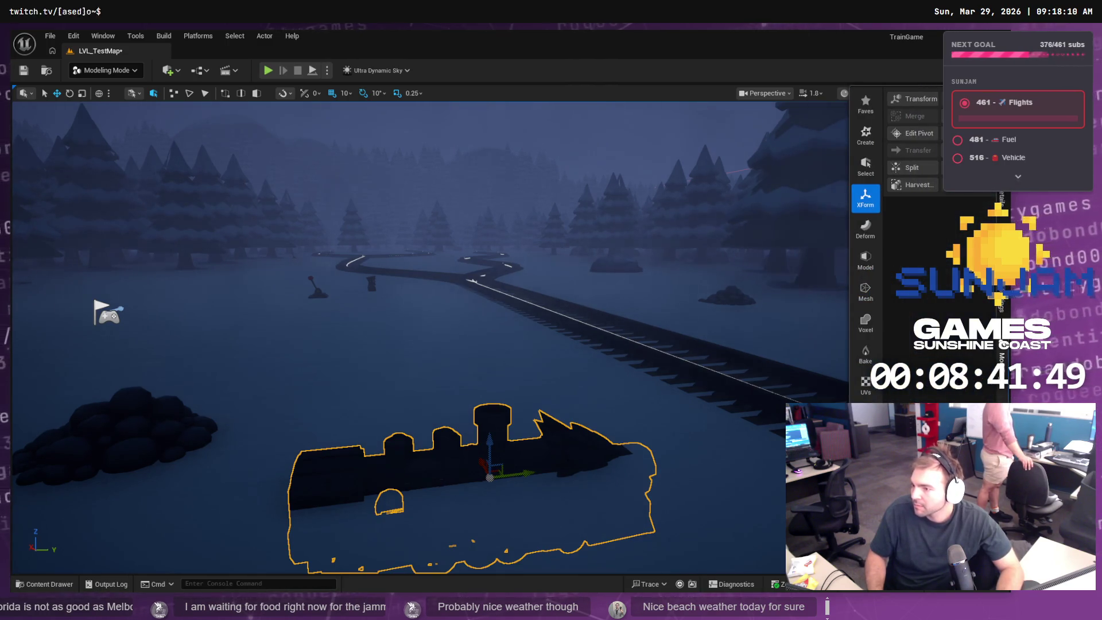
click(970, 134)
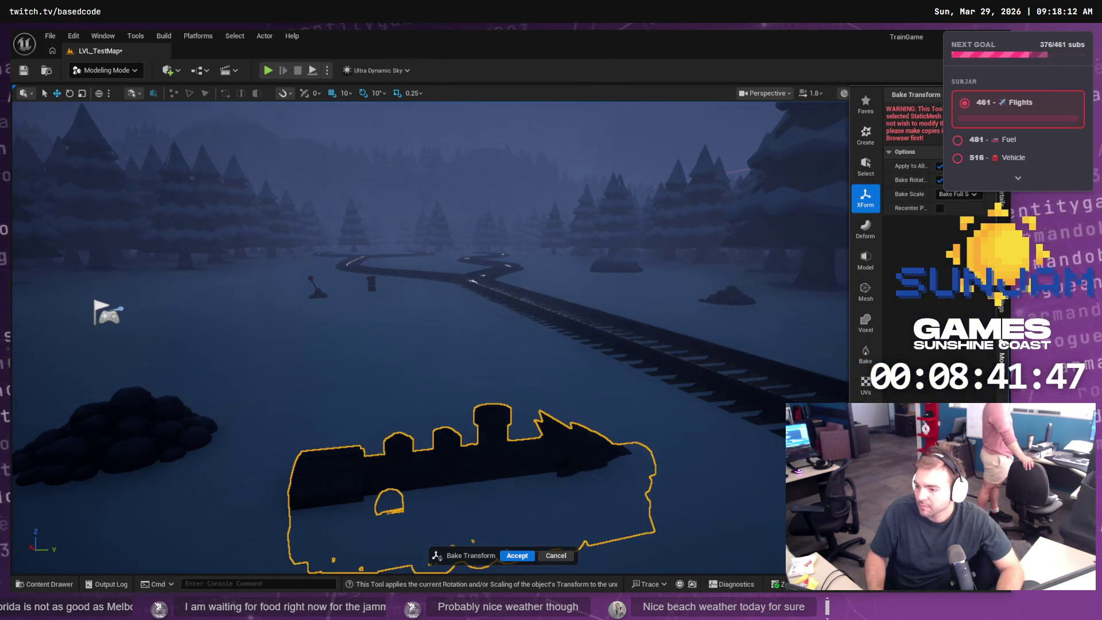
click(517, 556)
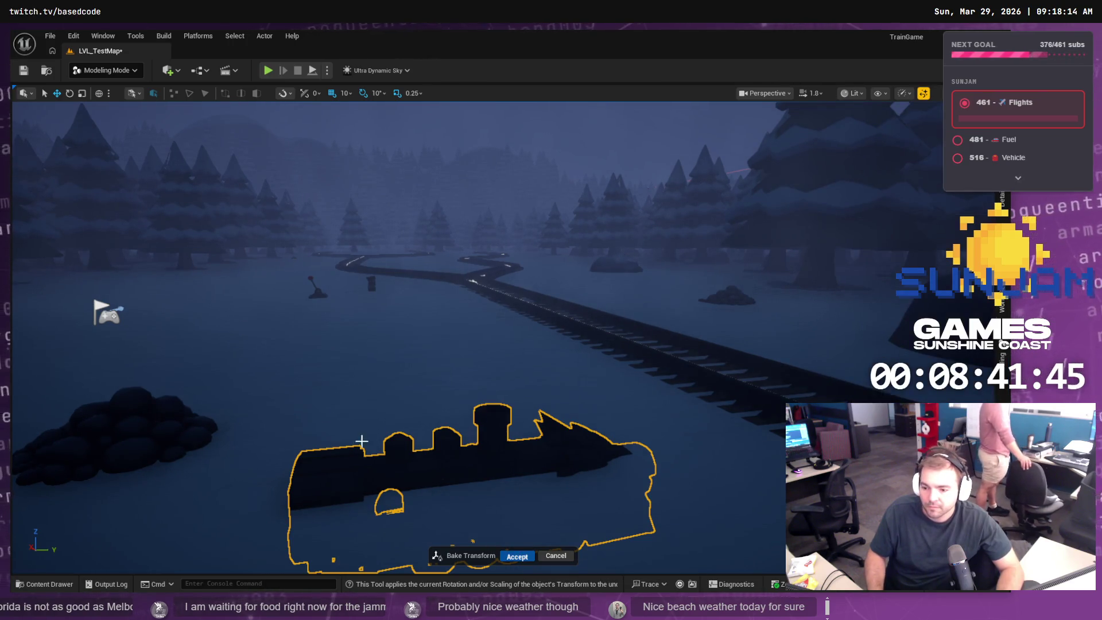
click(519, 559)
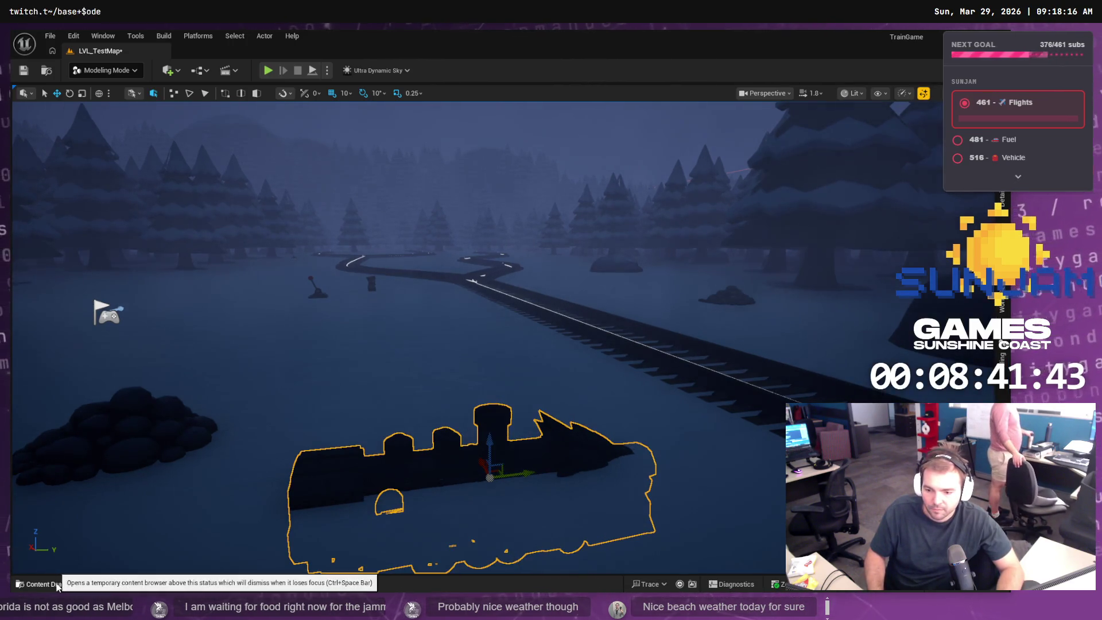
click(53, 586)
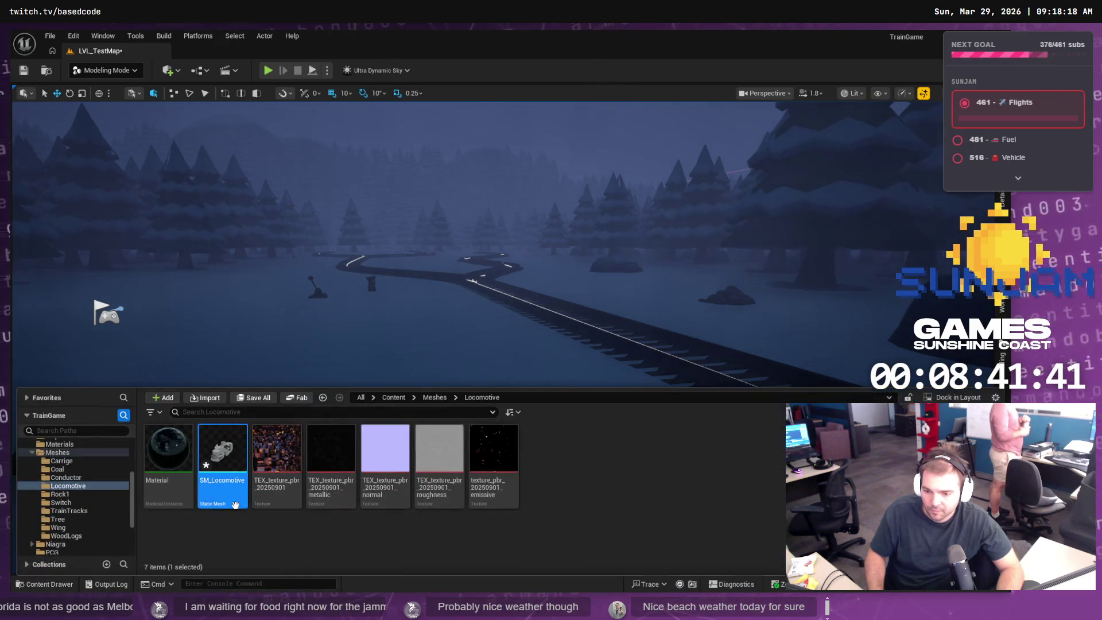
- Place SM_Locomotive in the level and assign the MI_PBR locomotive material to Element 0
scroll(71, 468, up, 5)
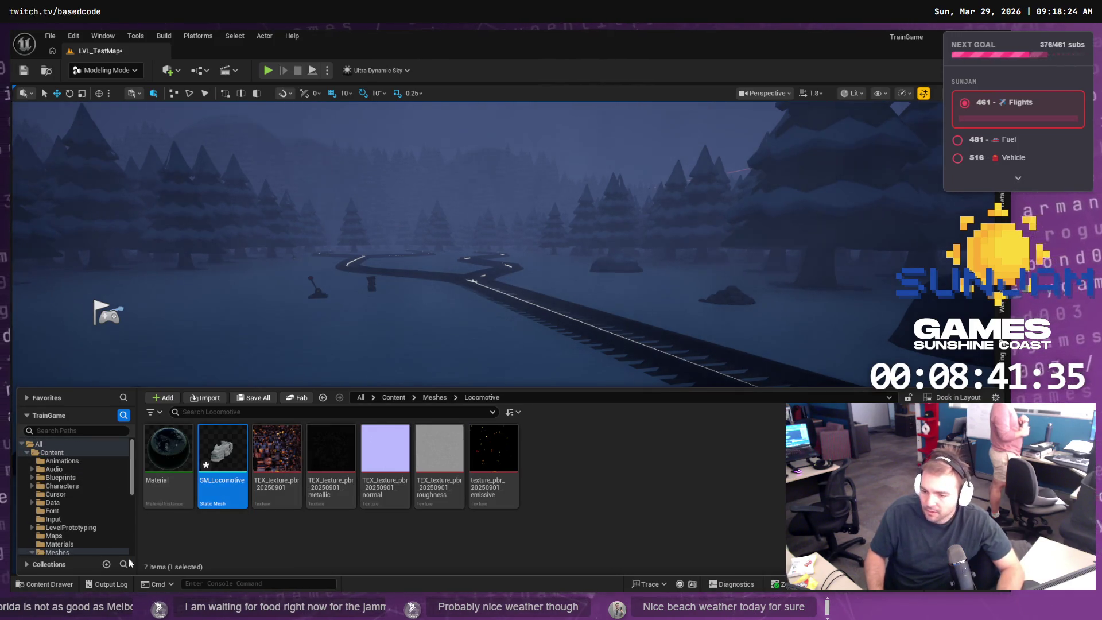
click(59, 585)
click(51, 587)
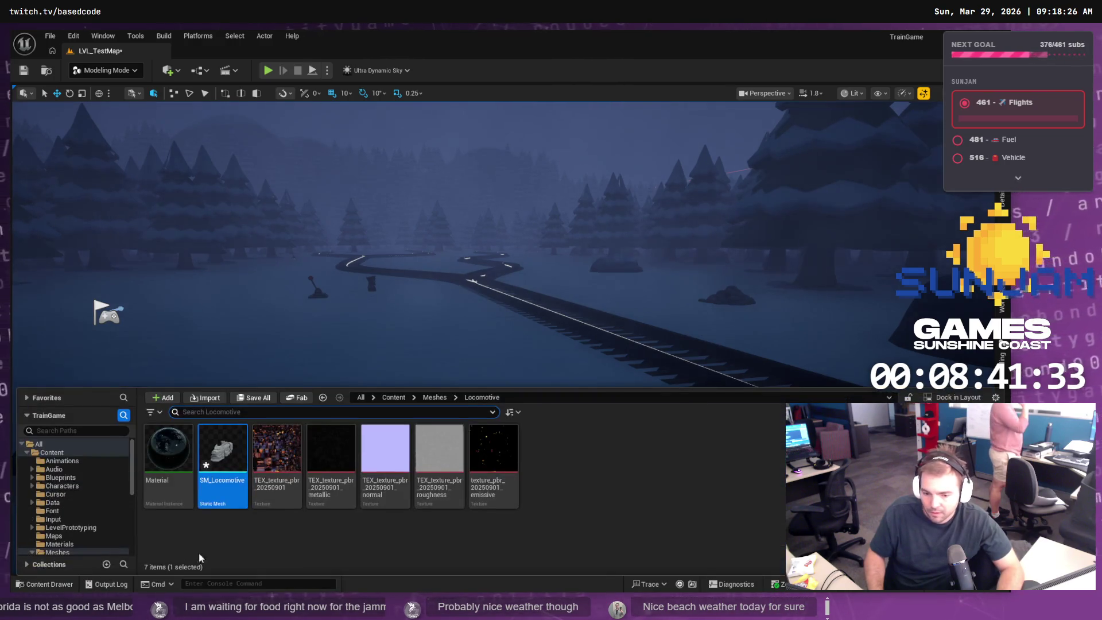
drag(237, 452, 490, 477)
click(1001, 198)
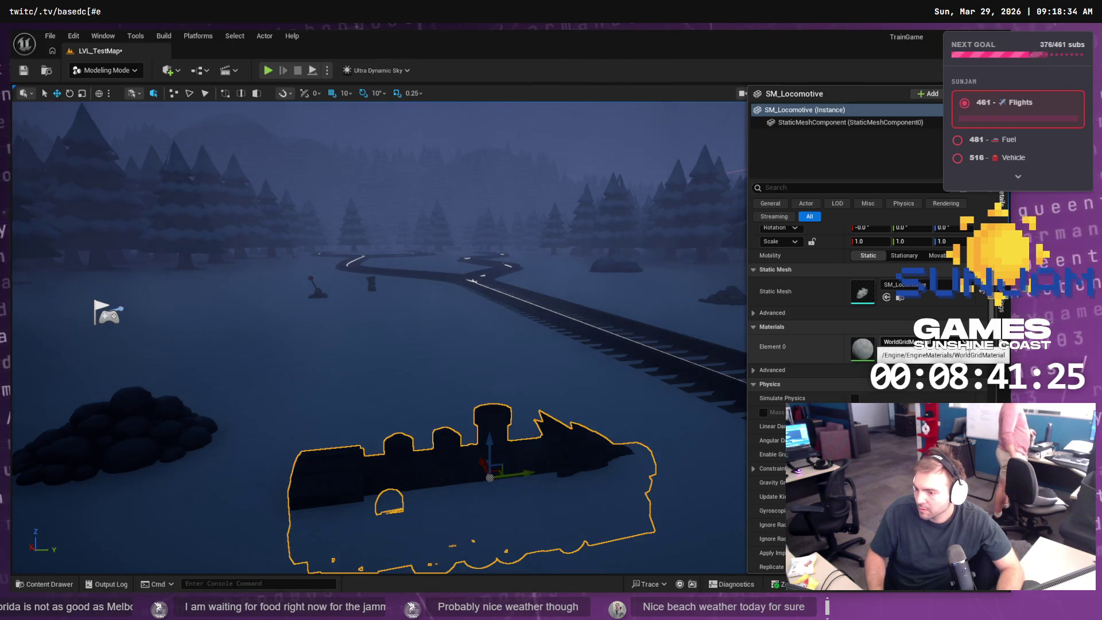
click(907, 342)
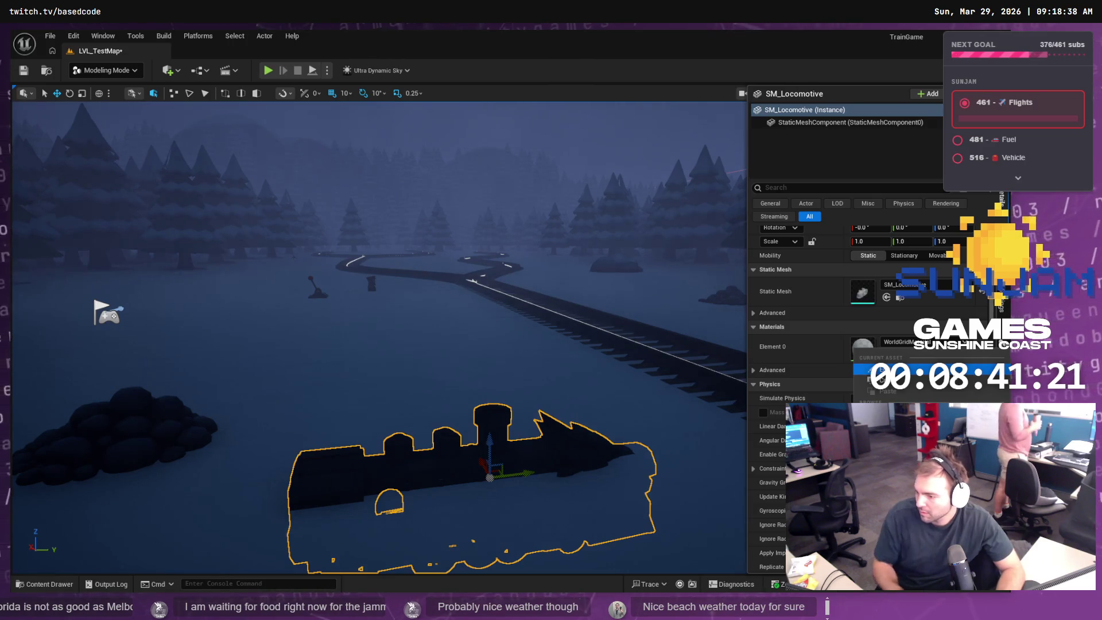
key(Return)
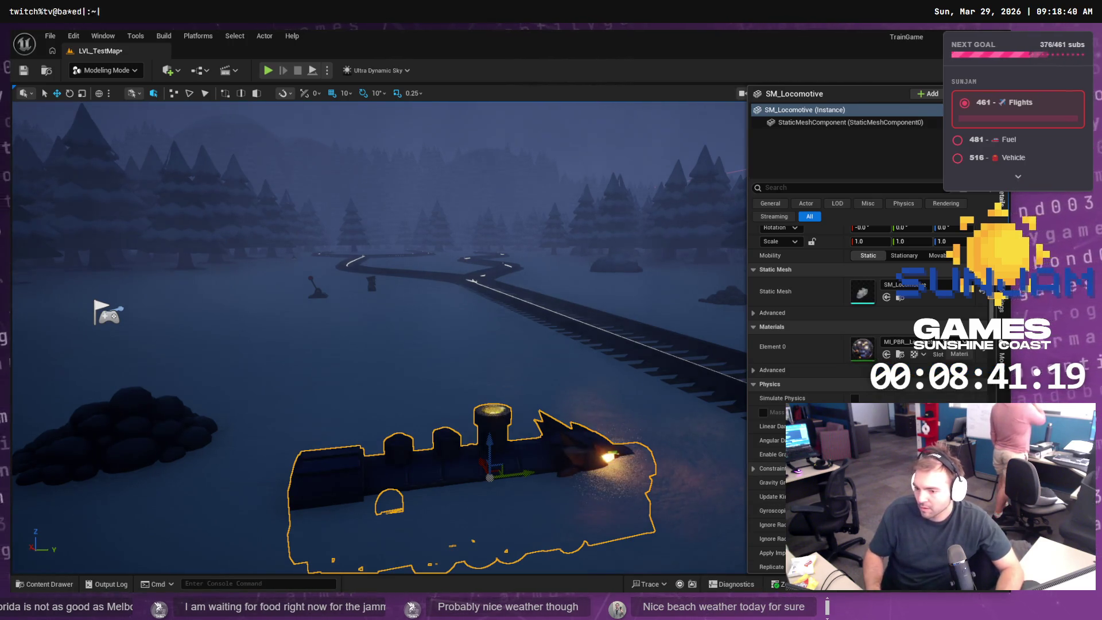
- Raise the locomotive above the ground and save LVL_TestMap
drag(493, 450, 492, 355)
mouse_move(562, 357)
mouse_down()
mouse_move(660, 362)
mouse_move(700, 344)
mouse_move(655, 352)
mouse_move(655, 321)
mouse_move(649, 344)
mouse_move(568, 355)
mouse_move(619, 282)
mouse_up()
key(ctrl+s)
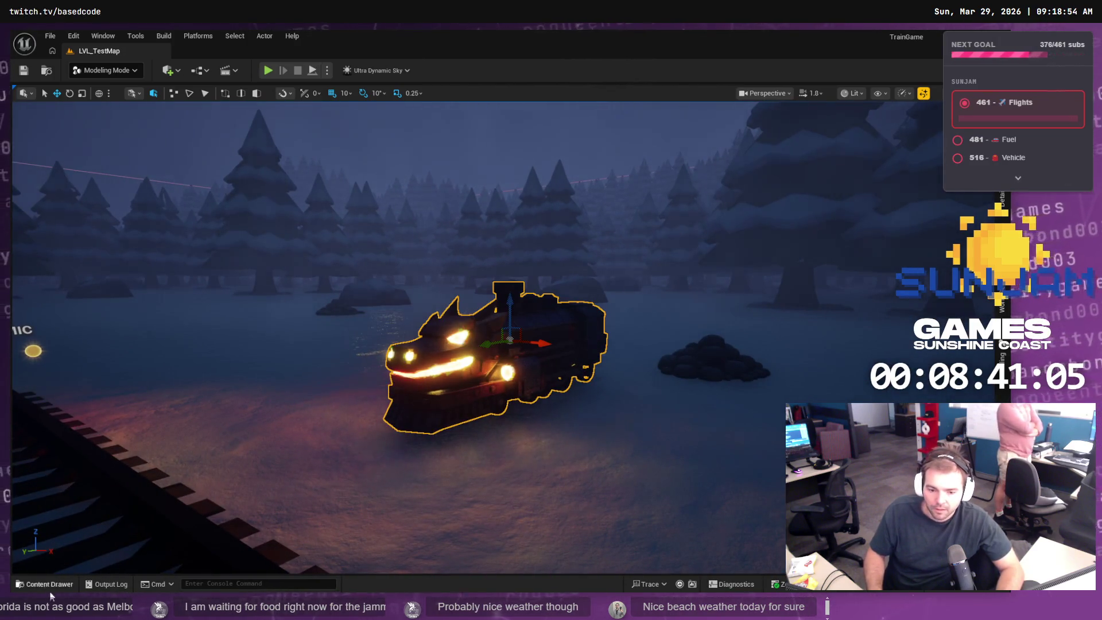
click(49, 584)
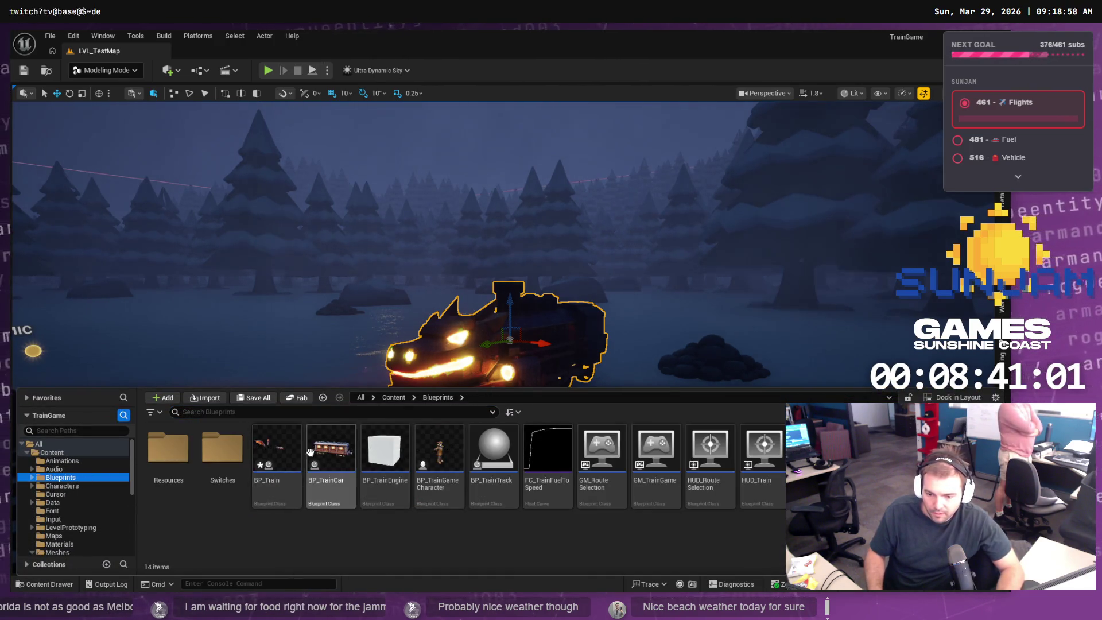
- Open BP_Train's viewport, select the Locomotive component and set its scale to 1, 1, 1
double_click(274, 451)
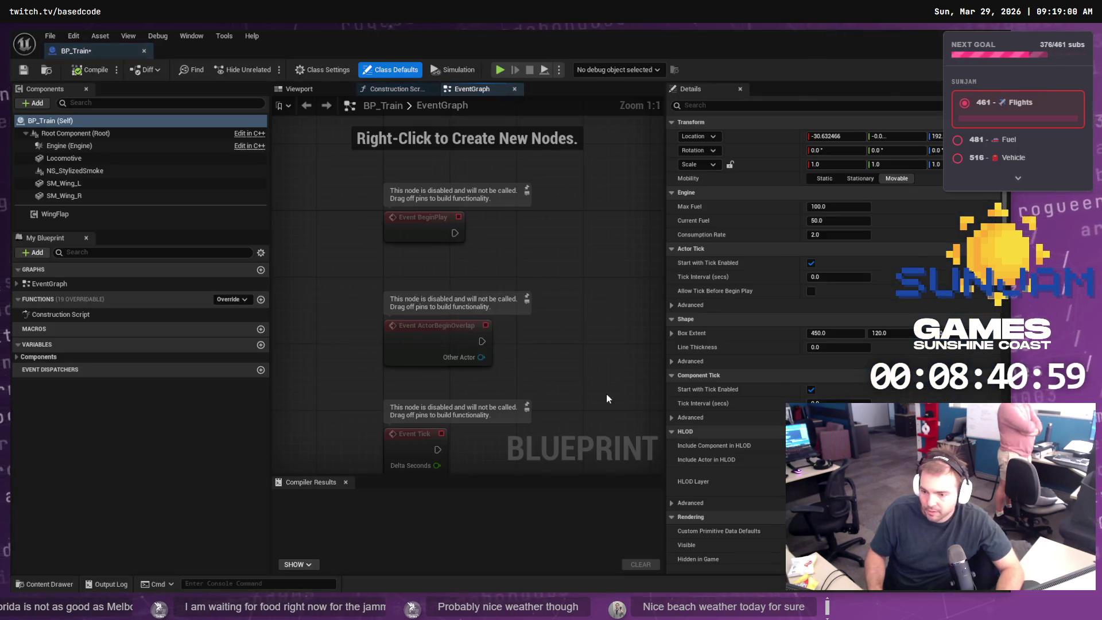
click(308, 91)
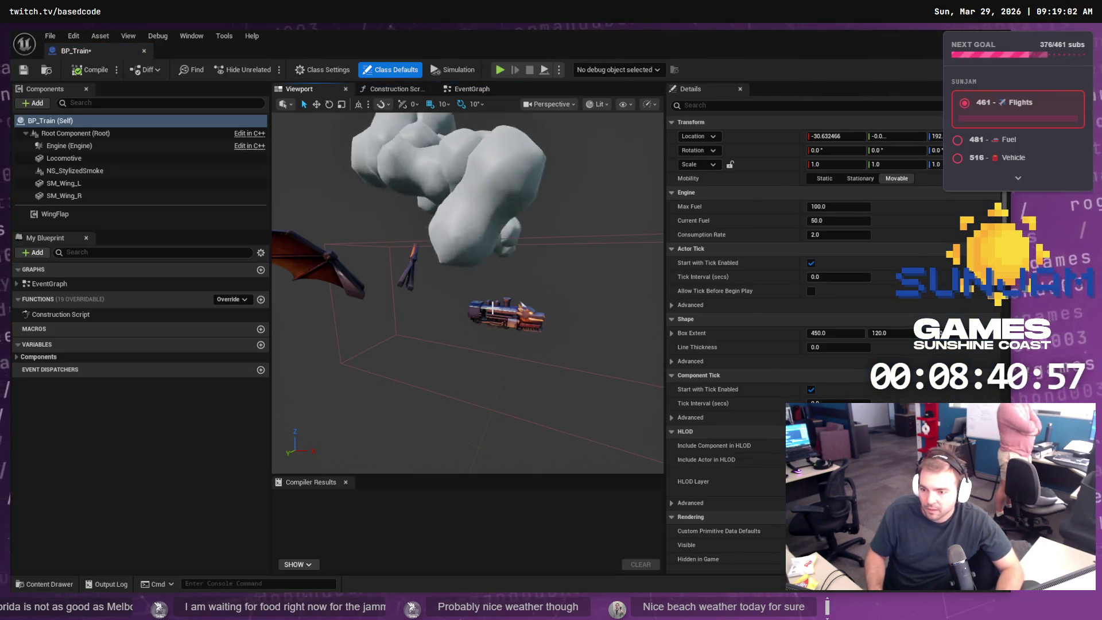
click(496, 333)
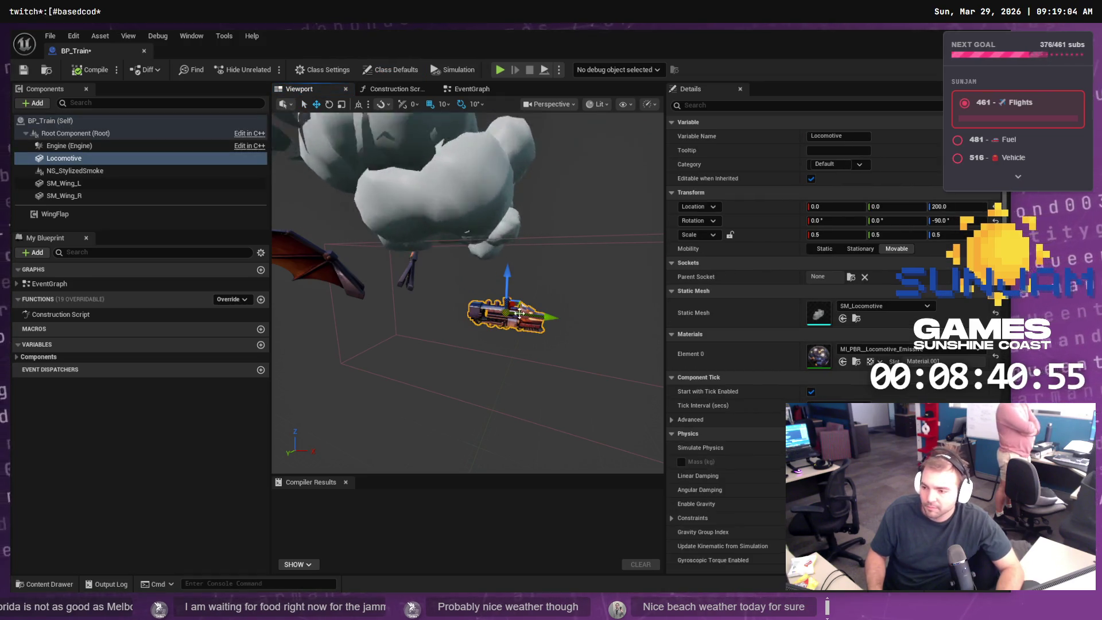
click(836, 236)
text(1)
key(Tab)
text(1)
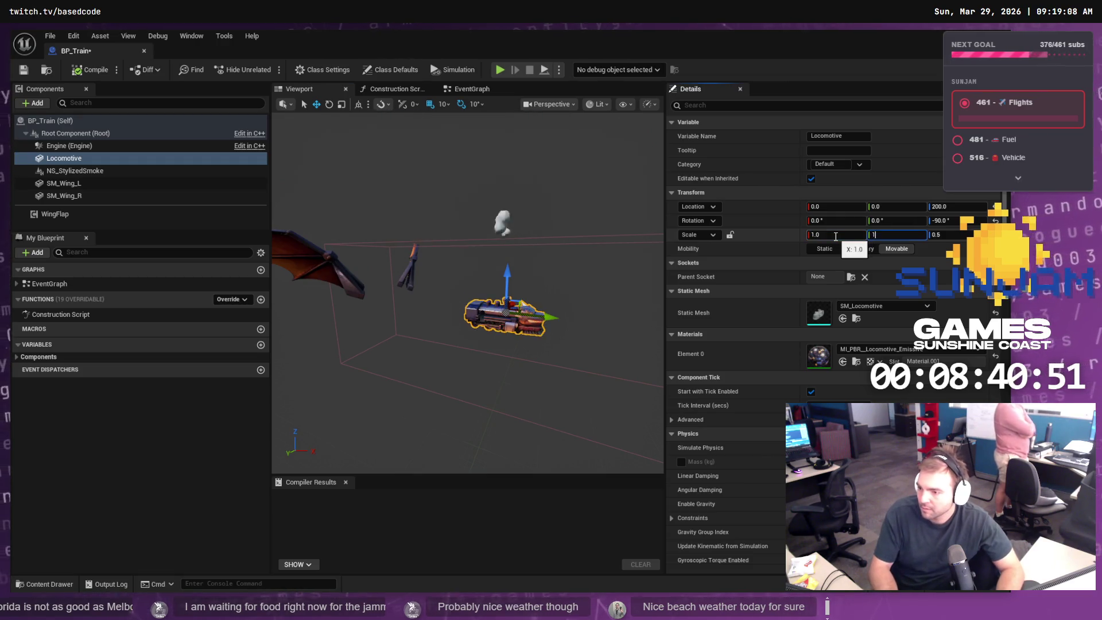
key(Tab)
text(1)
key(Tab)
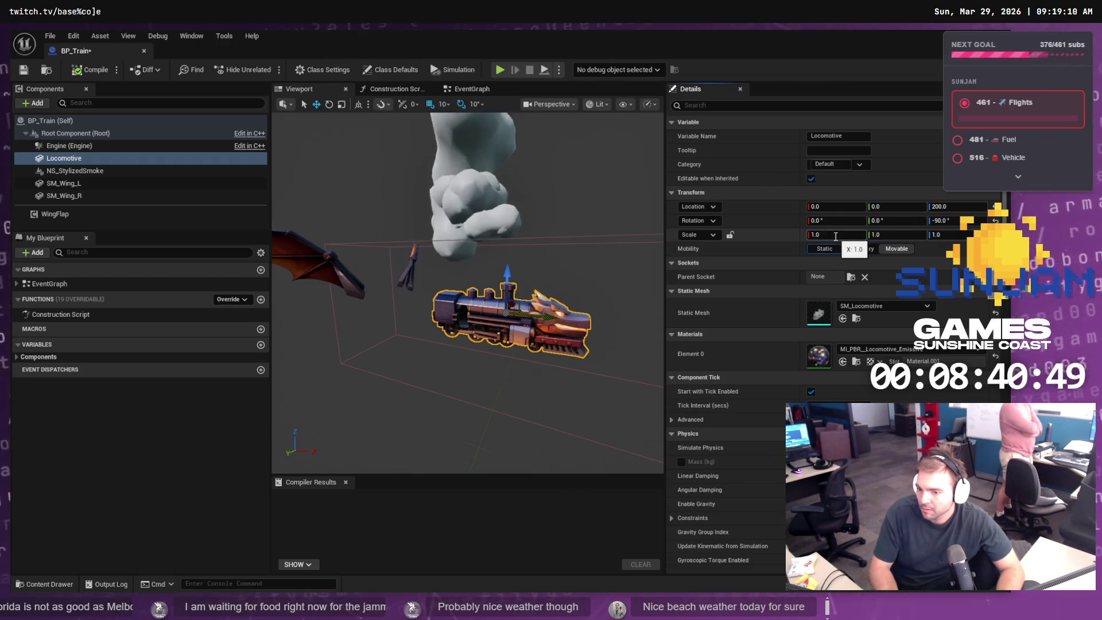
- Try Locomotive scales of 10, 5, 2 and 3 to gauge the fit
click(836, 236)
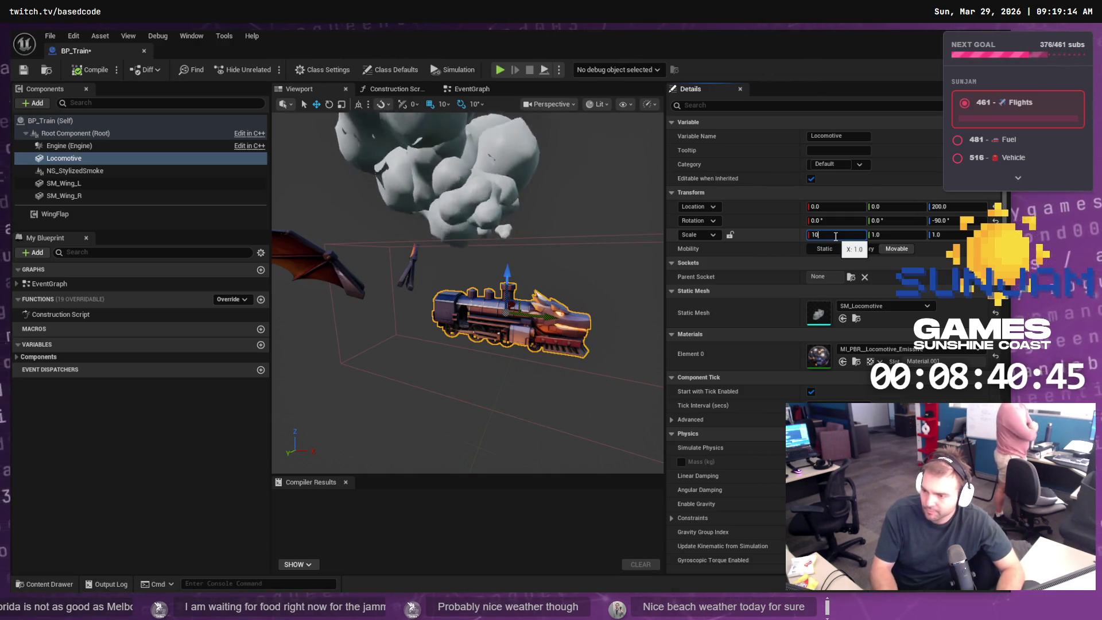
text(10)
key(Tab)
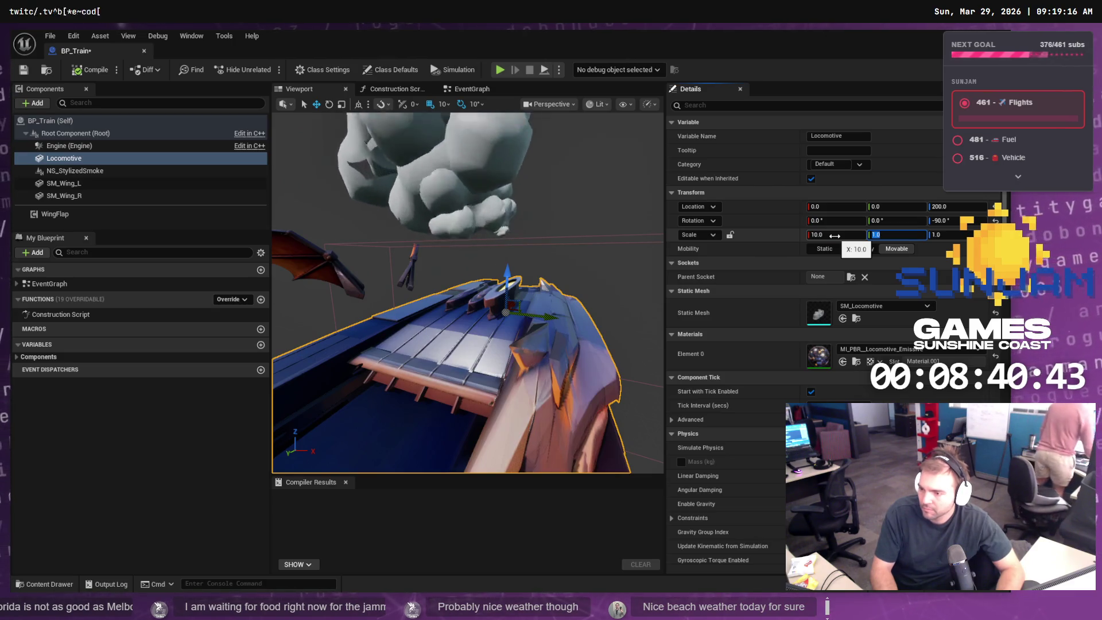
key(Tab)
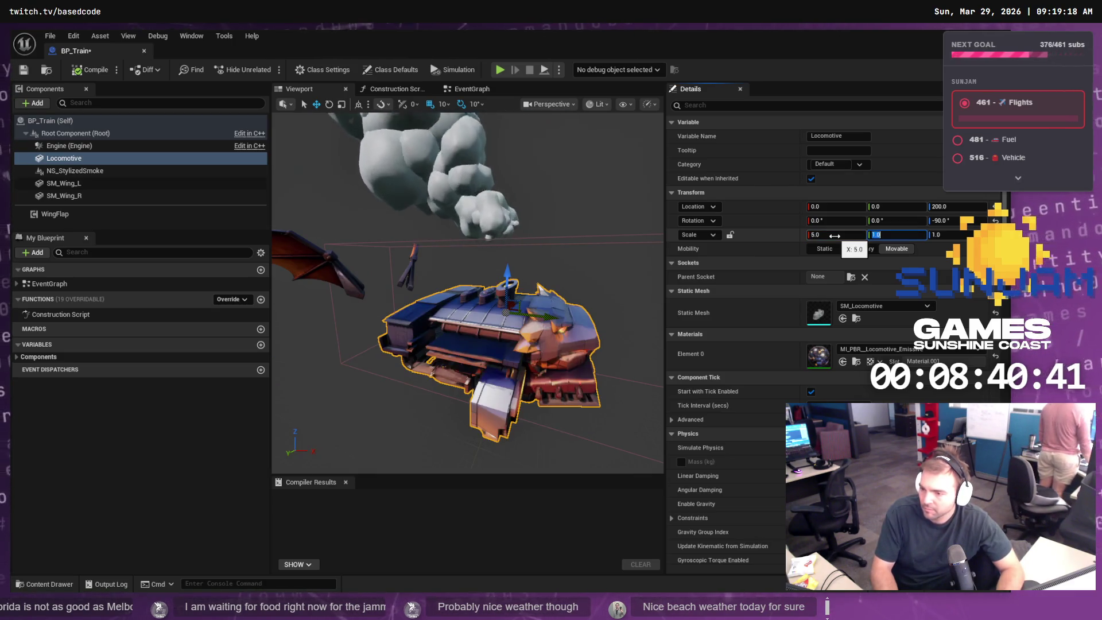
text(5)
key(Tab)
text(5)
key(Tab)
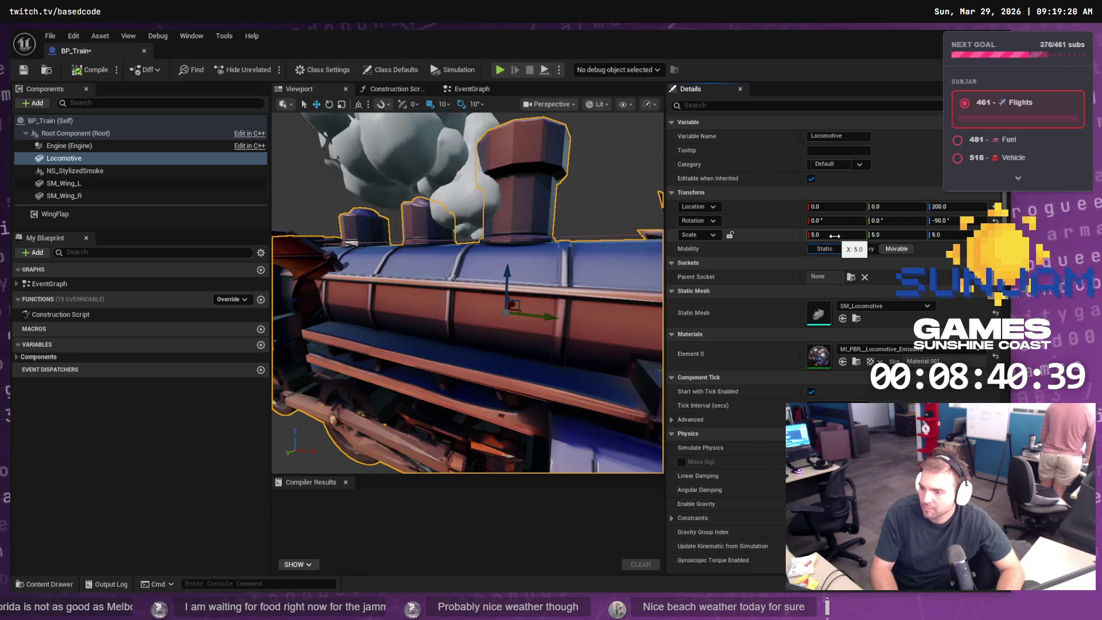
text(2)
key(Return)
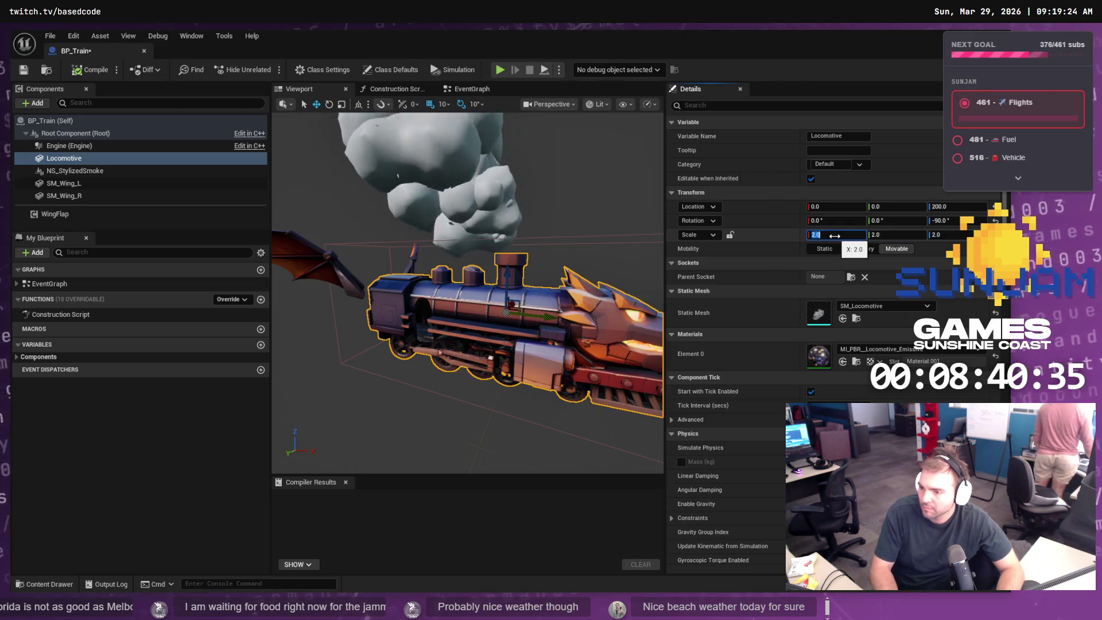
text(3)
key(Tab)
key(Tab)
text(3)
key(Tab)
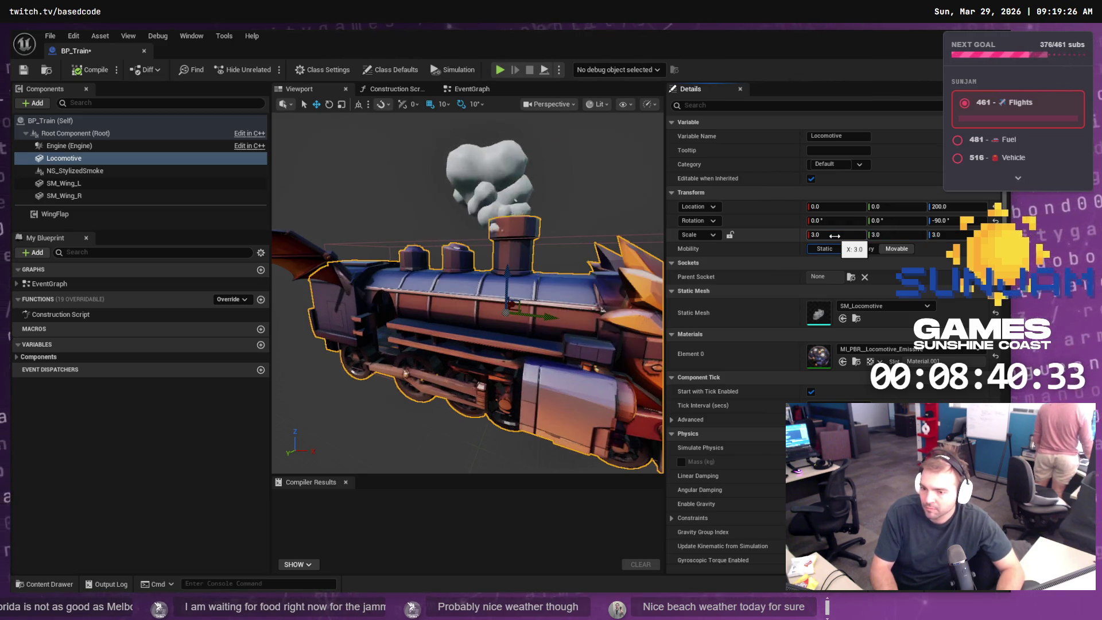
- Settle the Locomotive on a uniform 2.9 scale, frame the train, and save BP_Train
mouse_move(464, 225)
mouse_down()
mouse_move(505, 189)
mouse_move(485, 253)
mouse_move(510, 240)
mouse_move(504, 247)
mouse_up()
text(2.5)
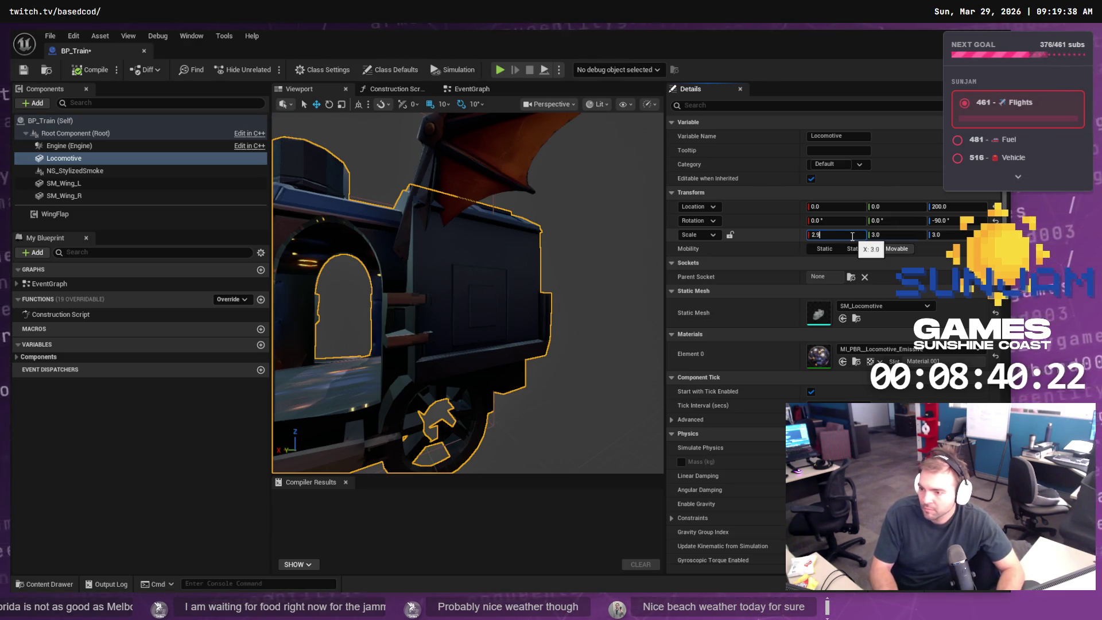
key(Tab)
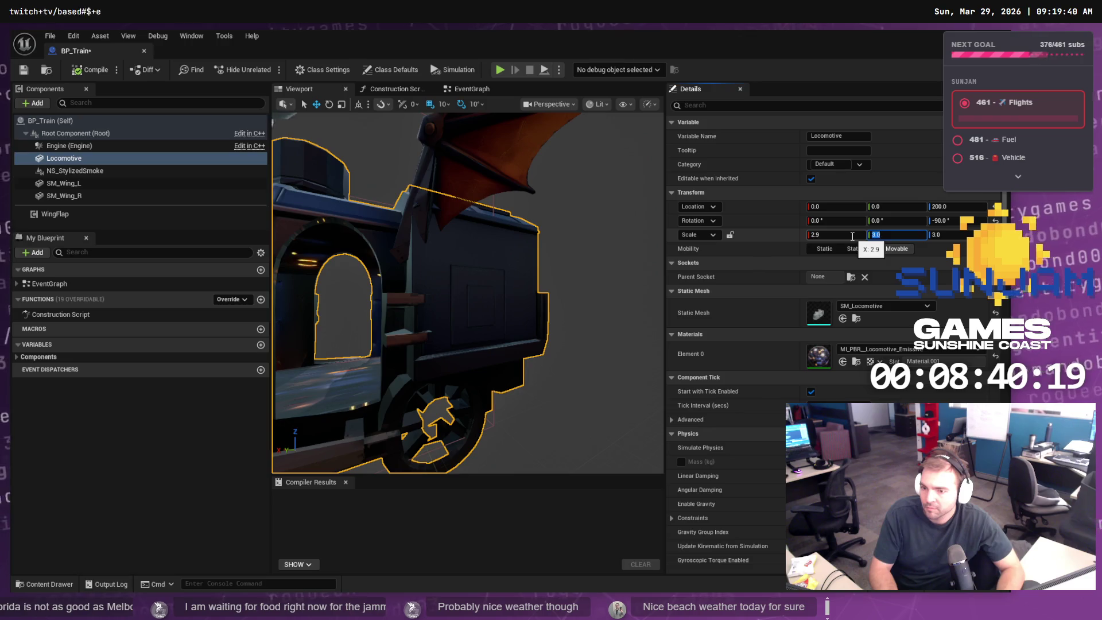
text(2.9)
key(Tab)
key(Tab)
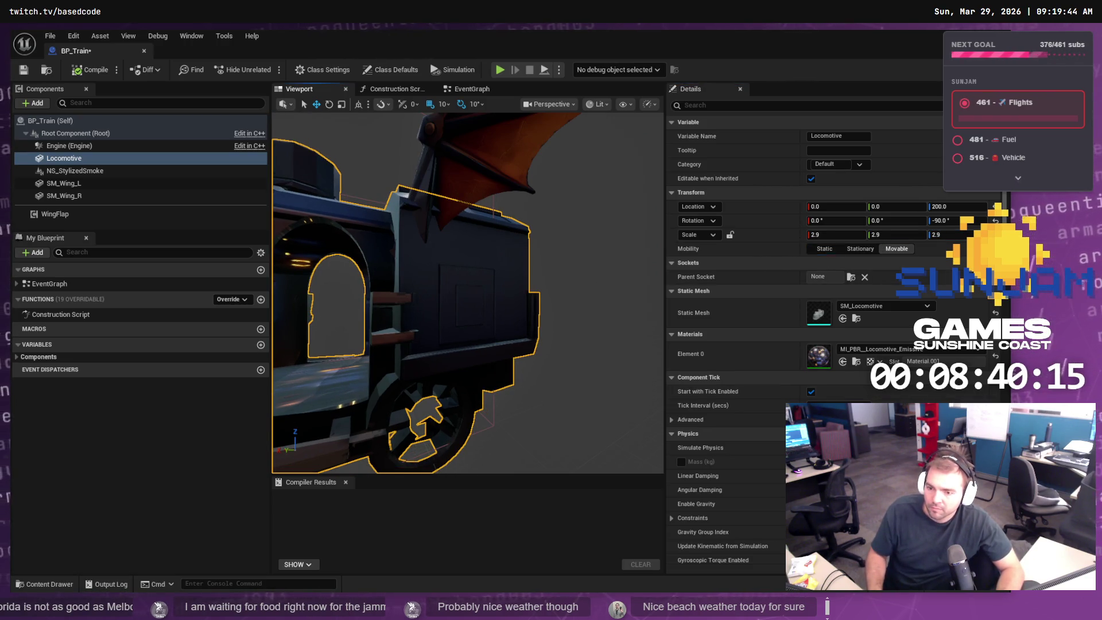
click(580, 266)
key(f)
scroll(586, 268, up, 10)
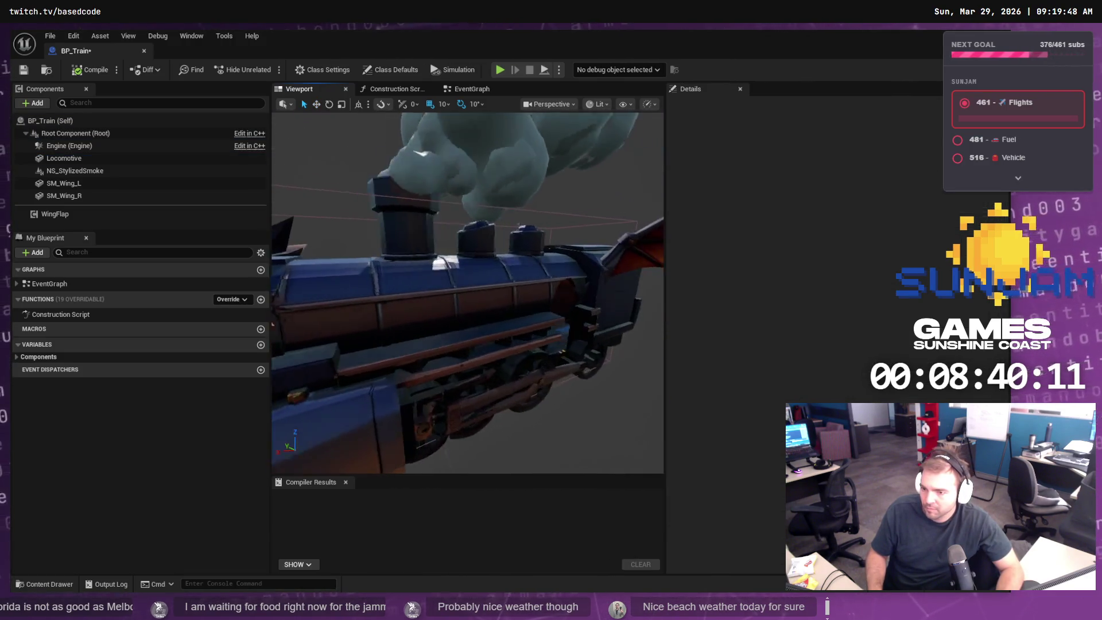
scroll(586, 263, down, 8)
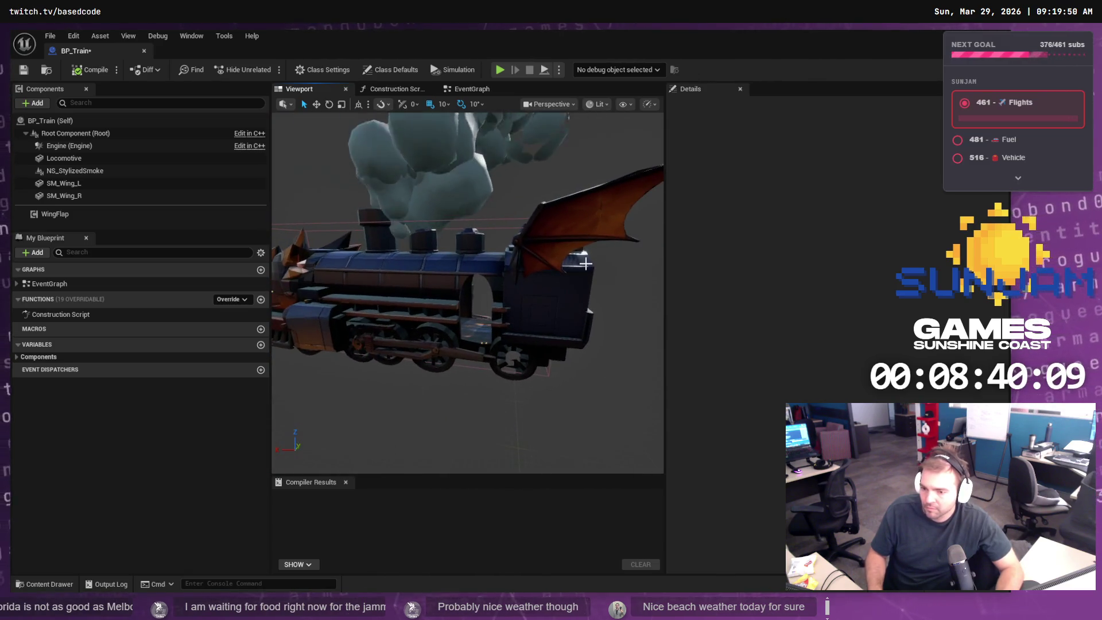
key(ctrl+s)
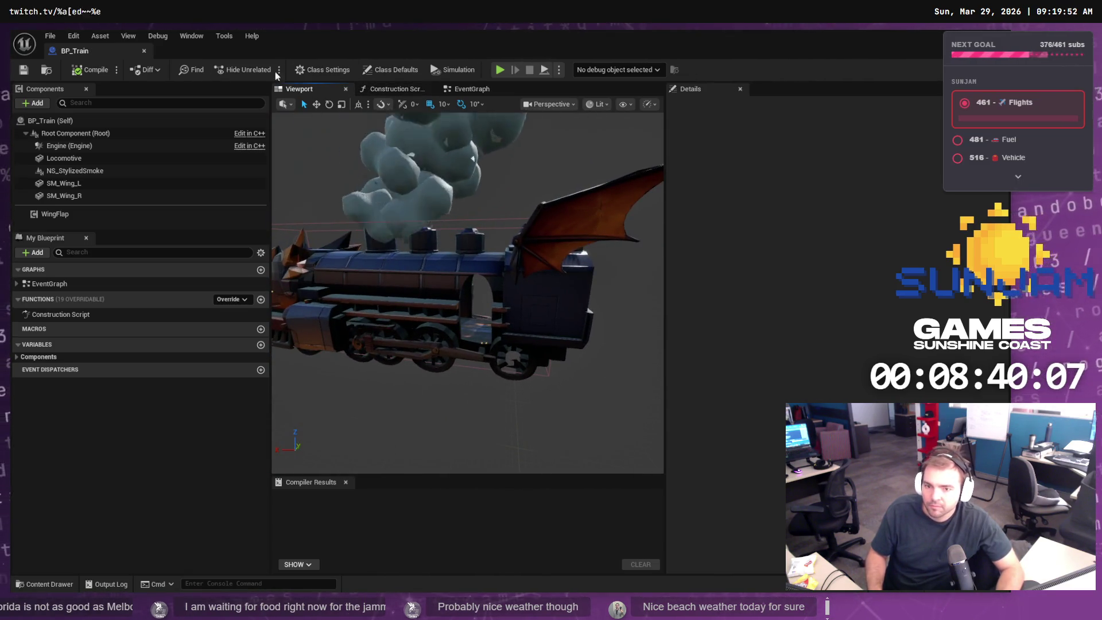
double_click(852, 47)
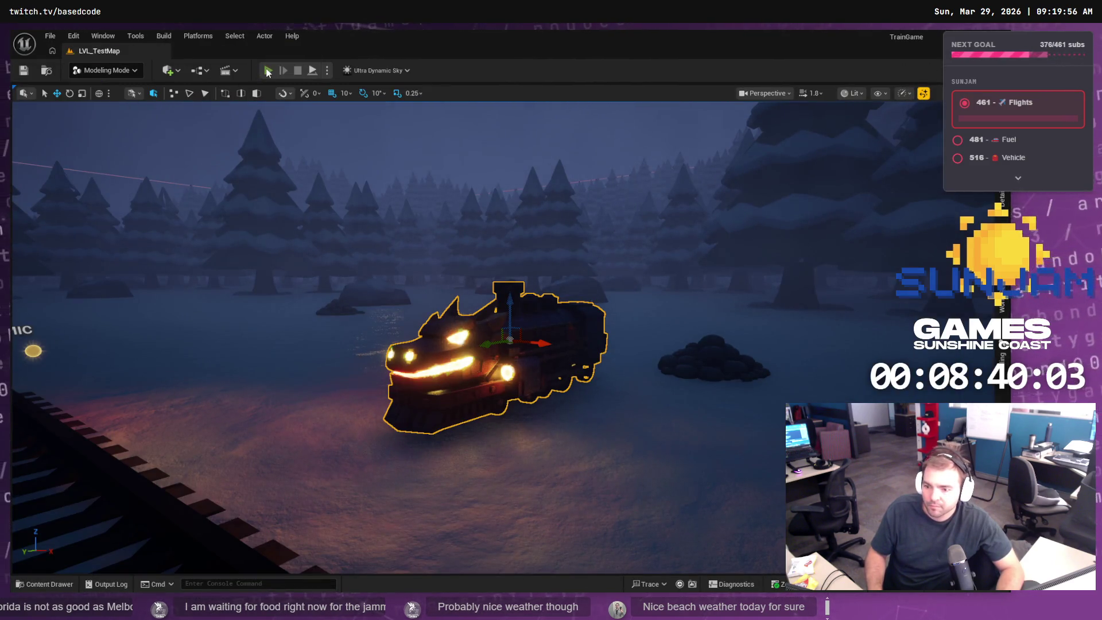
- Run a quick playtest, then focus and delete the train actor from the level
click(268, 71)
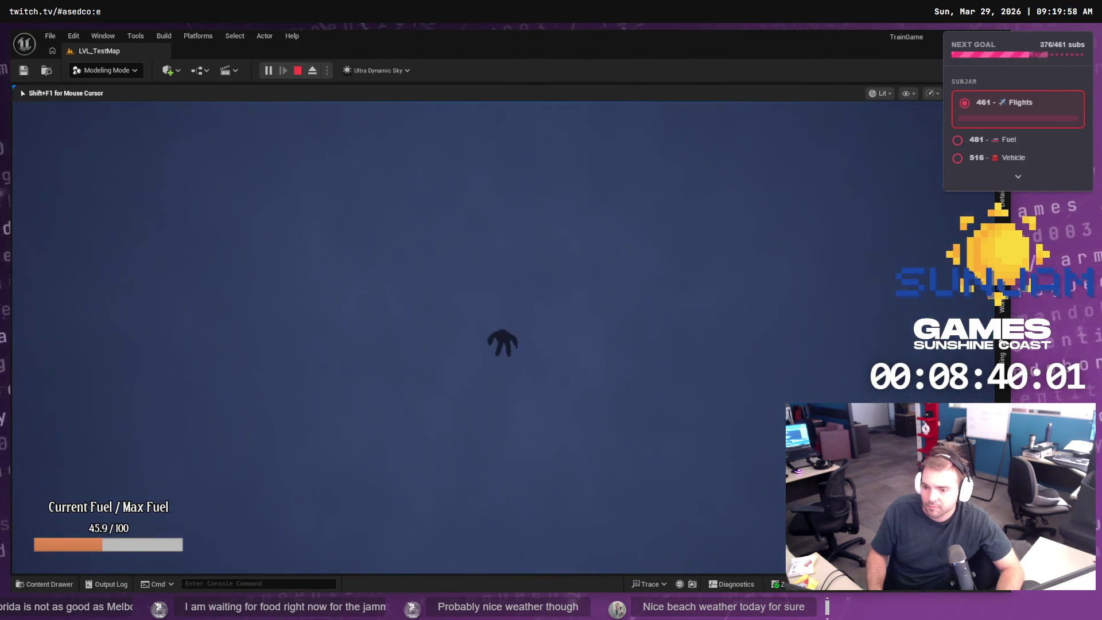
key(Escape)
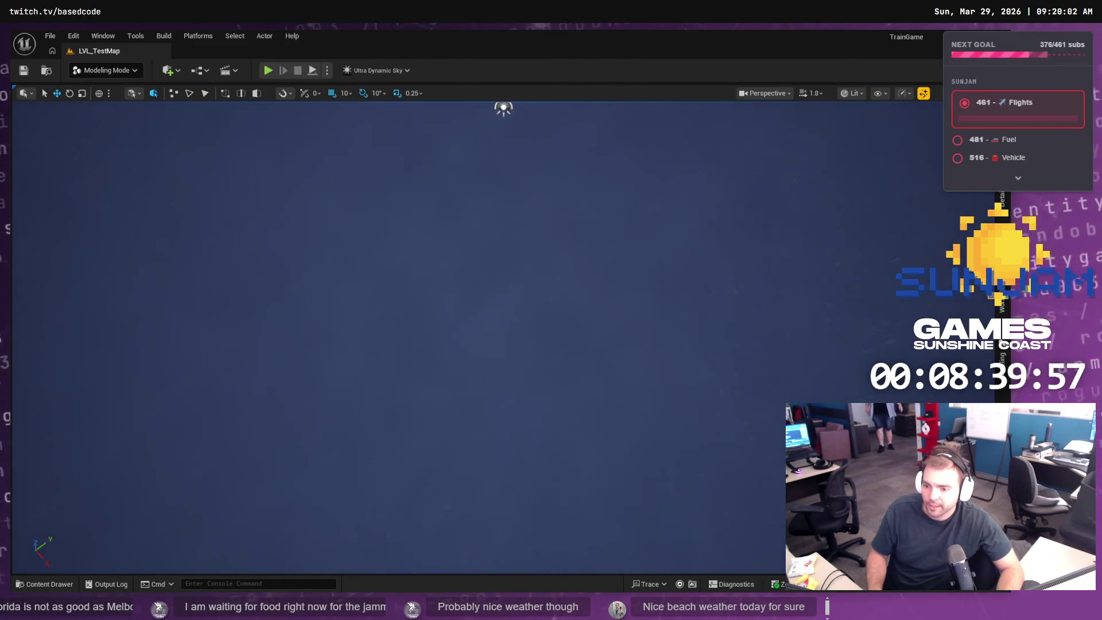
key(f)
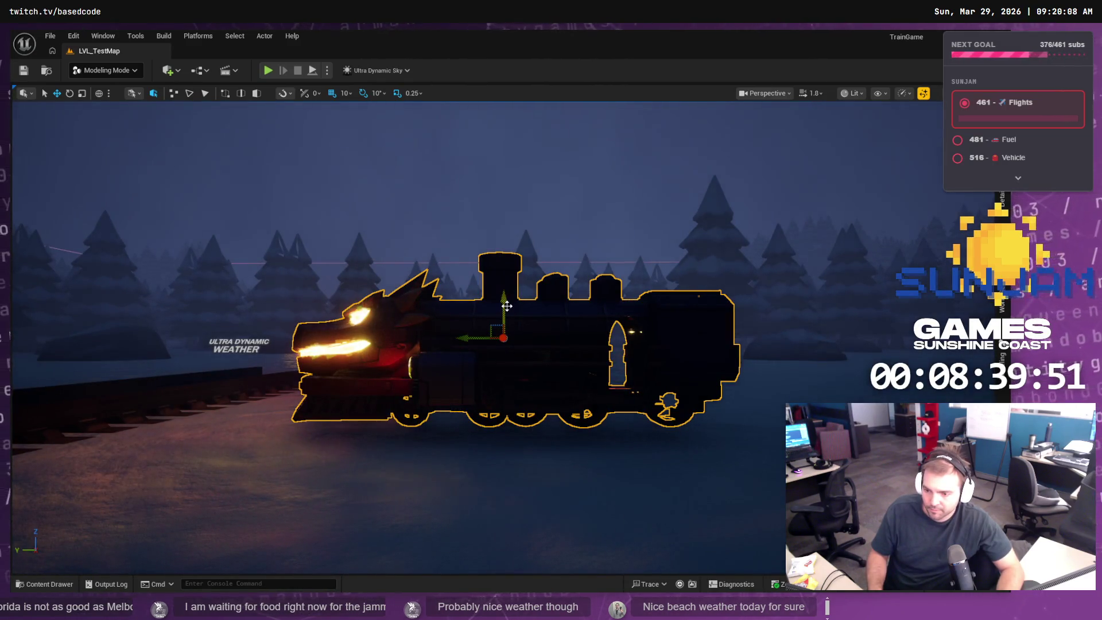
key(Delete)
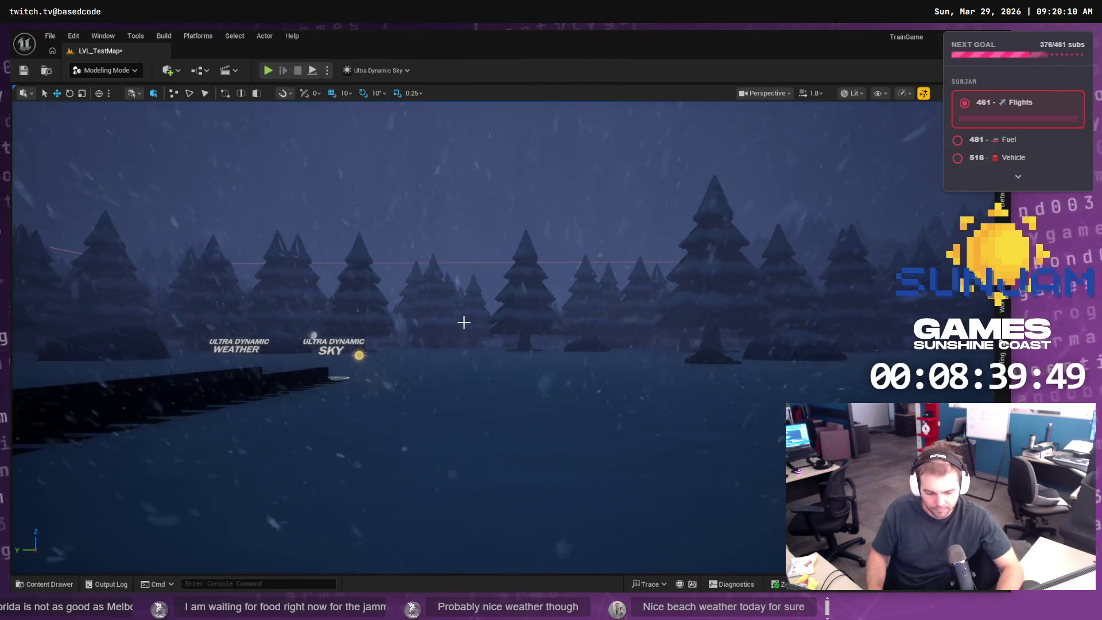
- Playtest the level again without the placed train actor
click(269, 72)
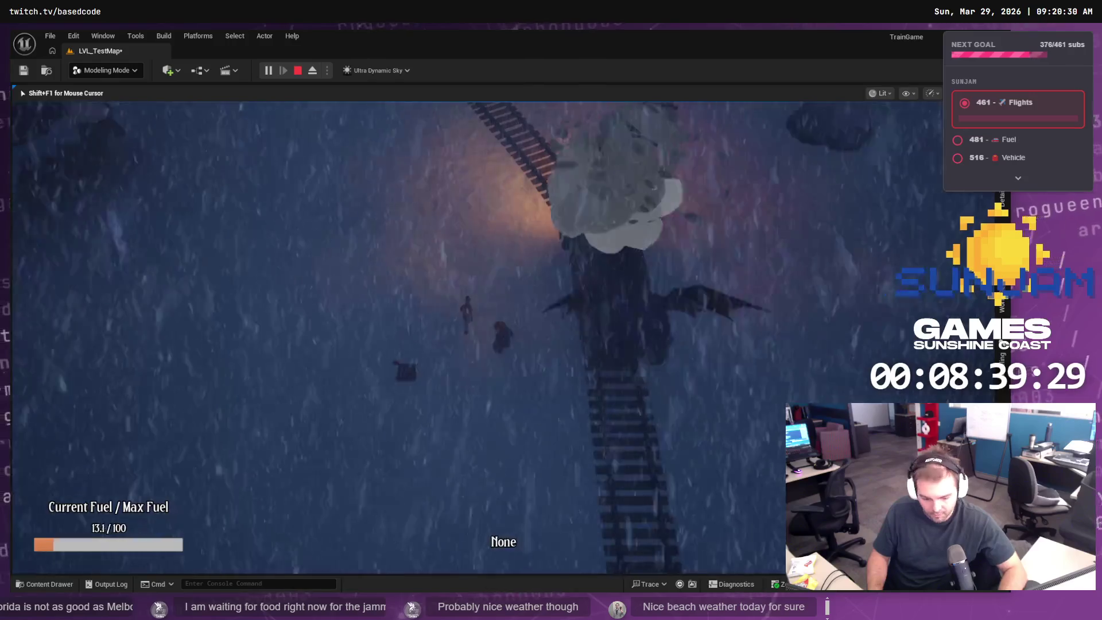
key(F8)
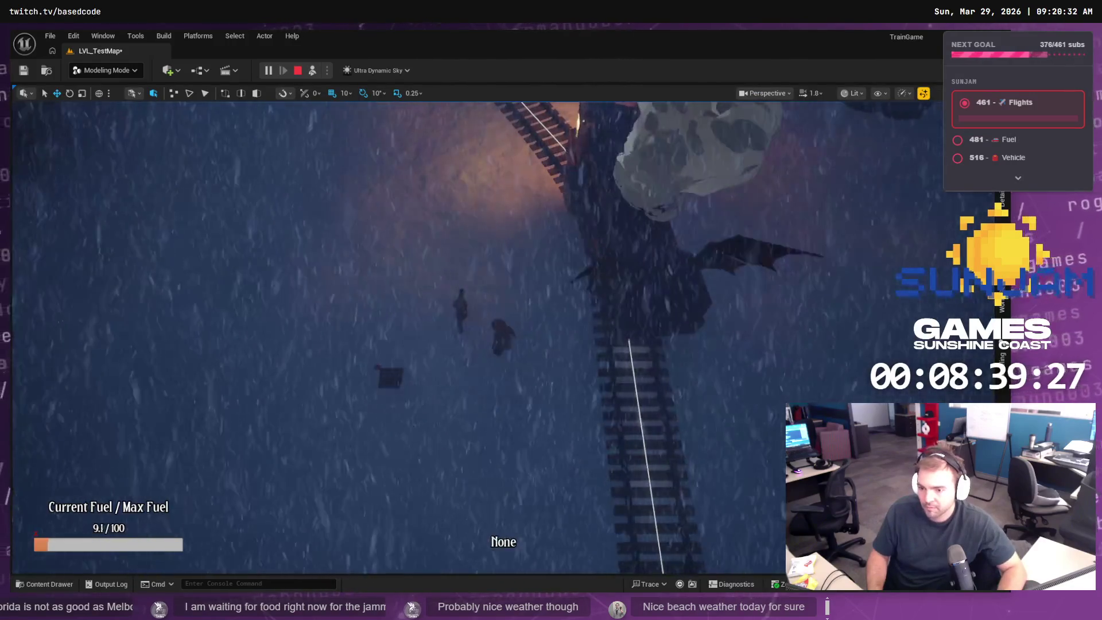
click(603, 255)
key(Escape)
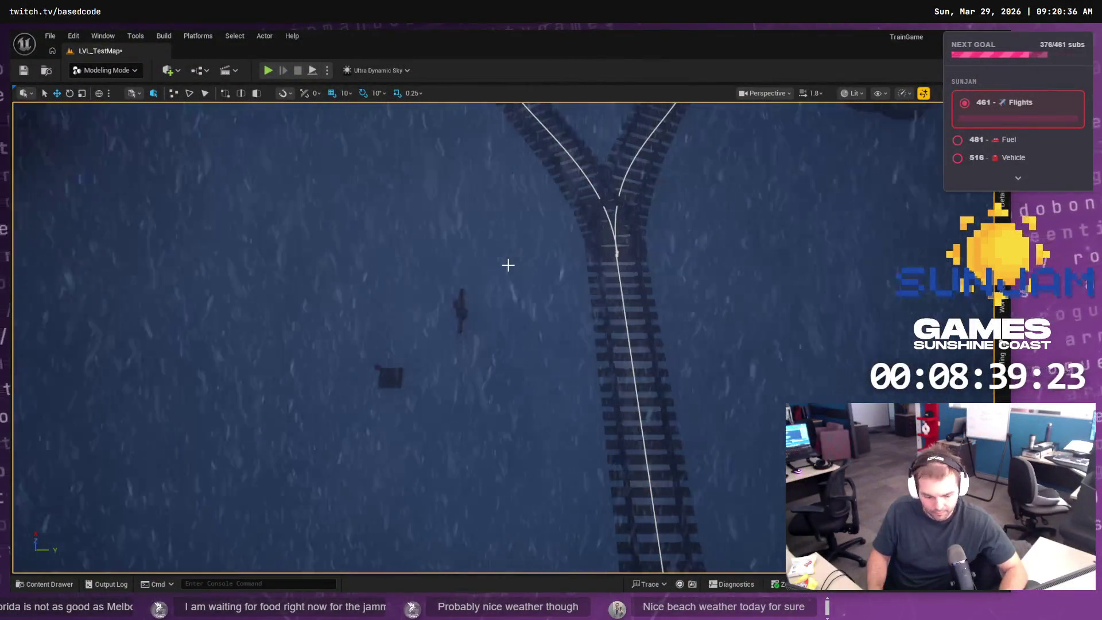
click(268, 70)
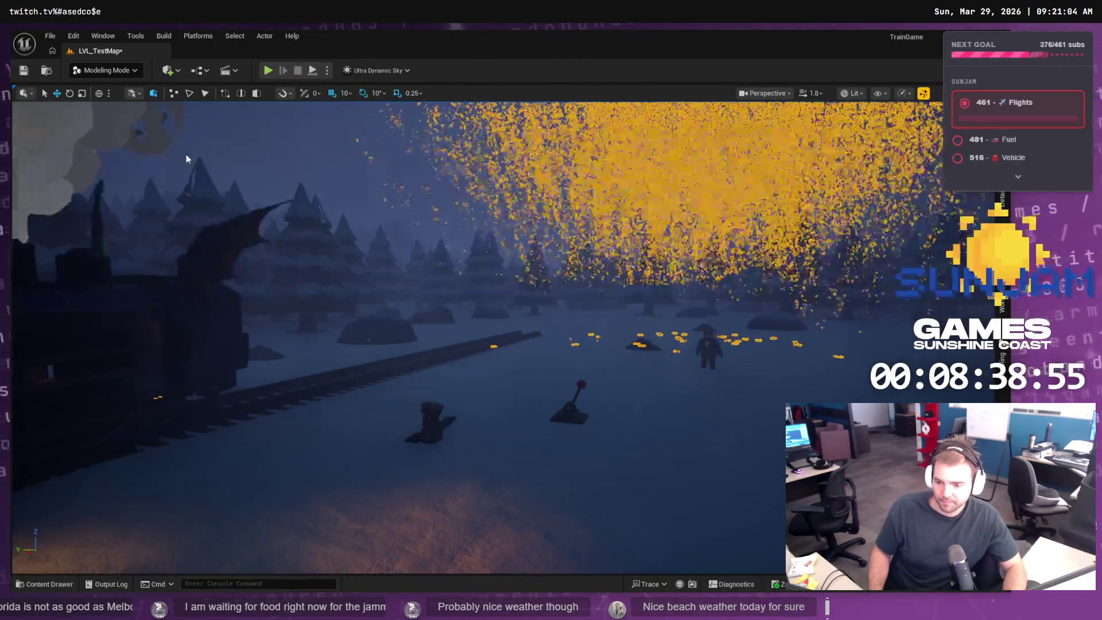
- Restart the playtest and capture the mouse to watch the dragon train run the tracks
key(Escape)
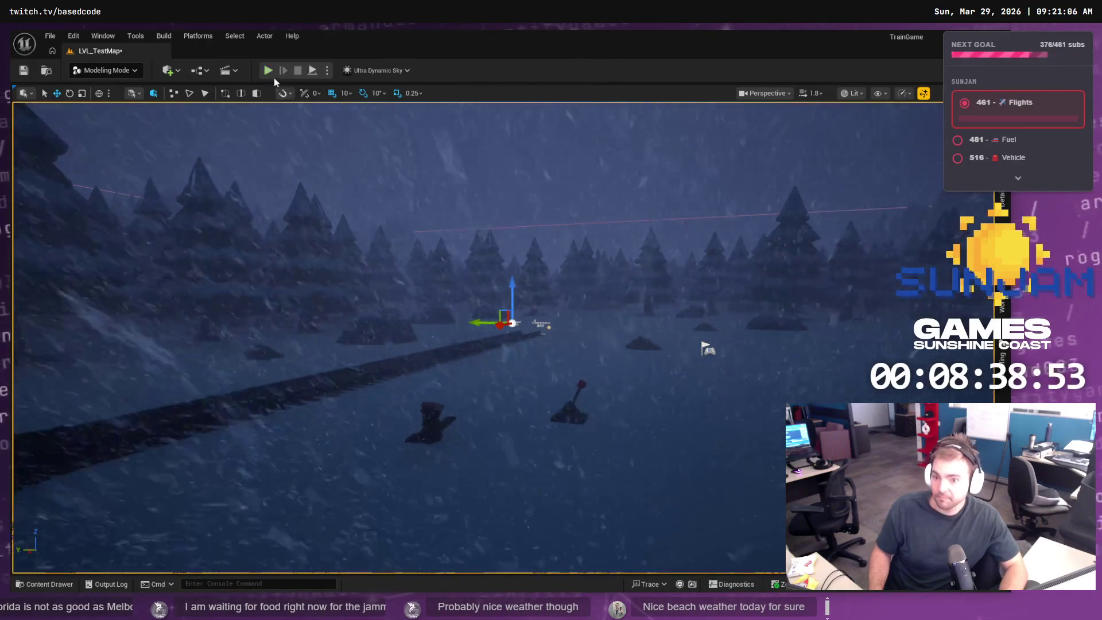
click(267, 71)
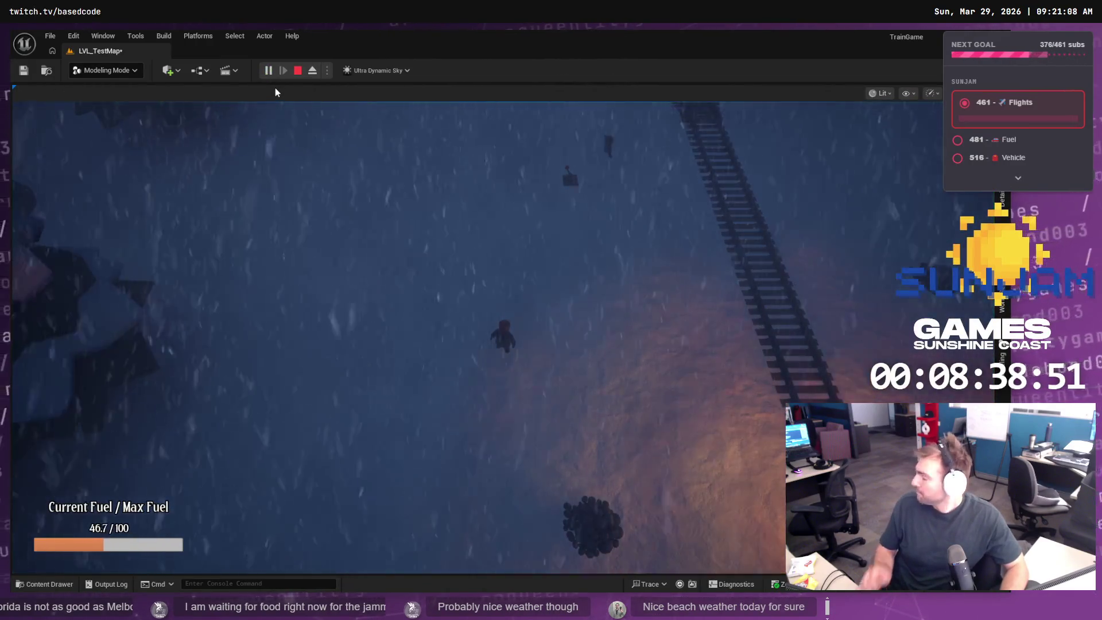
click(560, 301)
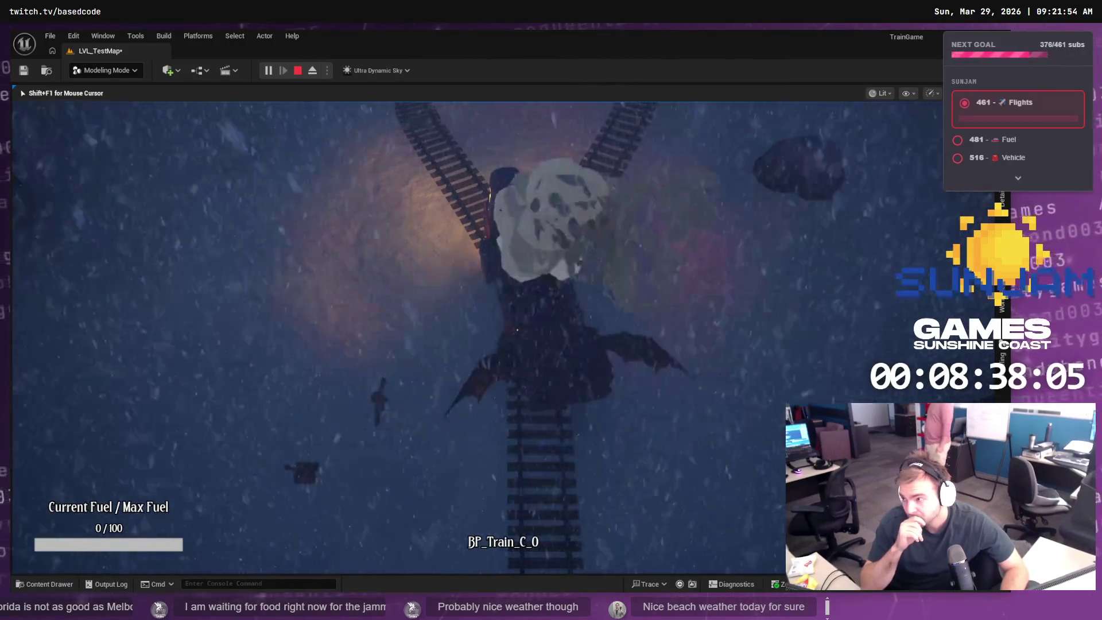
- Switch to Blender, unhide the Cylinder.001 cab interior and enter Edit Mode
key(shift+F1)
key(alt+Tab)
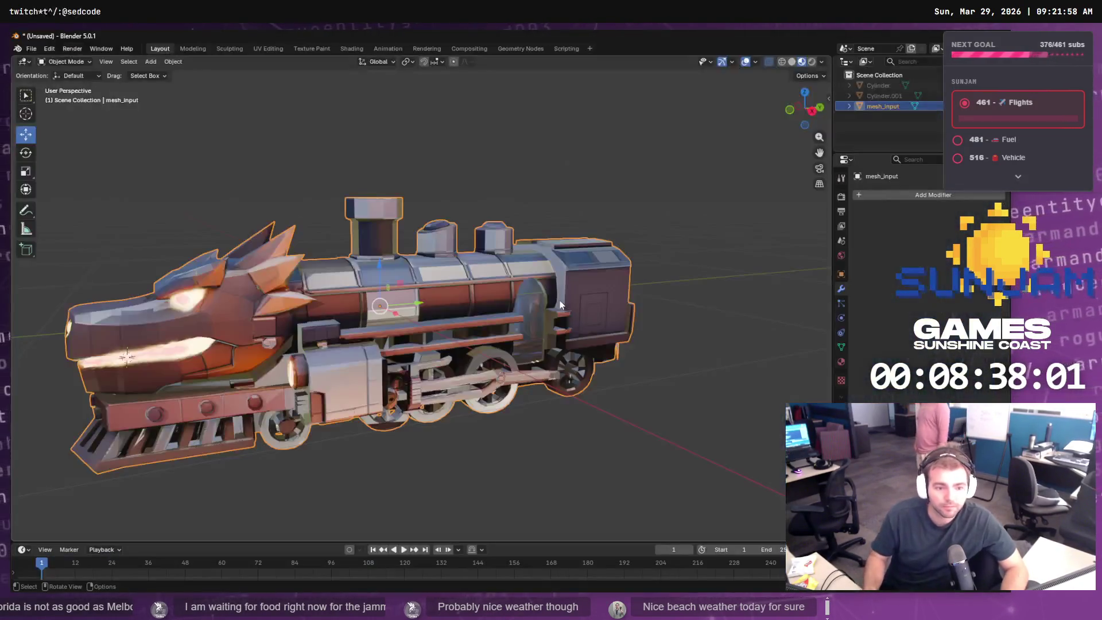
drag(544, 377, 751, 351)
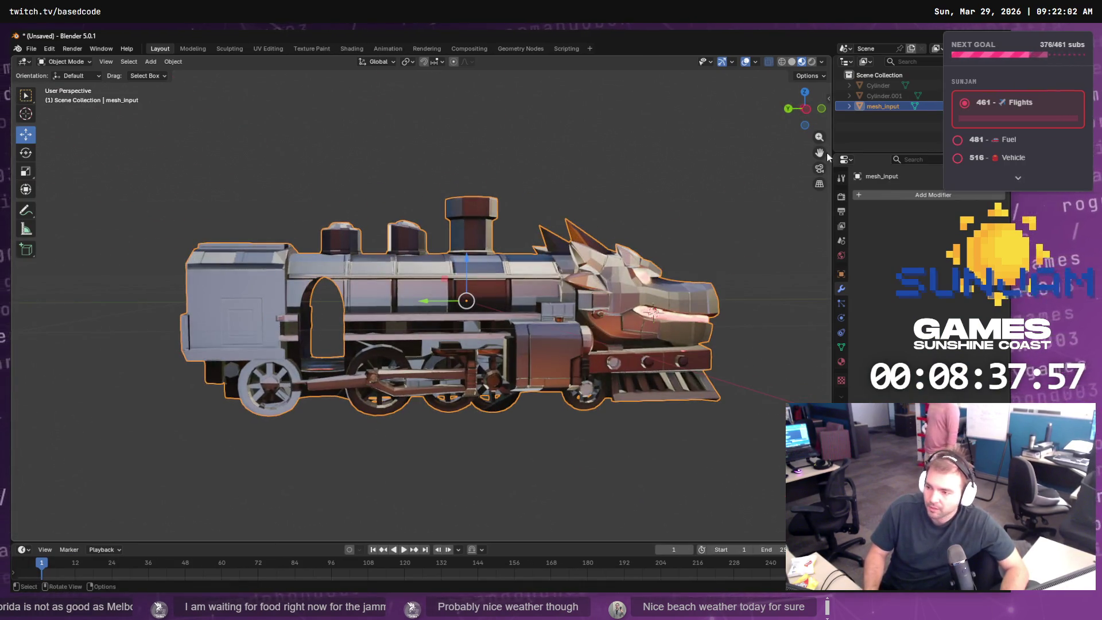
key(alt+h)
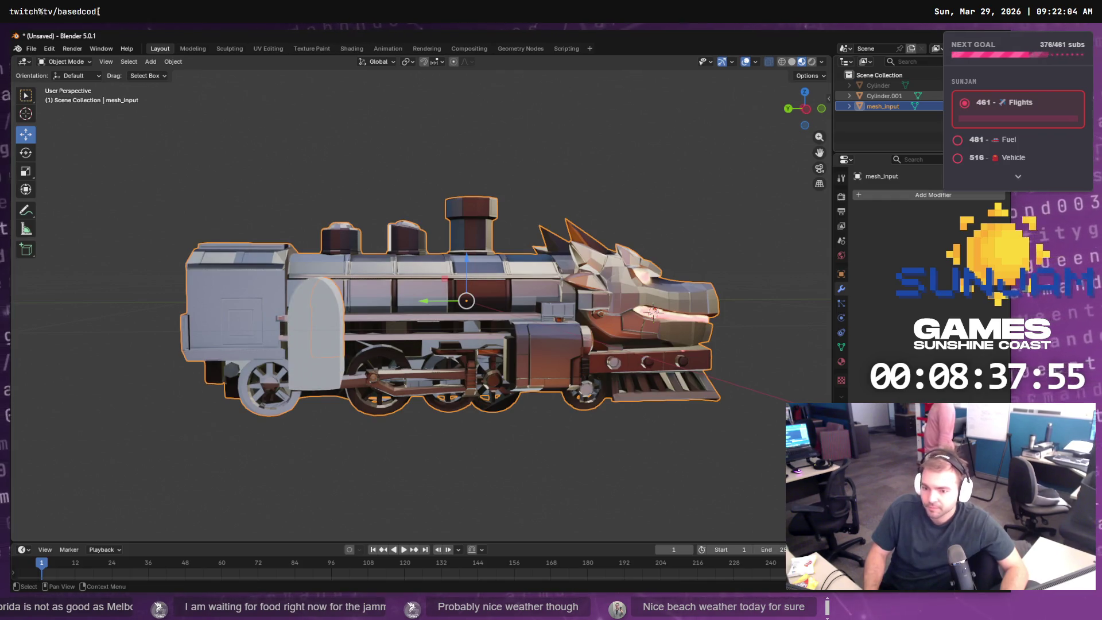
key(Tab)
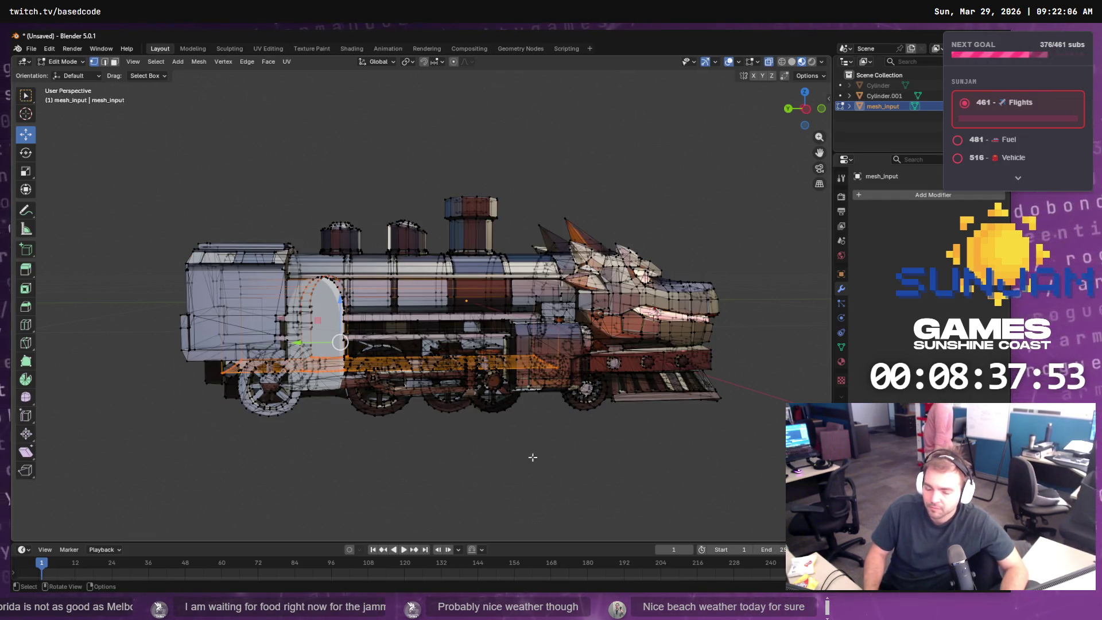
drag(476, 422, 585, 439)
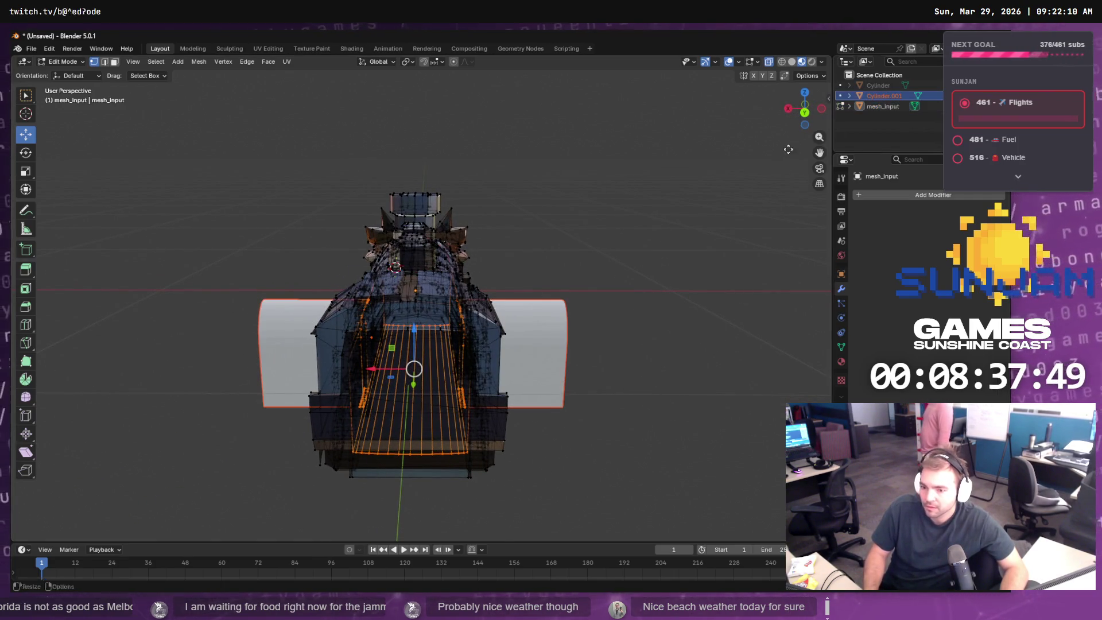
key(Tab)
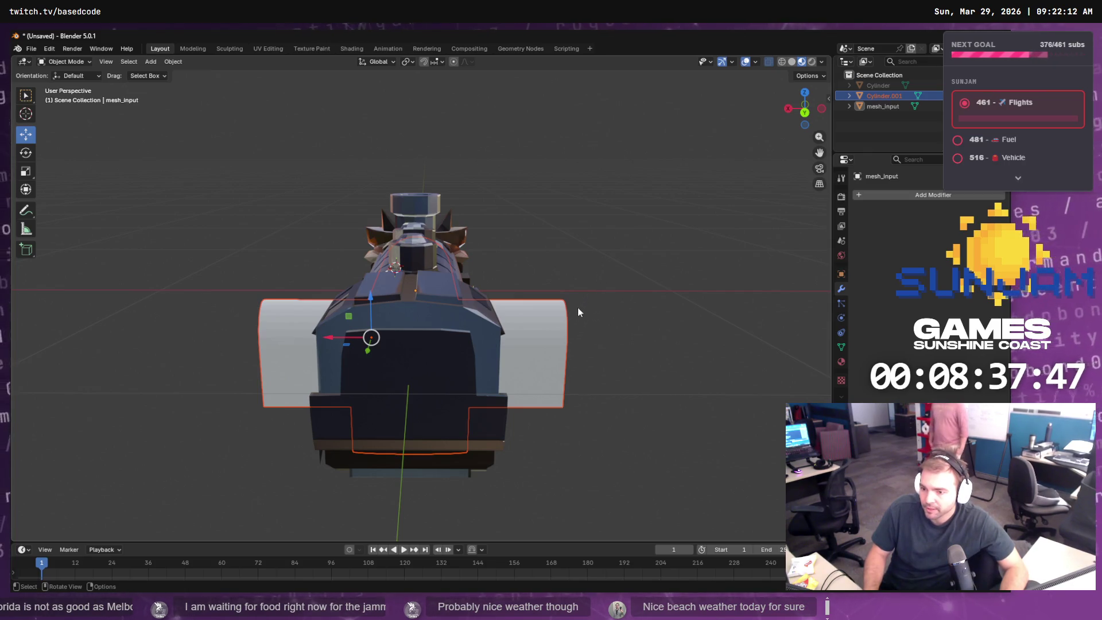
key(Tab)
- Select both cylinder ends and scale them narrower along X to fit the cab opening
drag(601, 265, 544, 451)
mouse_move(219, 343)
mouse_down()
mouse_move(290, 467)
mouse_move(292, 452)
mouse_up()
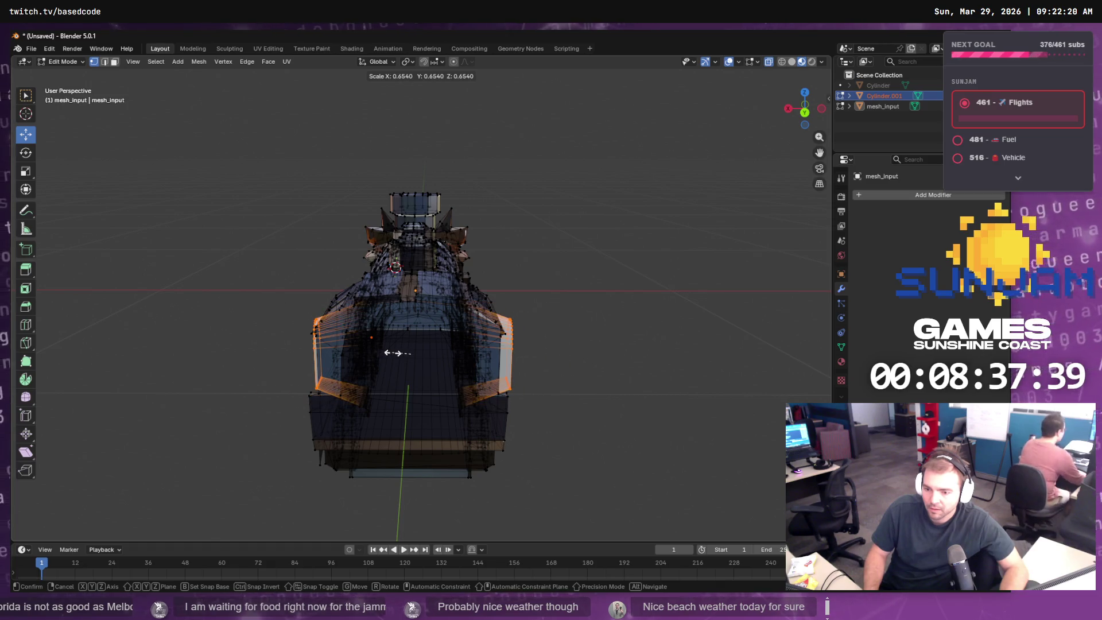
key(s)
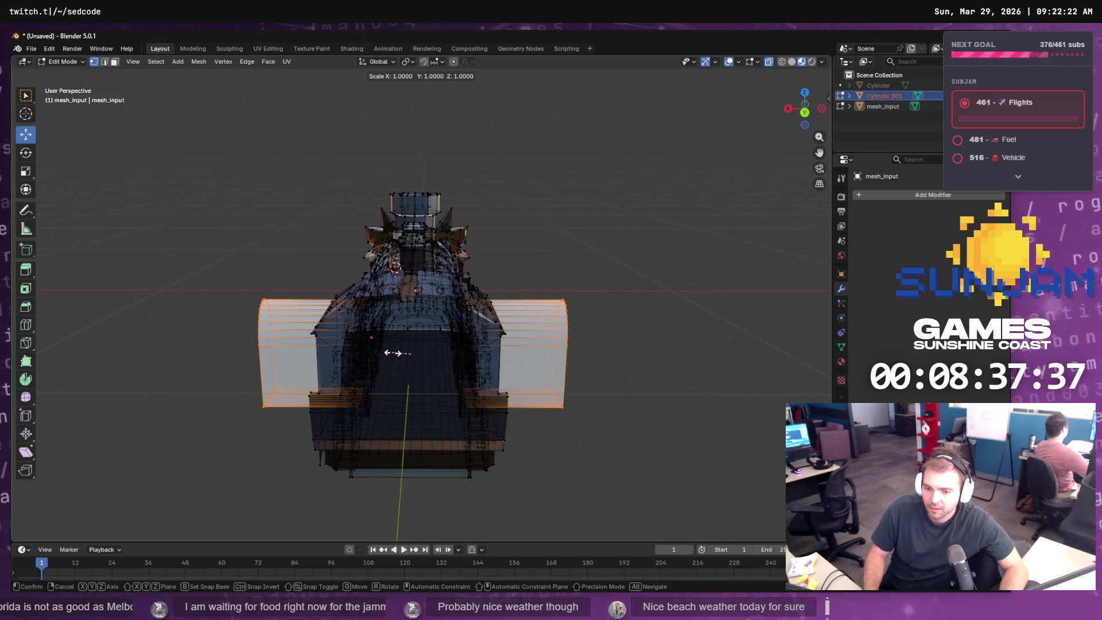
key(x)
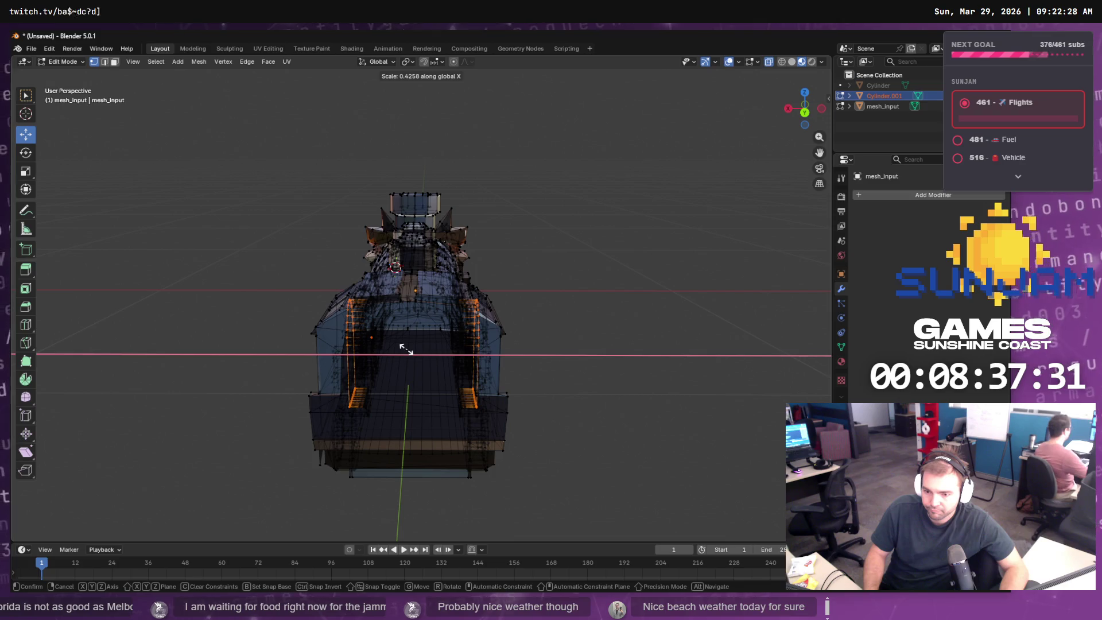
click(406, 349)
drag(566, 341, 471, 336)
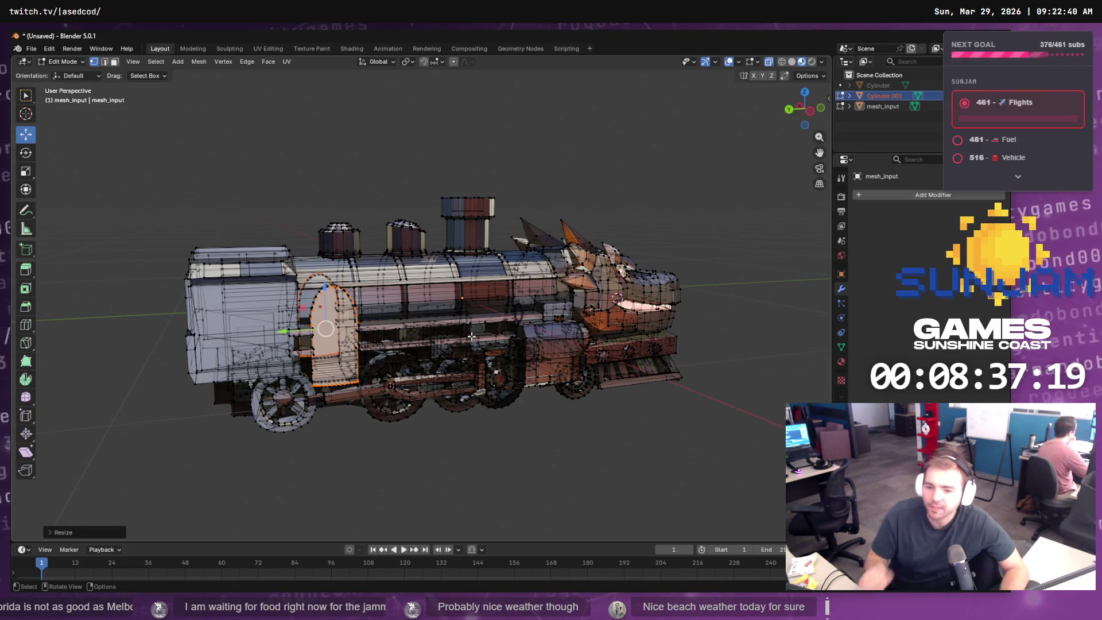
drag(443, 343, 481, 349)
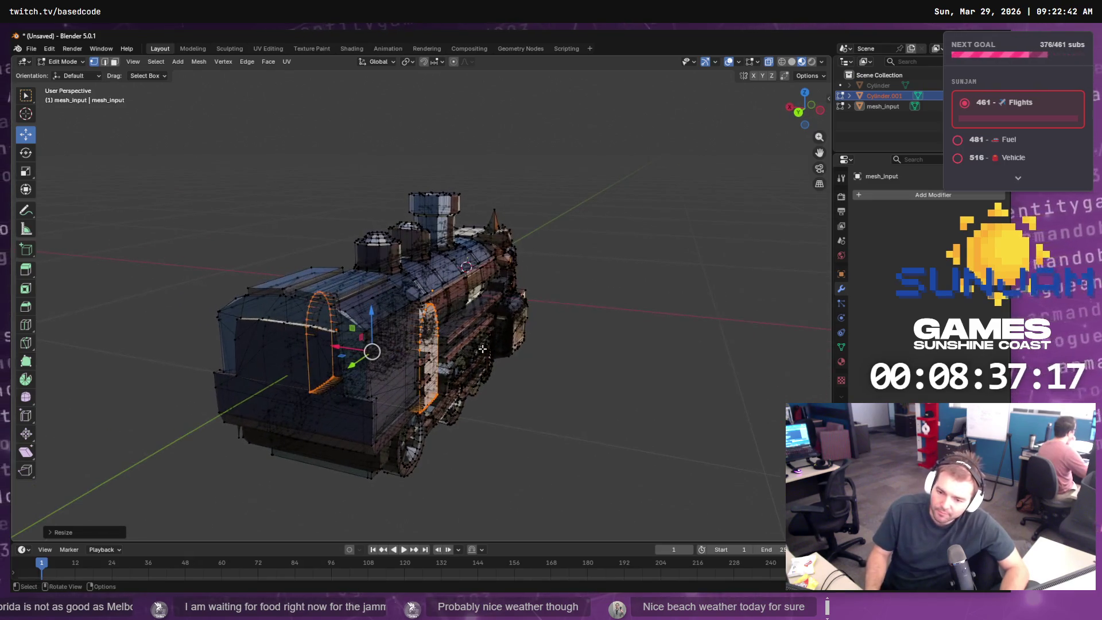
key(s)
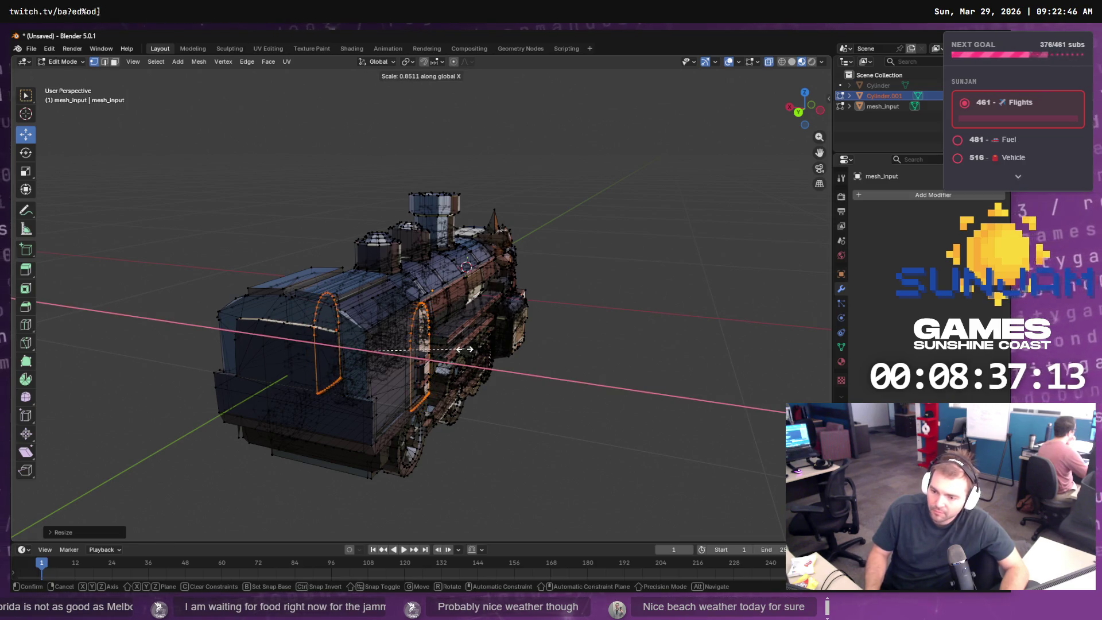
click(466, 348)
drag(466, 348, 410, 326)
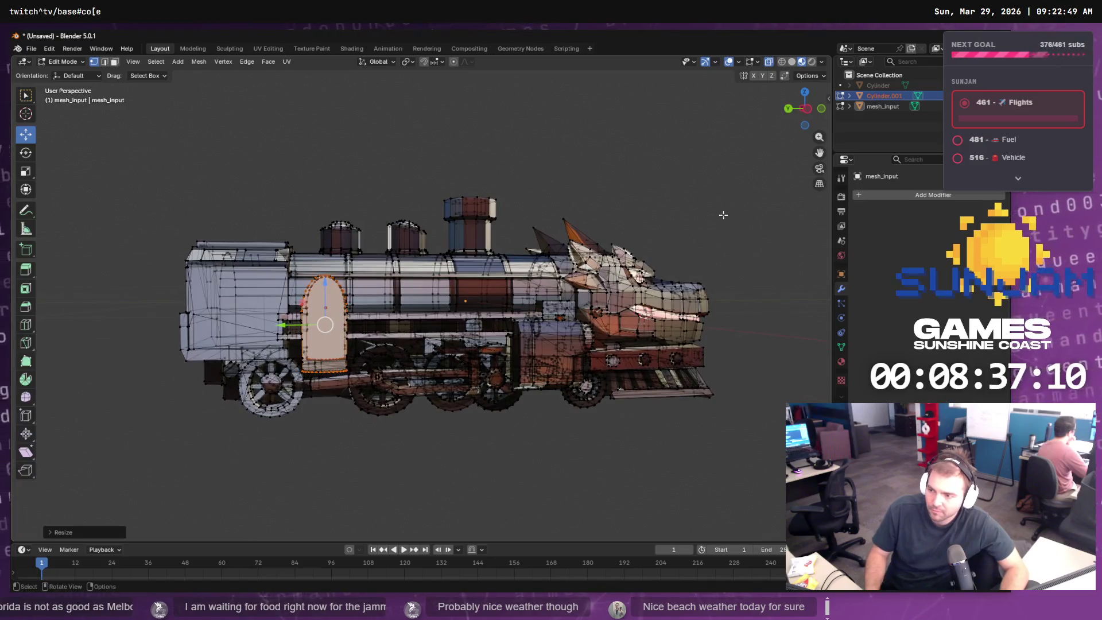
- Rename Cylinder.001 to Locomotive_Internal in the Outliner
double_click(893, 96)
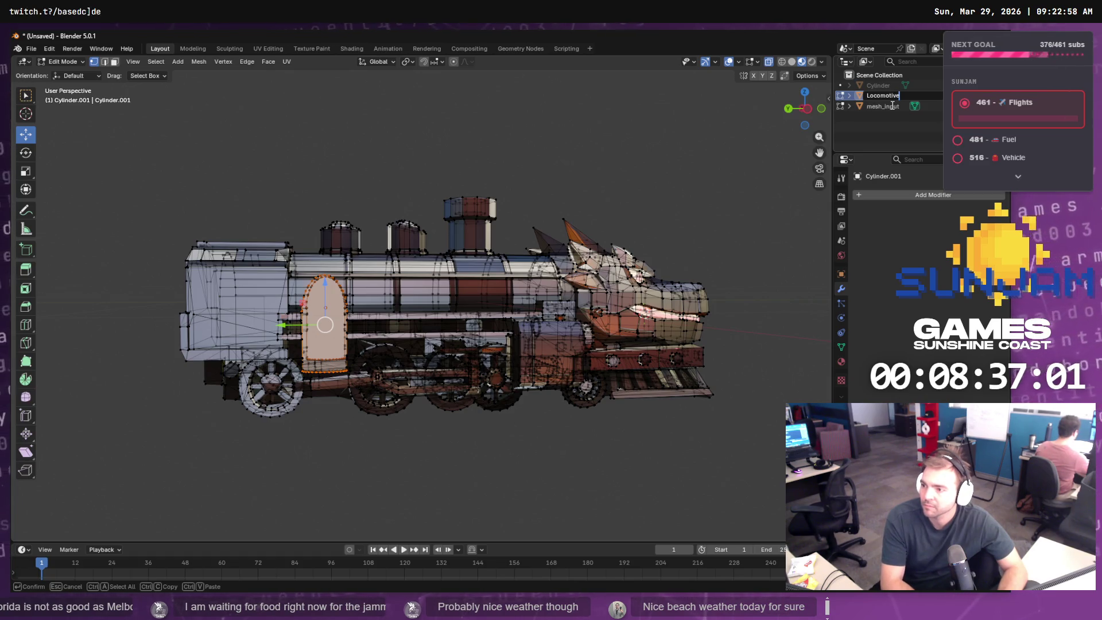
text(Locomotive_Internal)
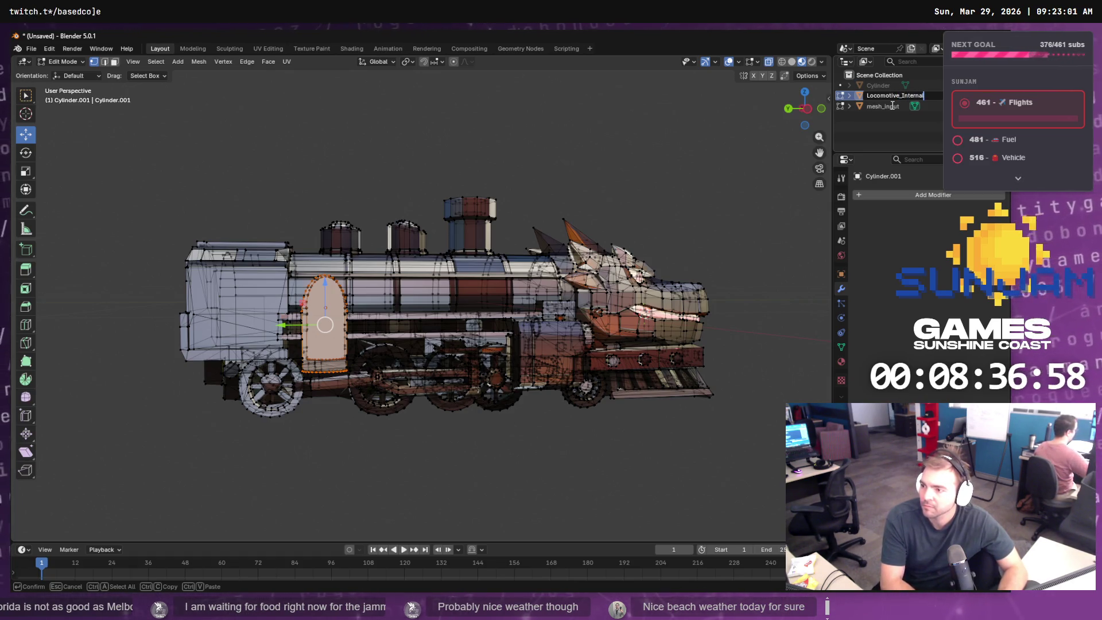
key(Return)
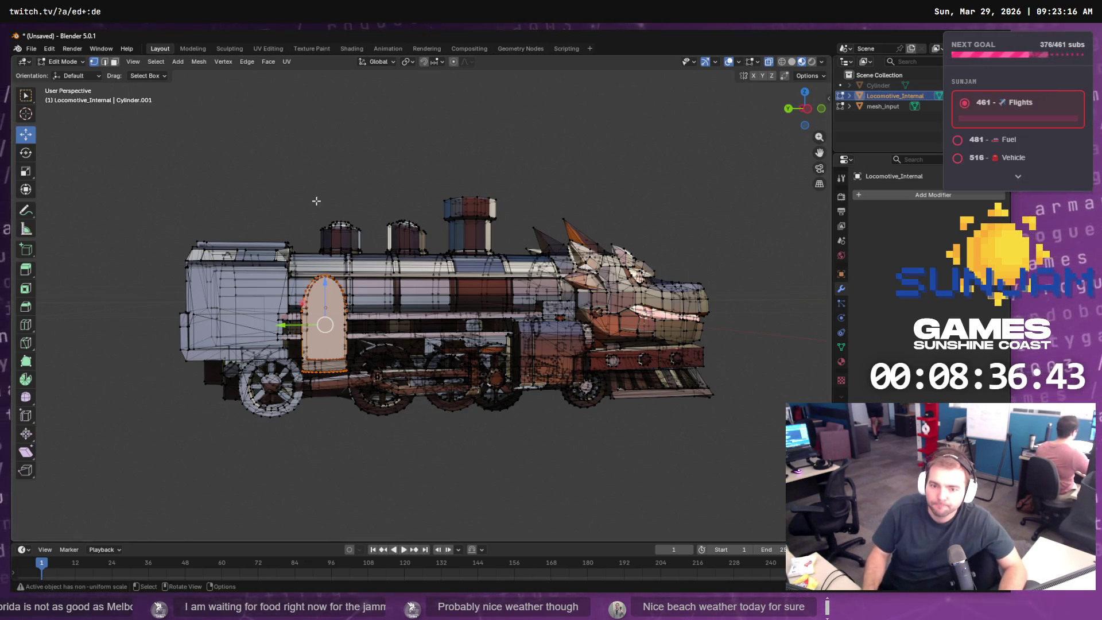
click(32, 49)
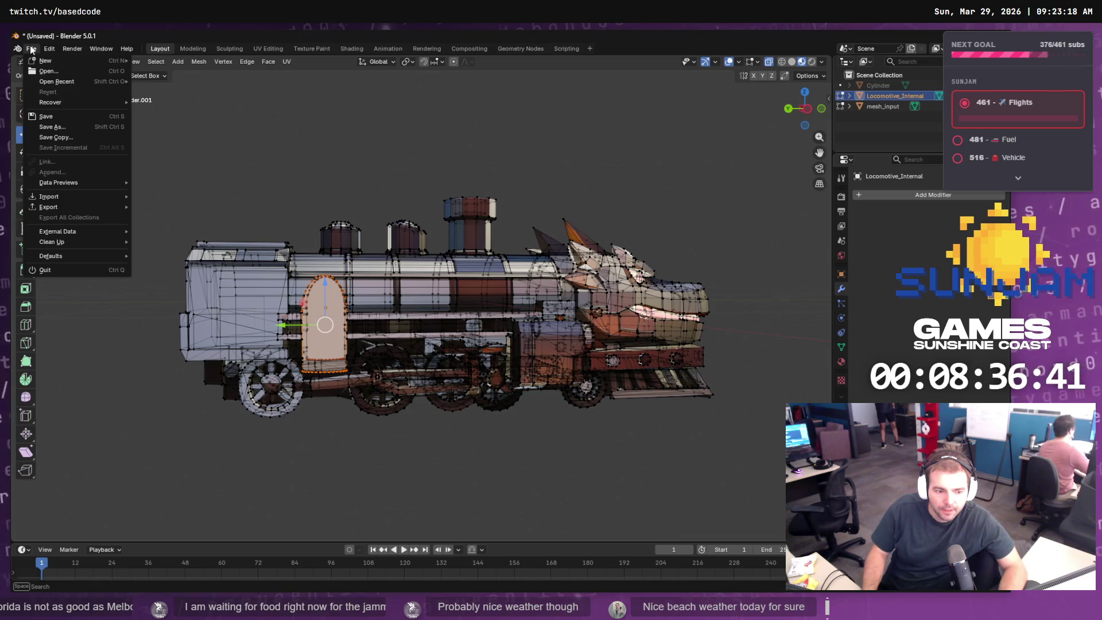
- Export the cab mesh as SM_Locomotive_Internal.obj into the Staging/Locomotive folder
mouse_move(77, 207)
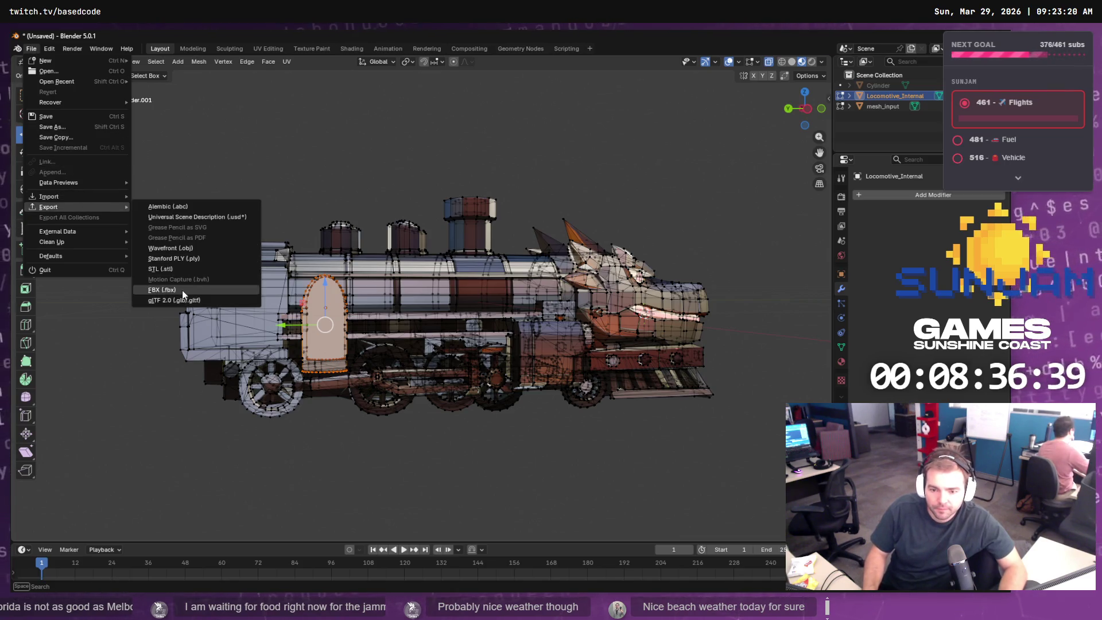
click(199, 249)
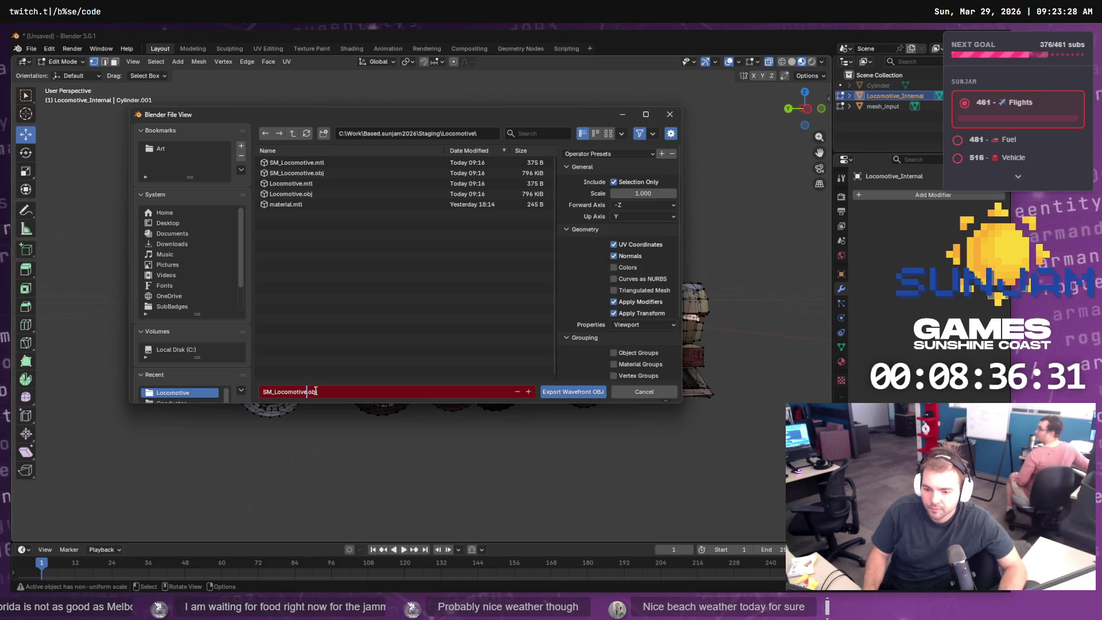
text(_Interna)
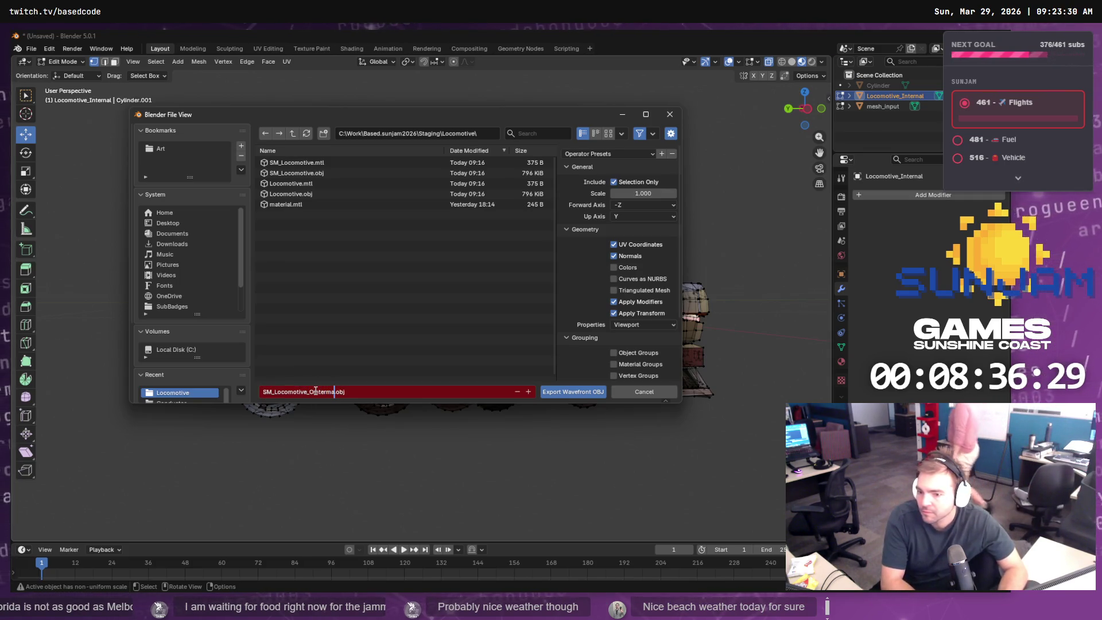
key(BackSpace)
key(BackSpace)
key(BackSpace)
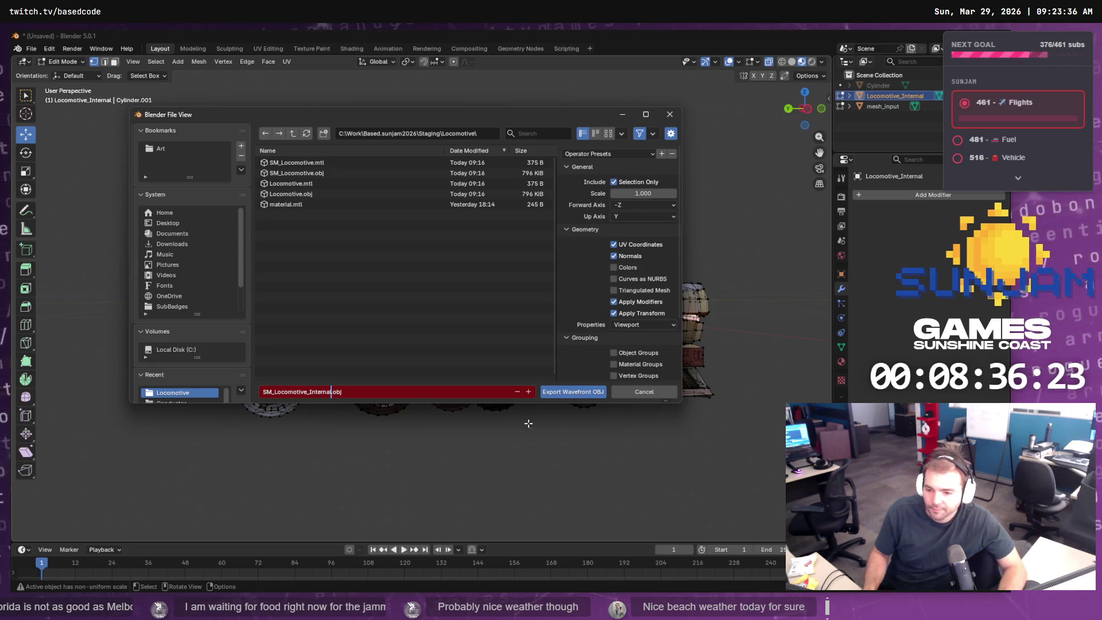
click(579, 396)
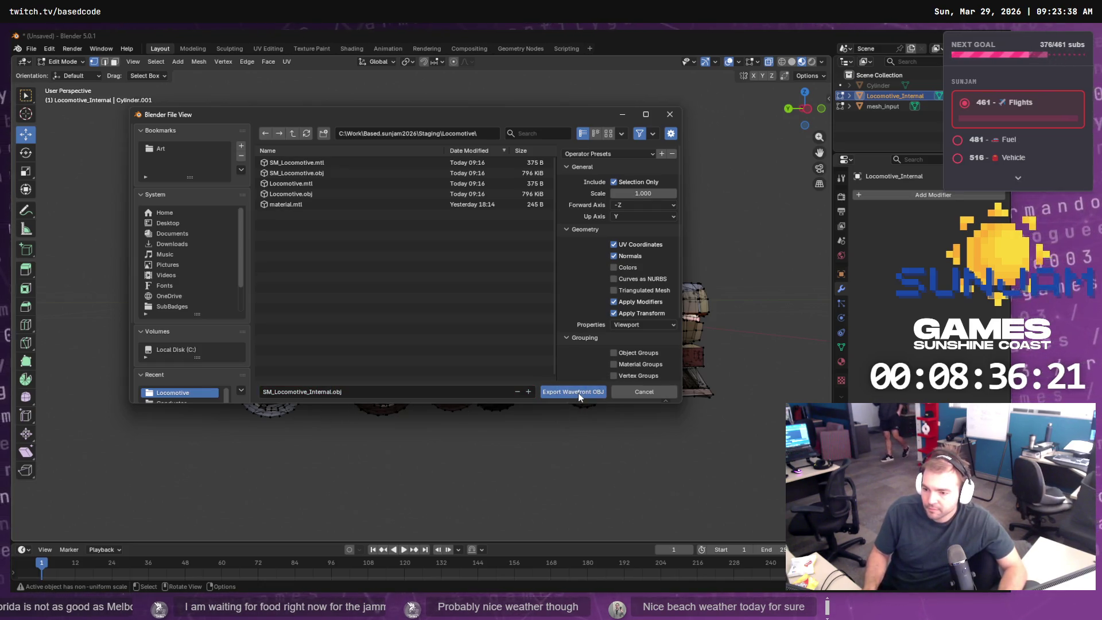
click(578, 393)
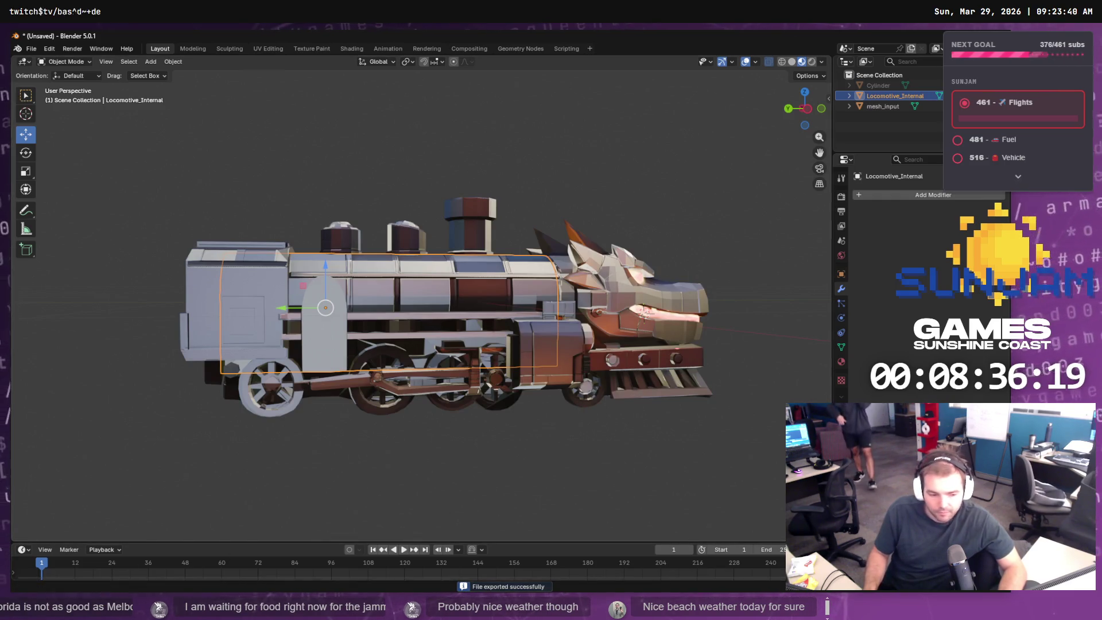
key(alt+Tab)
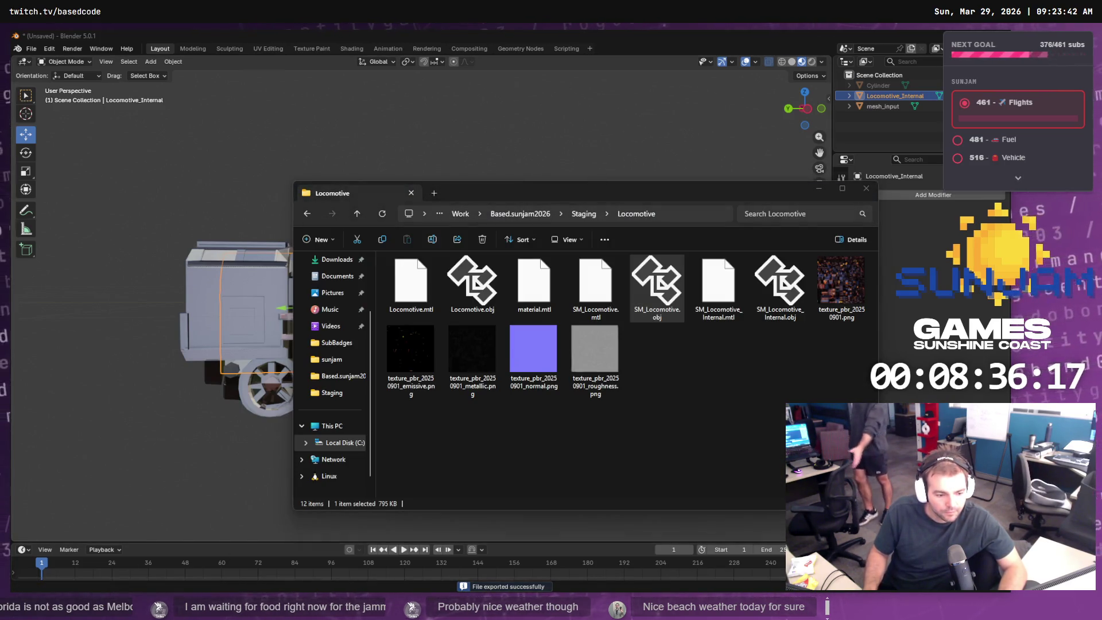
- Back in Unreal, browse the Content Drawer to Content/Meshes/Locomotive alongside the staging folder
key(alt+Tab)
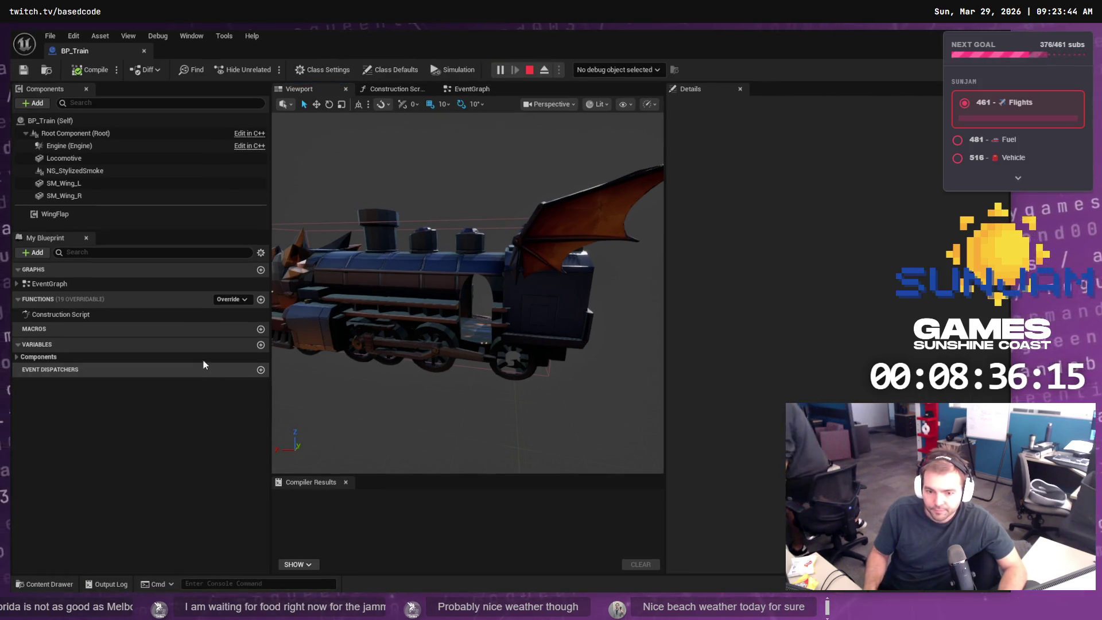
click(52, 585)
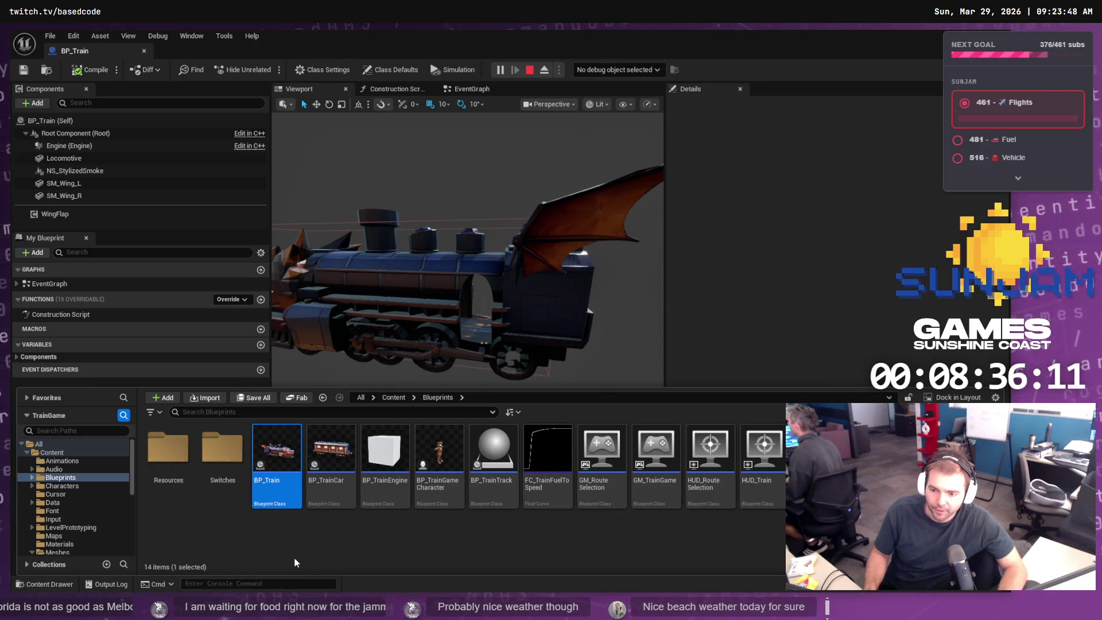
mouse_move(296, 461)
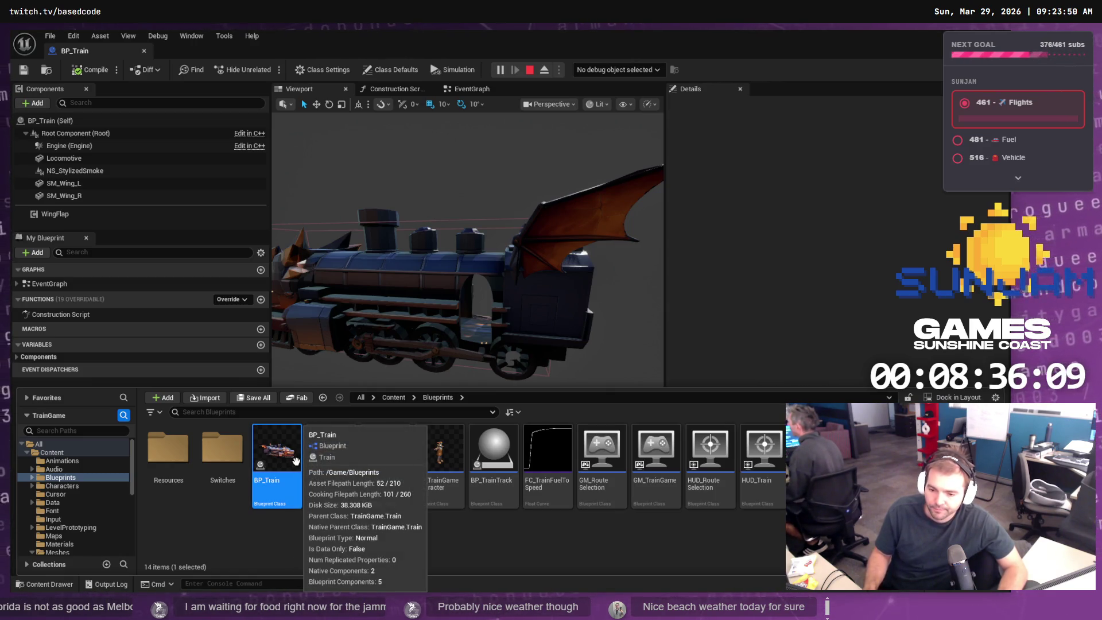
scroll(80, 505, down, 3)
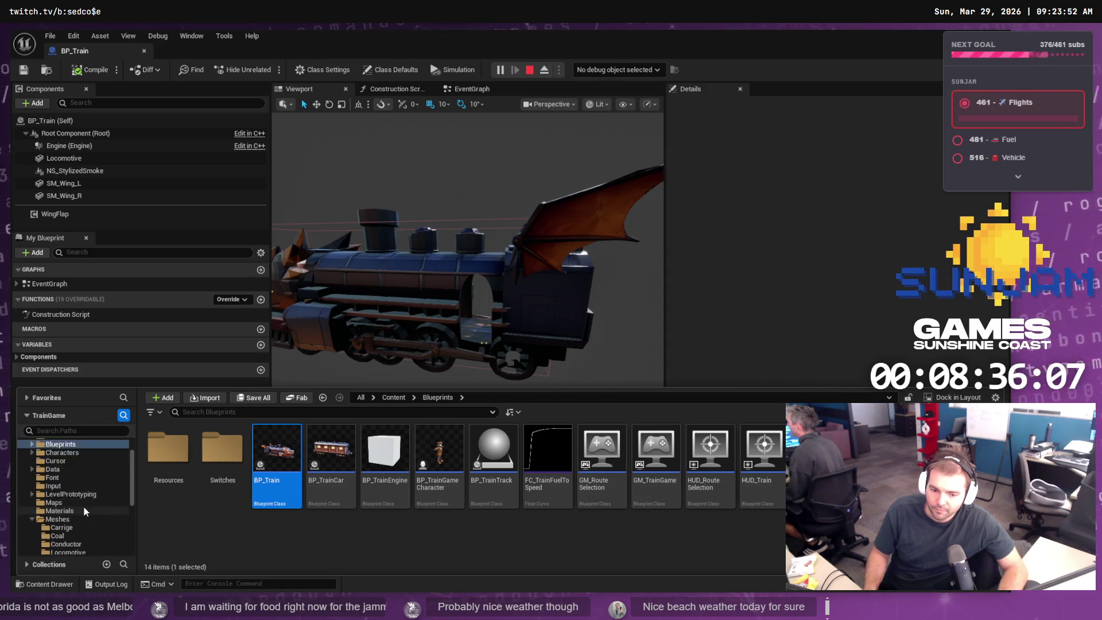
scroll(84, 491, down, 3)
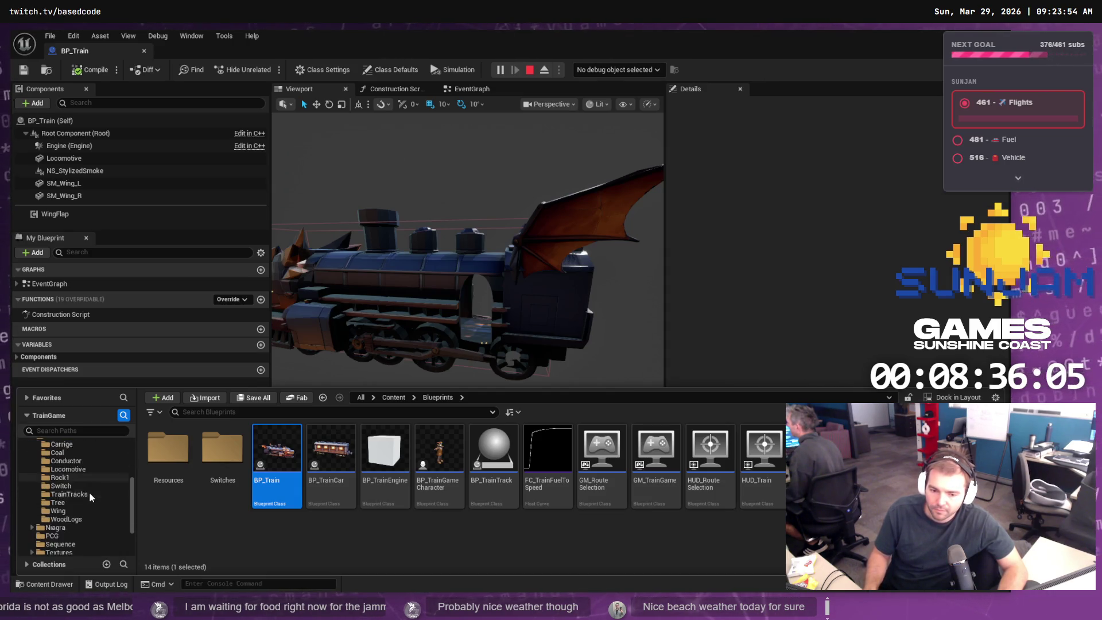
scroll(94, 495, up, 1)
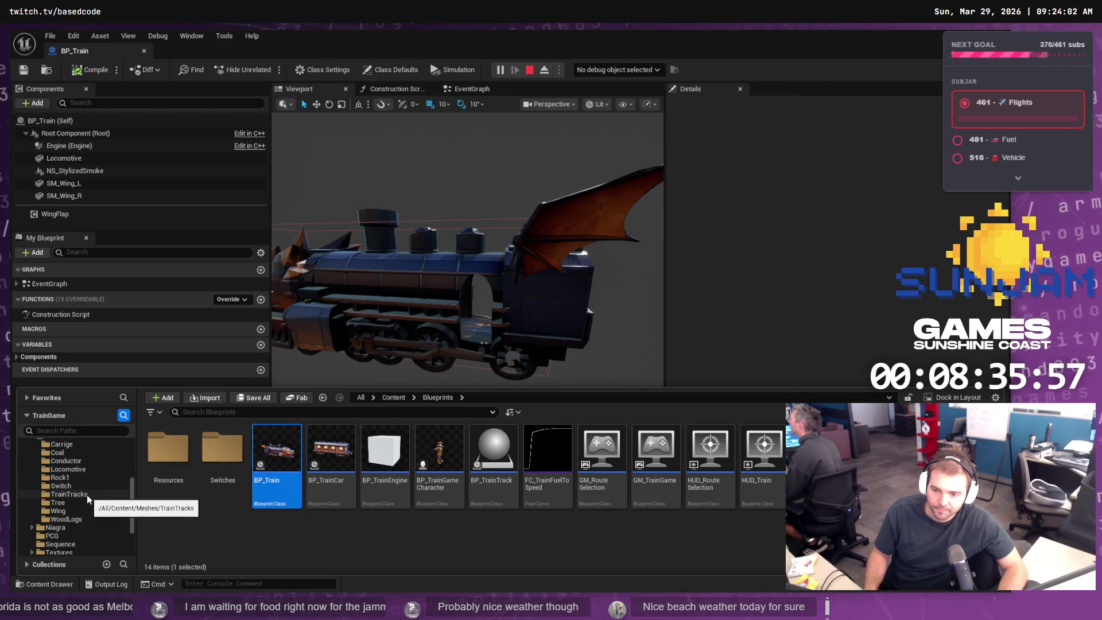
scroll(77, 510, up, 1)
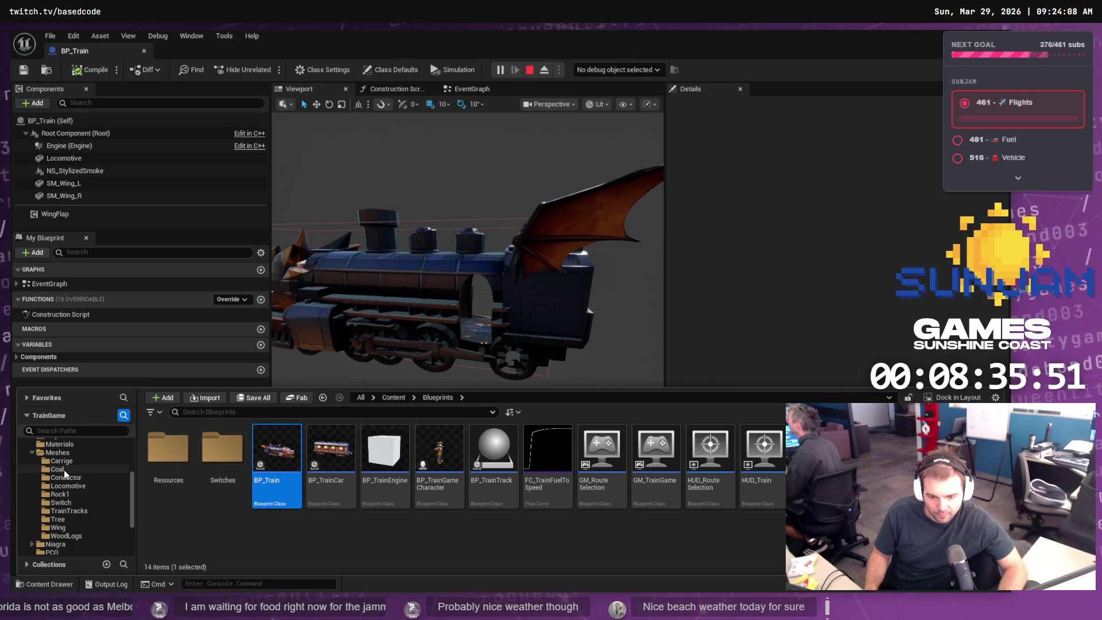
click(81, 486)
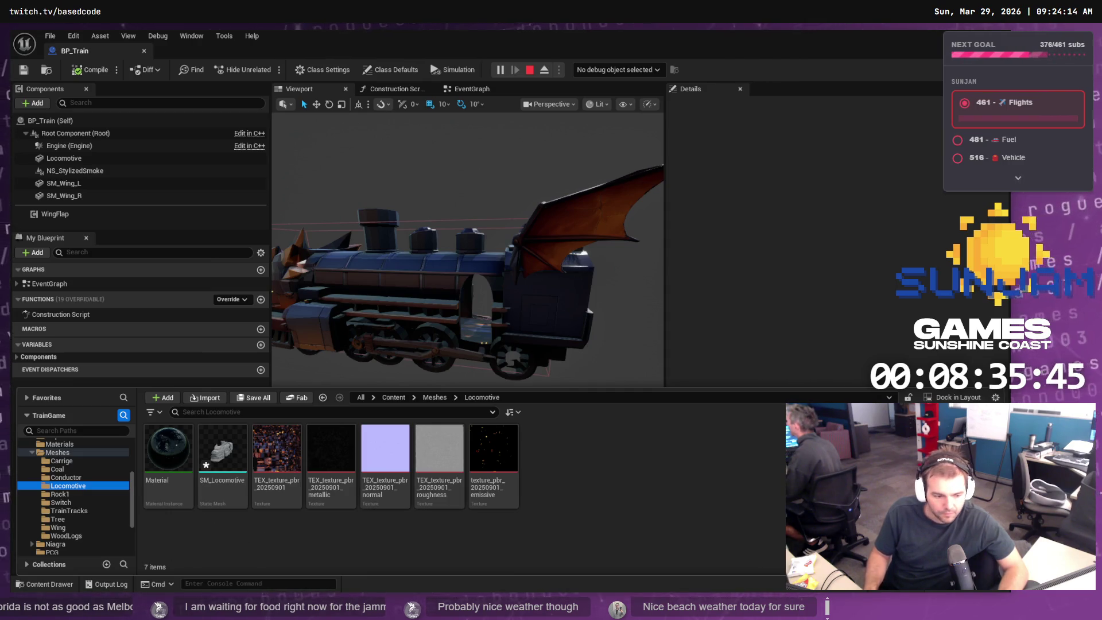
key(alt+Tab)
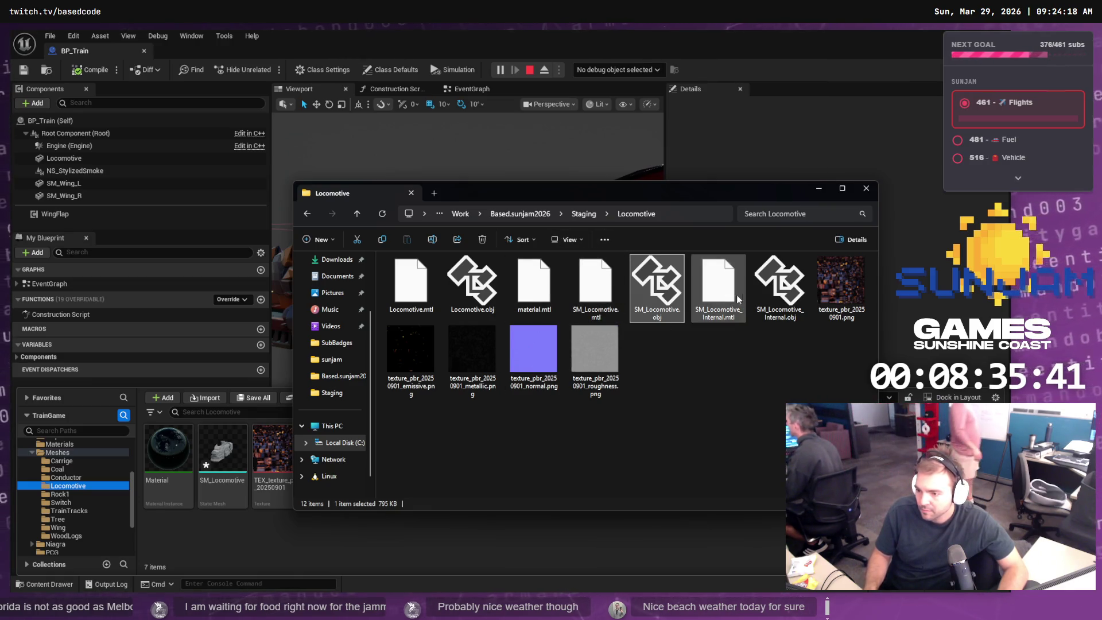
- Import SM_Locomotive_Internal.obj into Meshes/Locomotive with Offset Uniform Scale 300
mouse_move(771, 290)
mouse_down()
mouse_move(585, 410)
mouse_move(442, 534)
mouse_up()
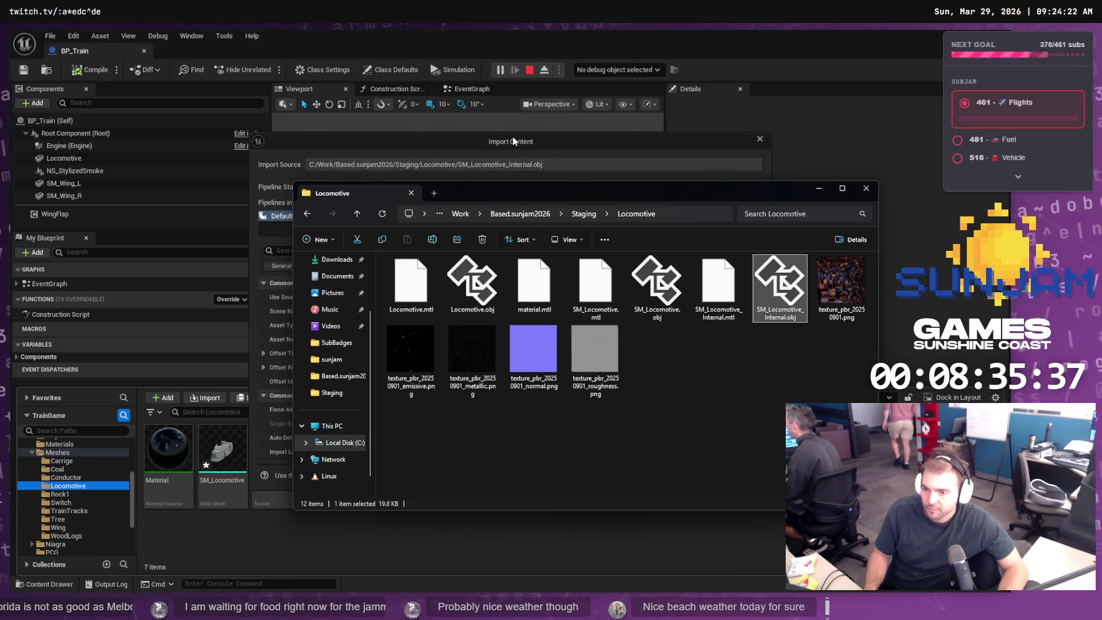
click(514, 142)
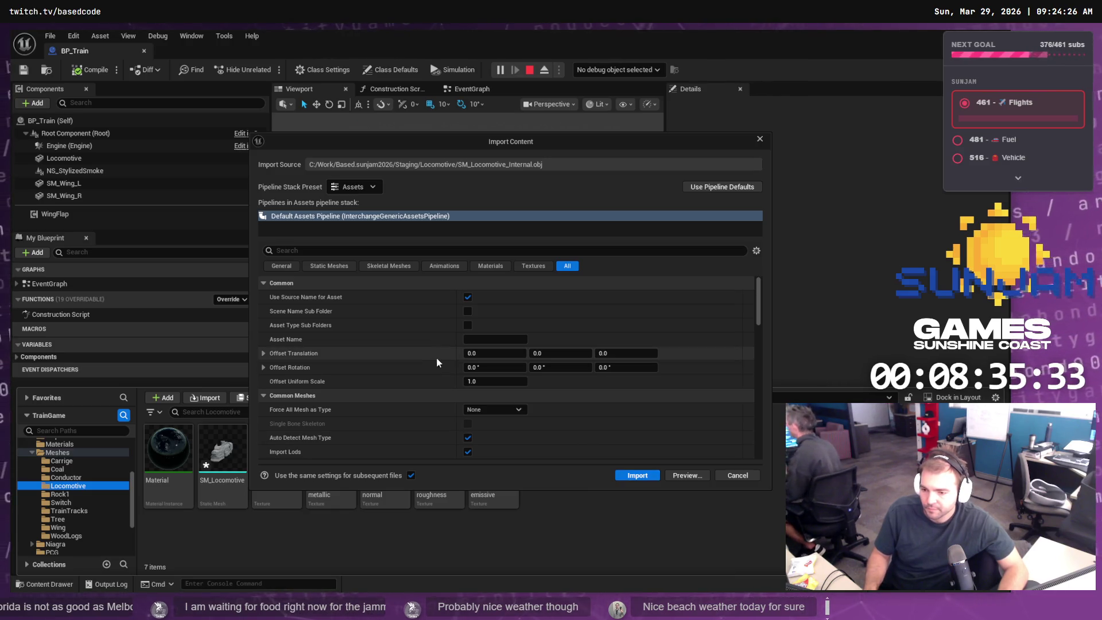
text(300)
key(Return)
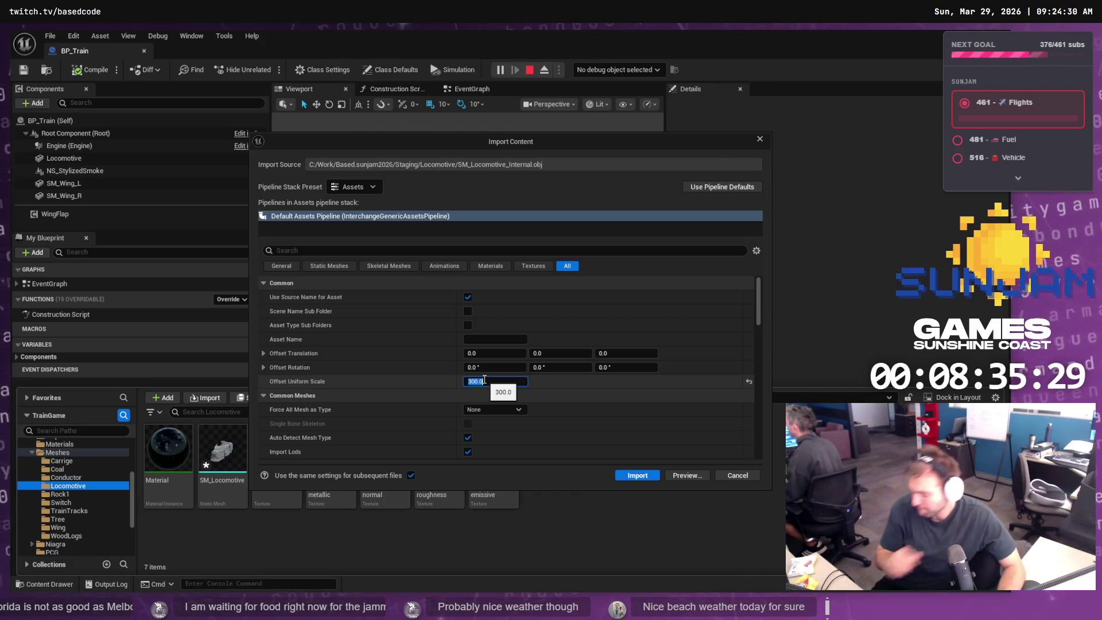
click(634, 475)
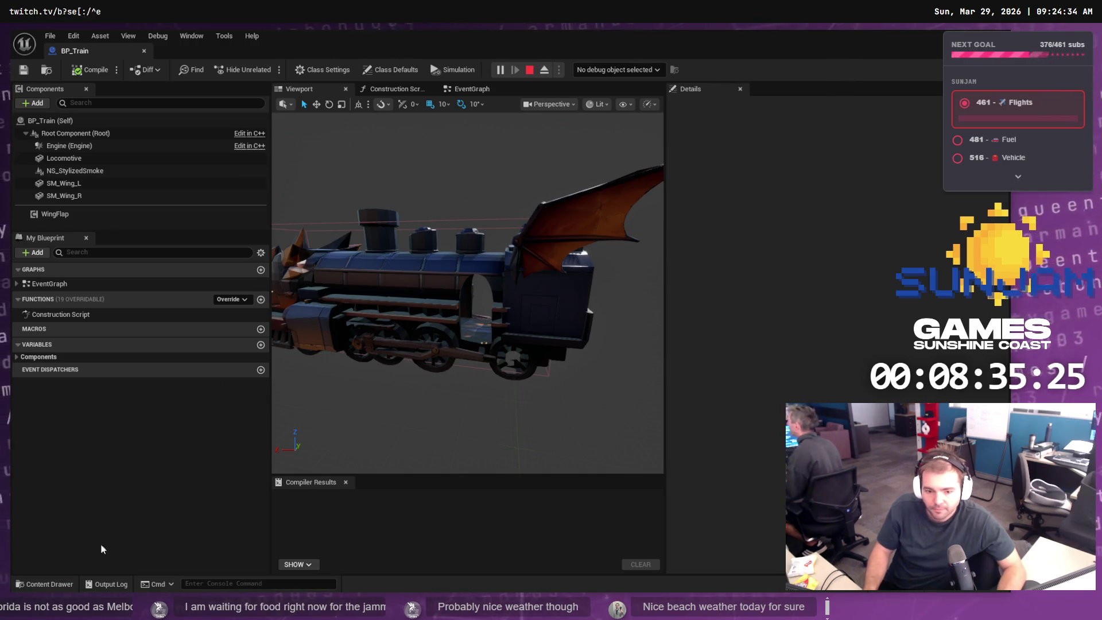
click(49, 584)
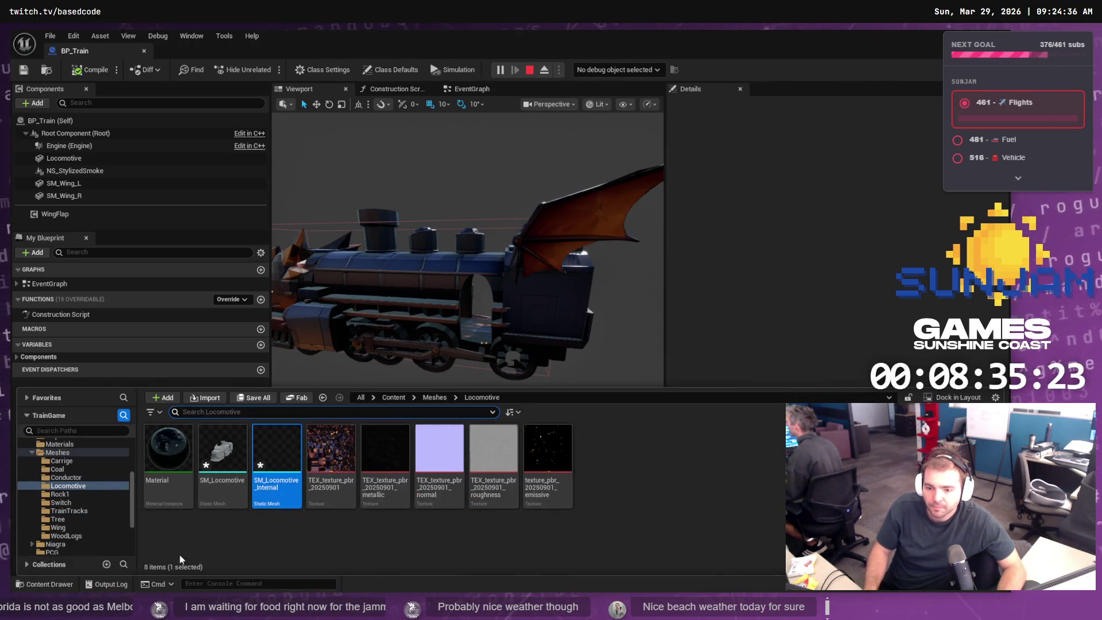
- Inspect the imported SM_Locomotive_Internal mesh, then close its editor without applying changes
double_click(291, 447)
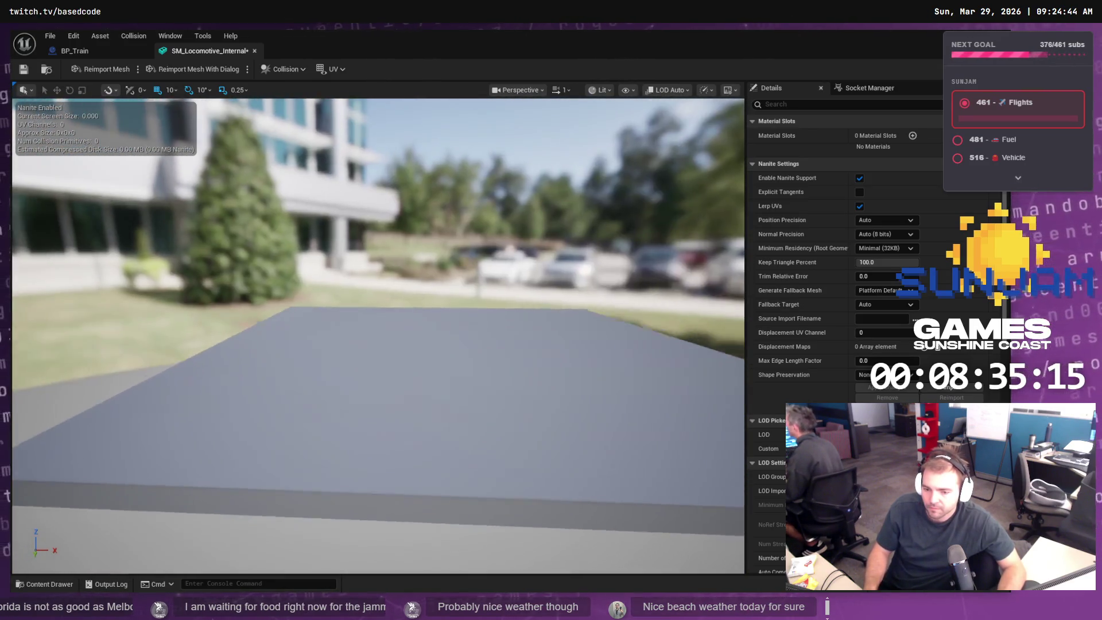
drag(515, 291, 515, 291)
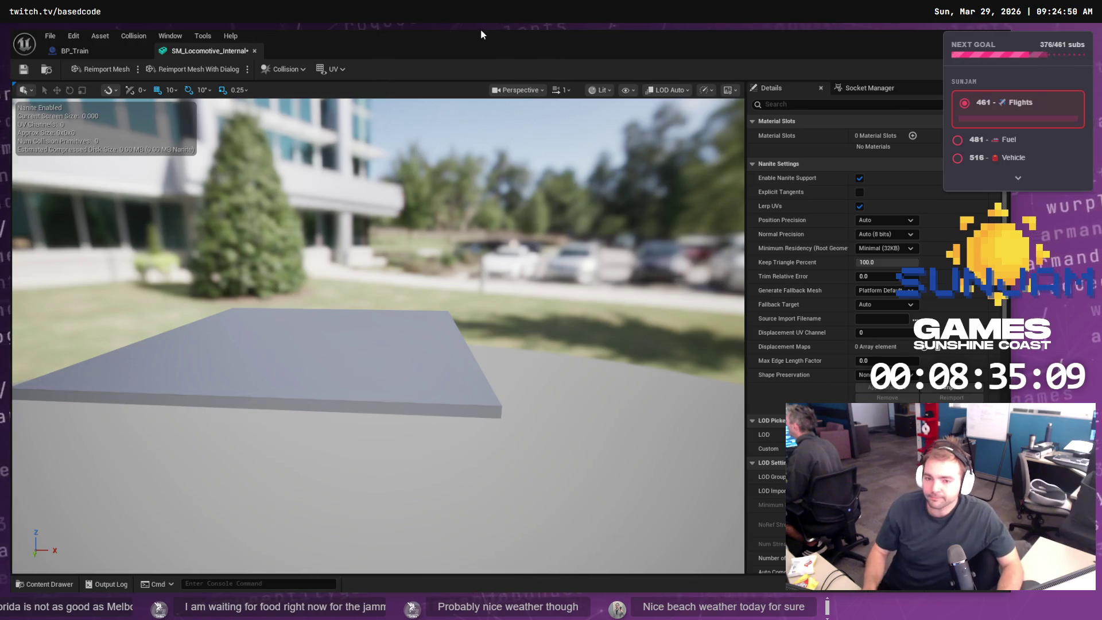
click(255, 50)
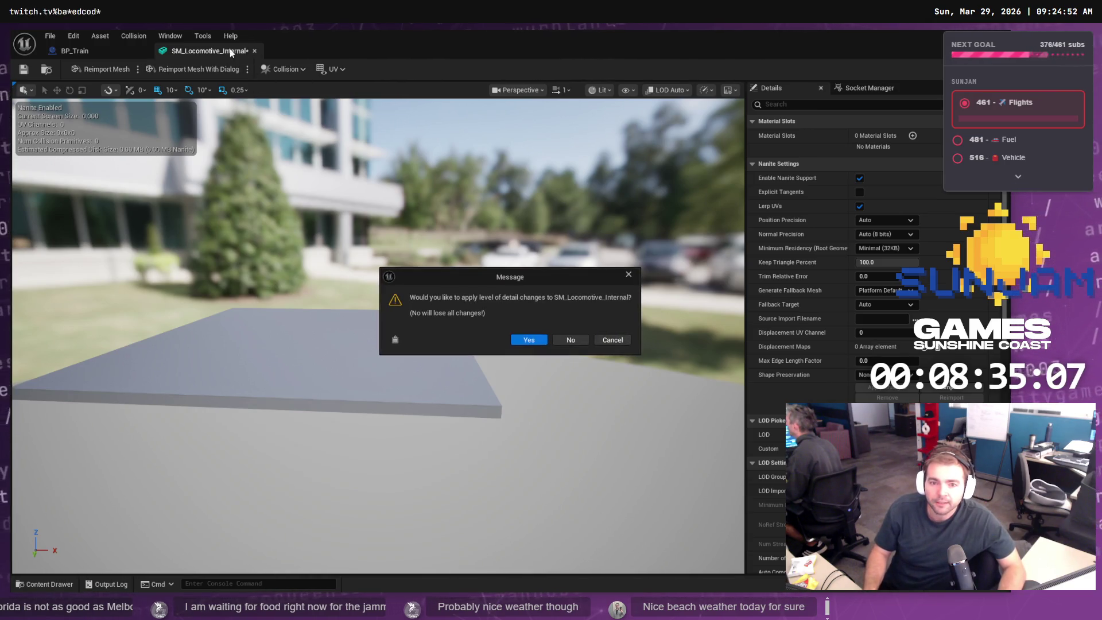
click(571, 341)
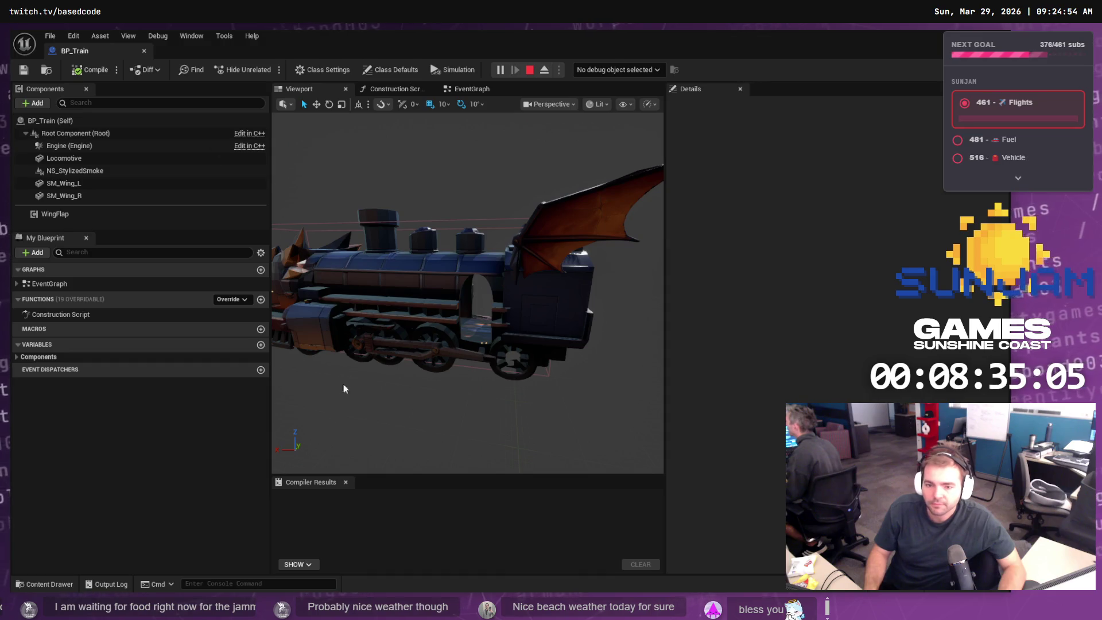
- Drag SM_Locomotive_Internal from the Content Drawer onto BP_Train's Root Component
click(56, 584)
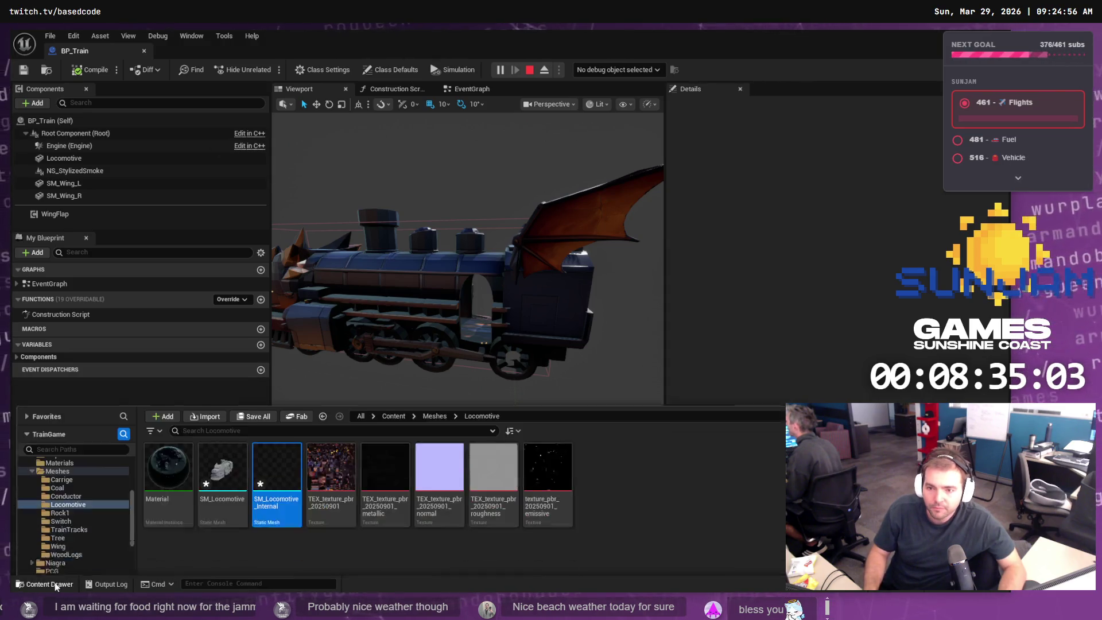
click(51, 584)
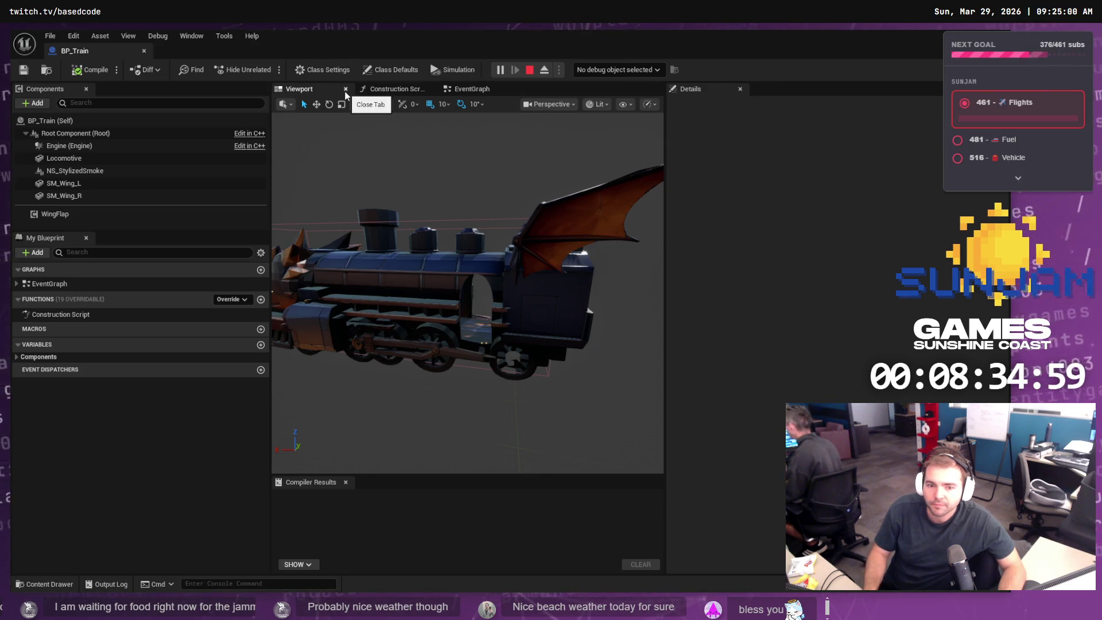
click(66, 585)
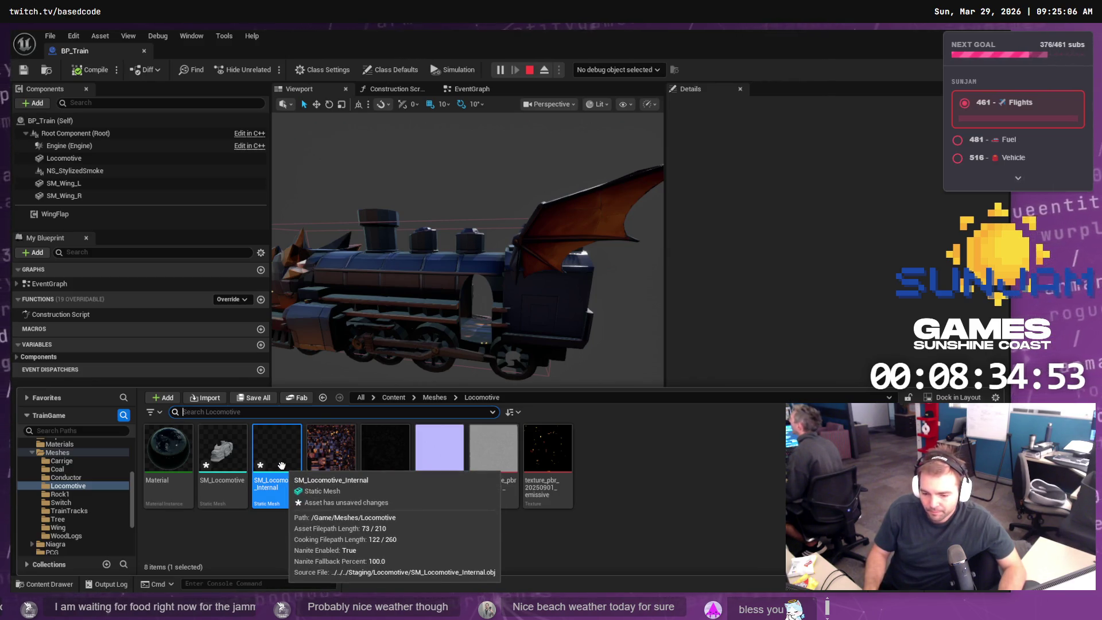
drag(282, 465, 65, 135)
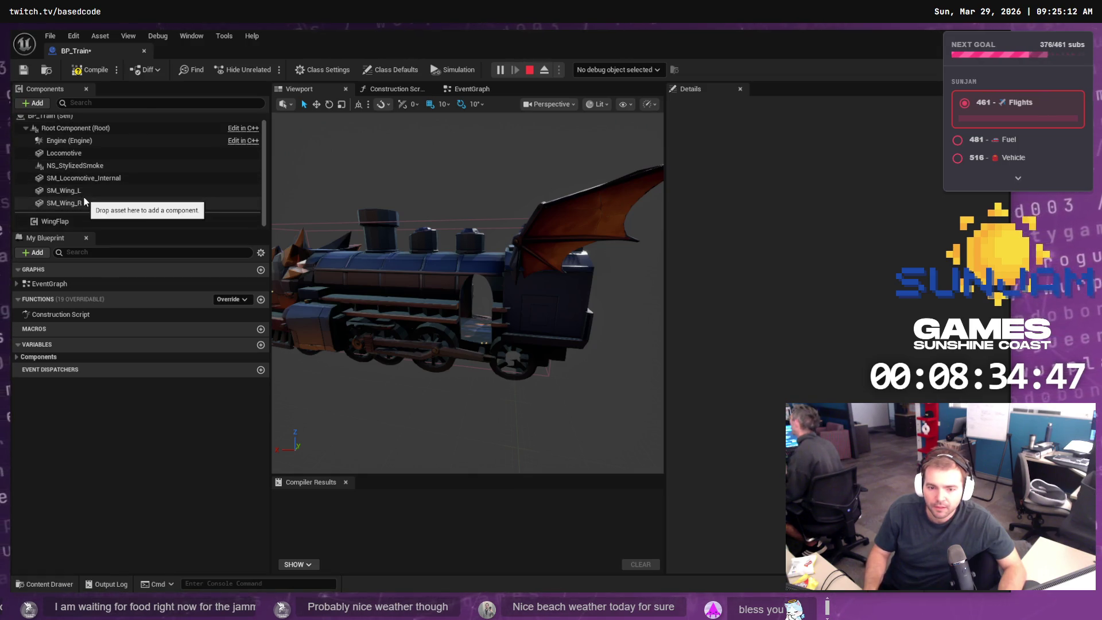
click(109, 178)
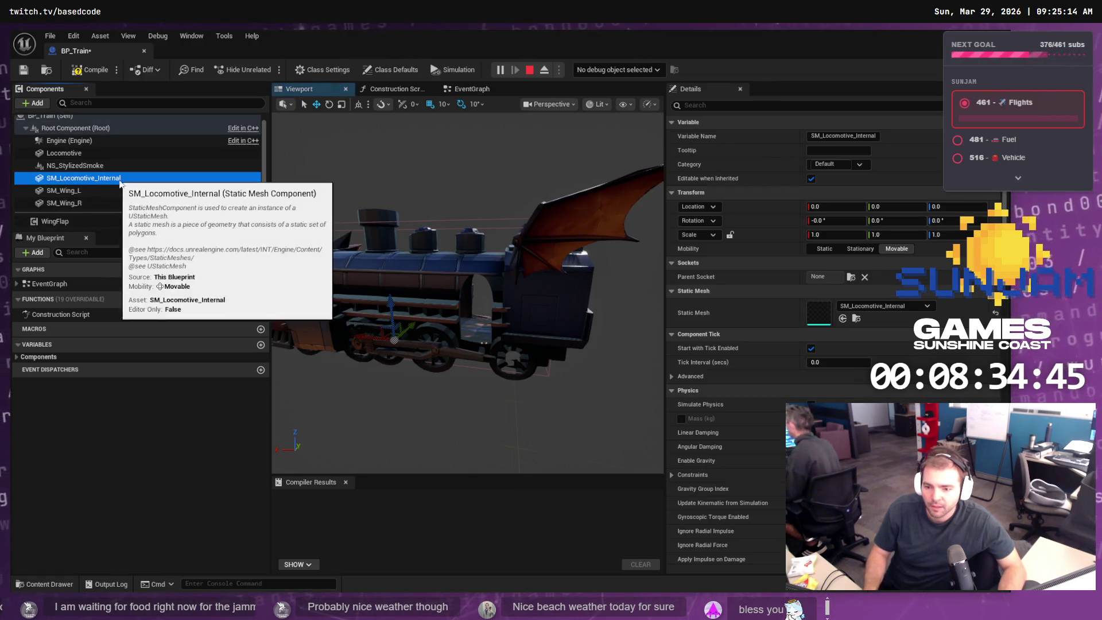
click(839, 236)
text(100)
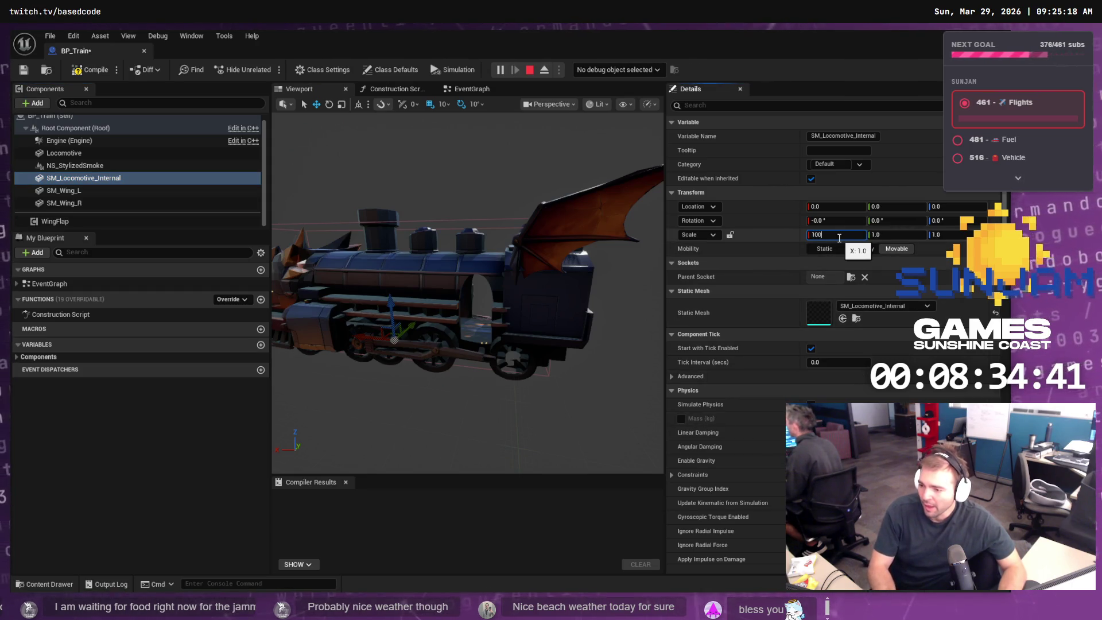
key(Tab)
key(Tab)
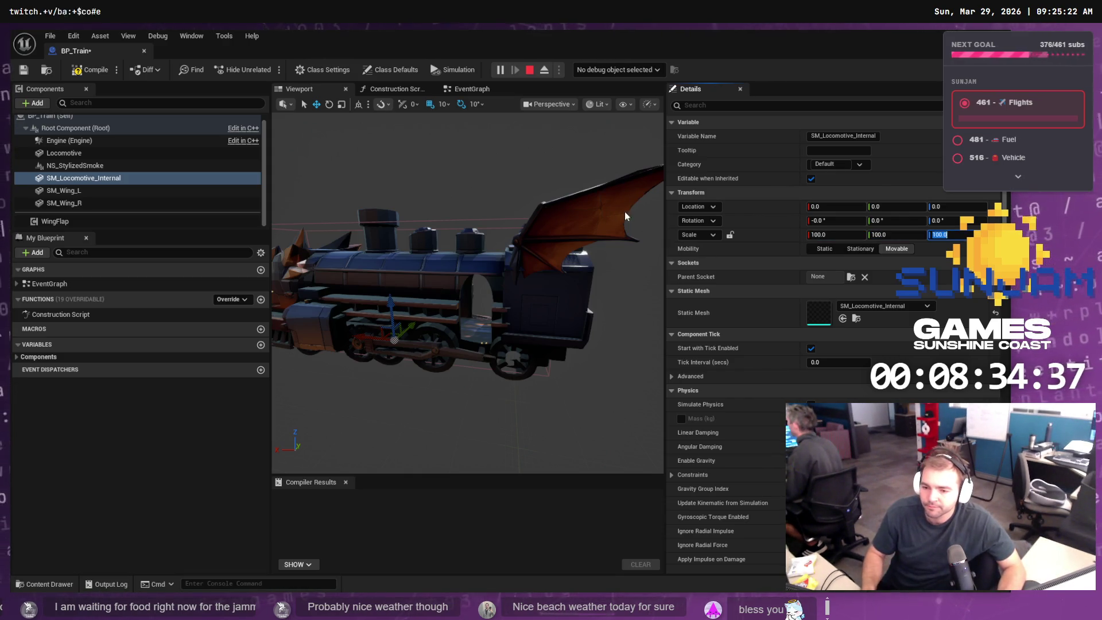
key(Right)
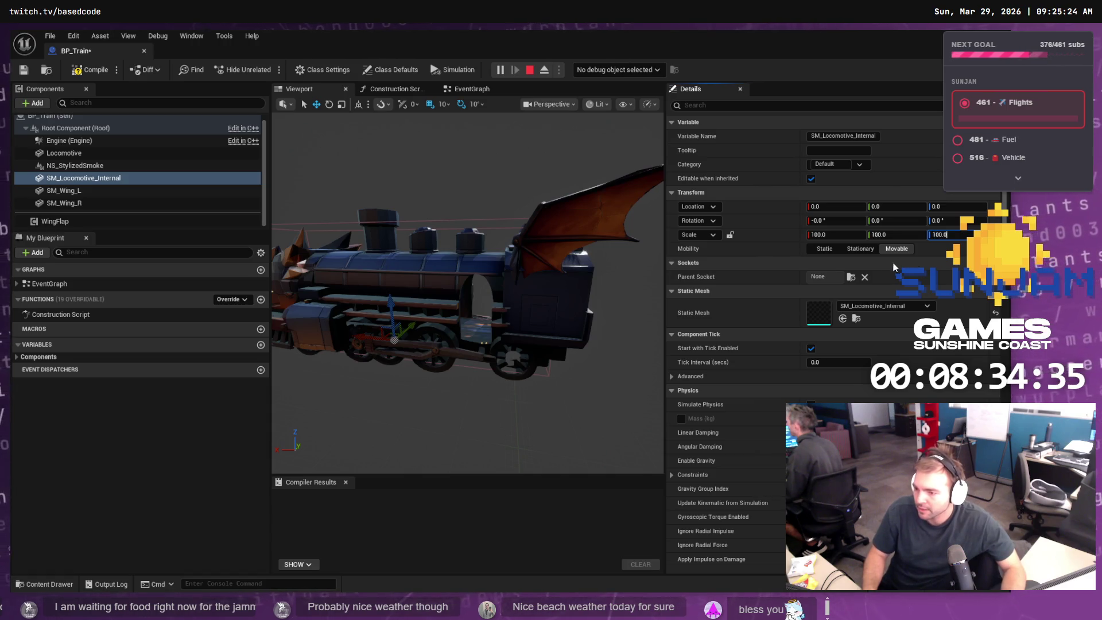
key(BackSpace)
key(BackSpace)
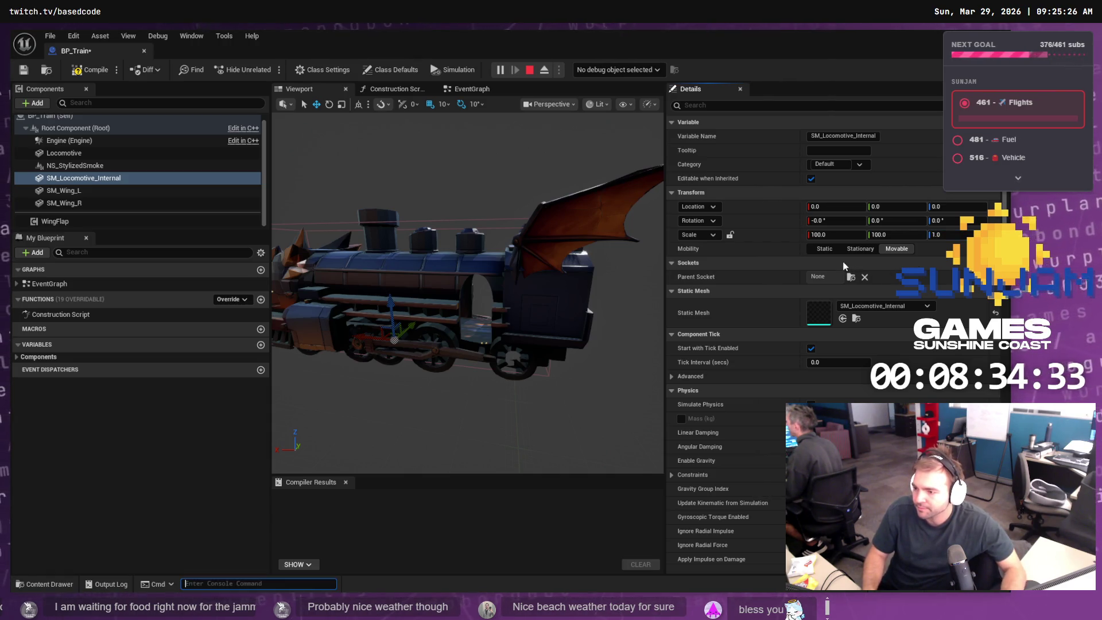
click(832, 236)
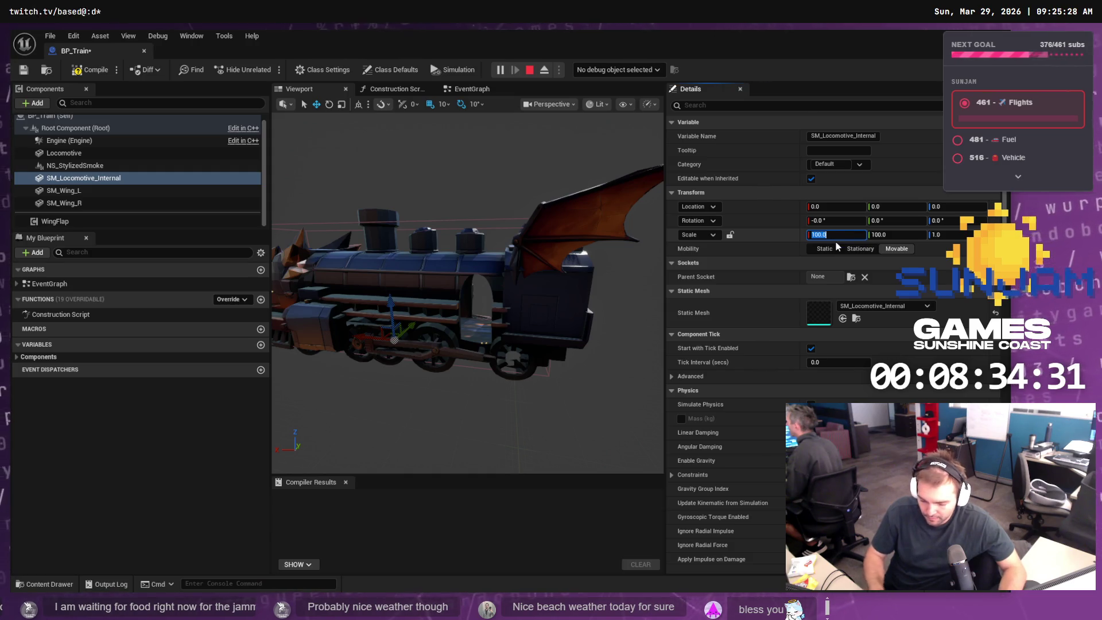
text(1)
key(Tab)
text(1)
key(Tab)
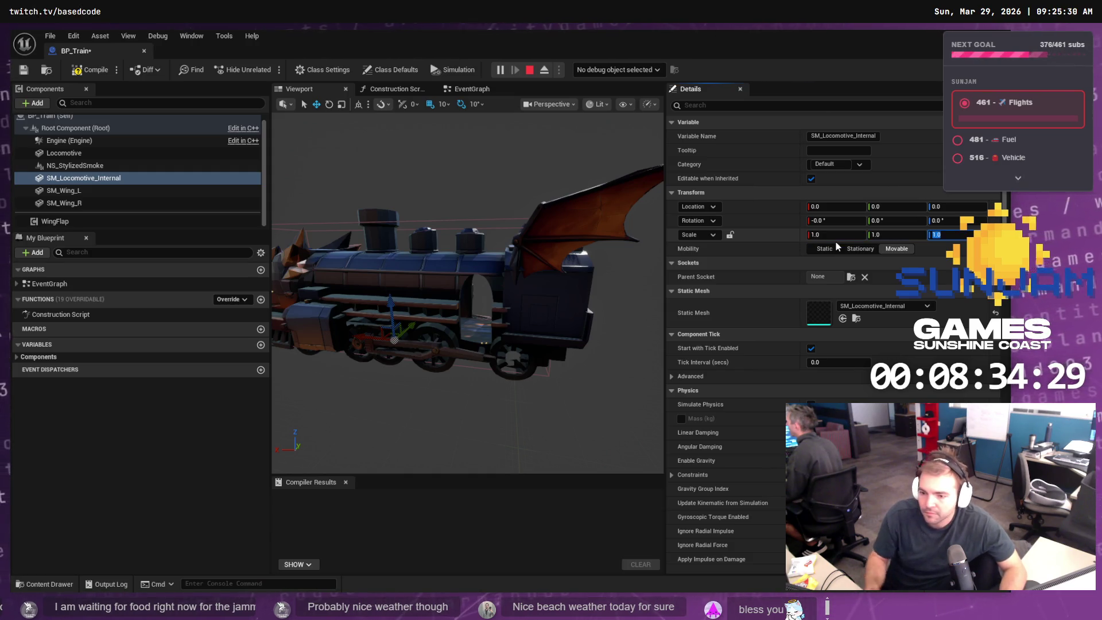
key(alt+Tab)
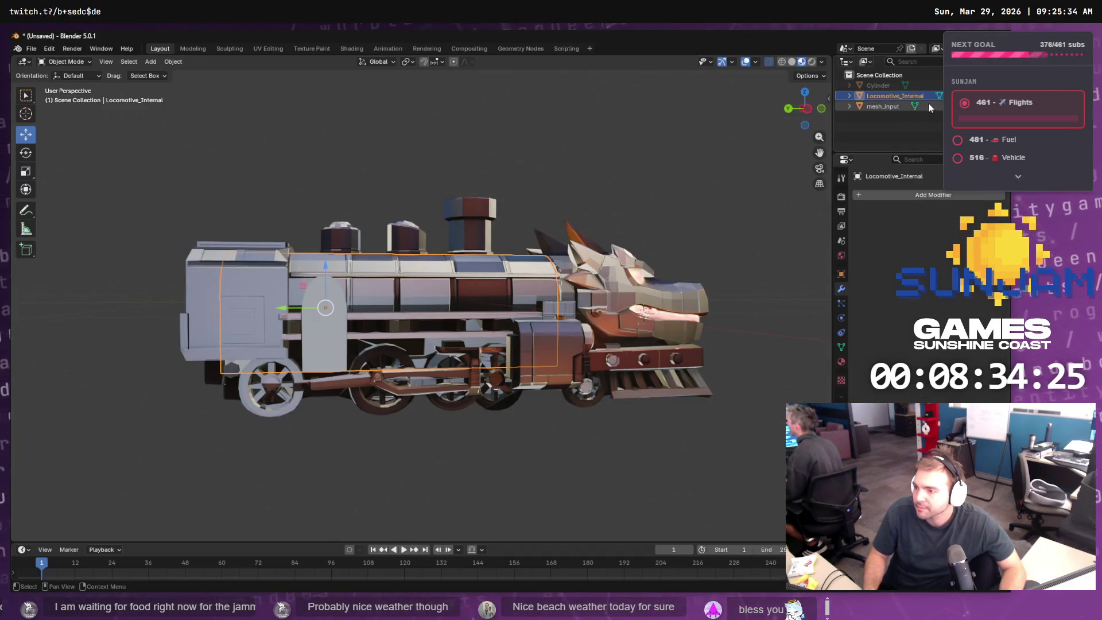
- Start an FBX export into the Staging Locomotive folder, then cancel it
click(31, 48)
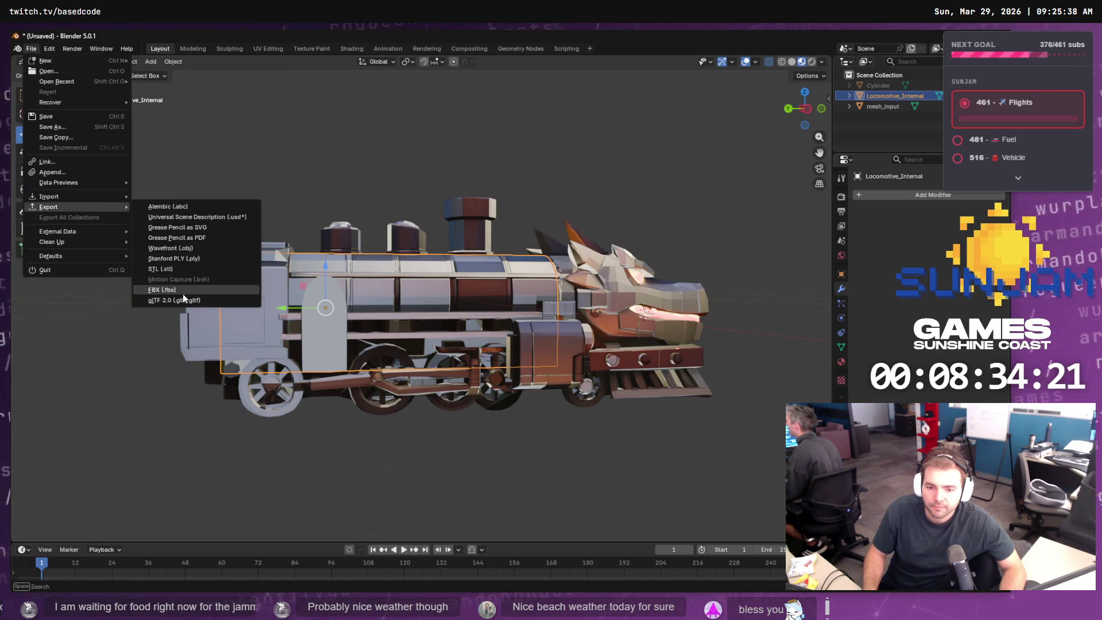
click(183, 294)
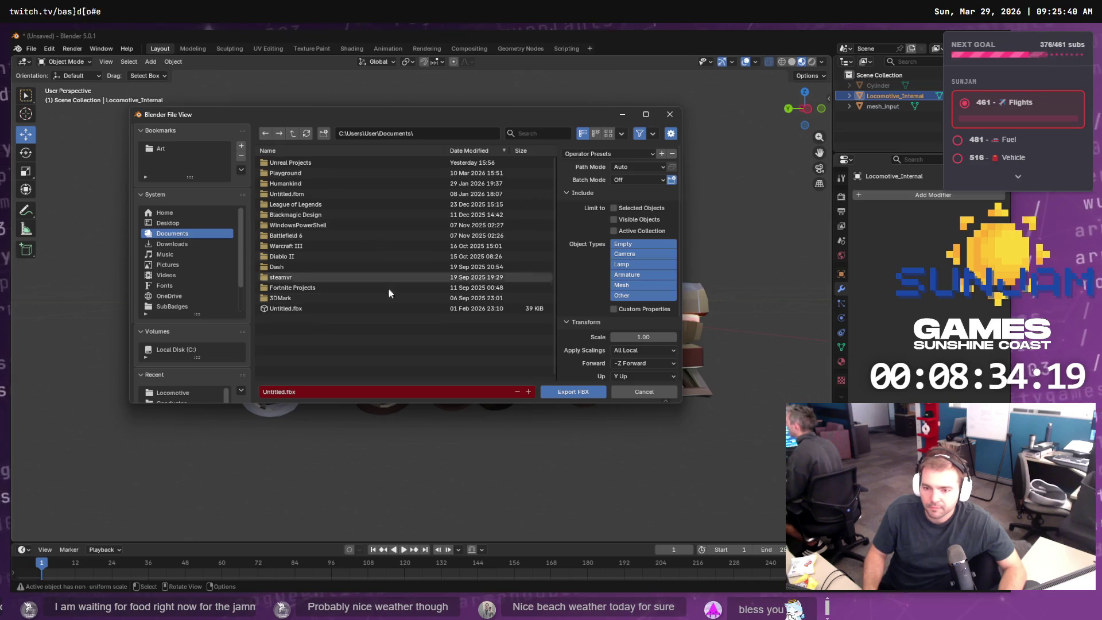
key(alt+Tab)
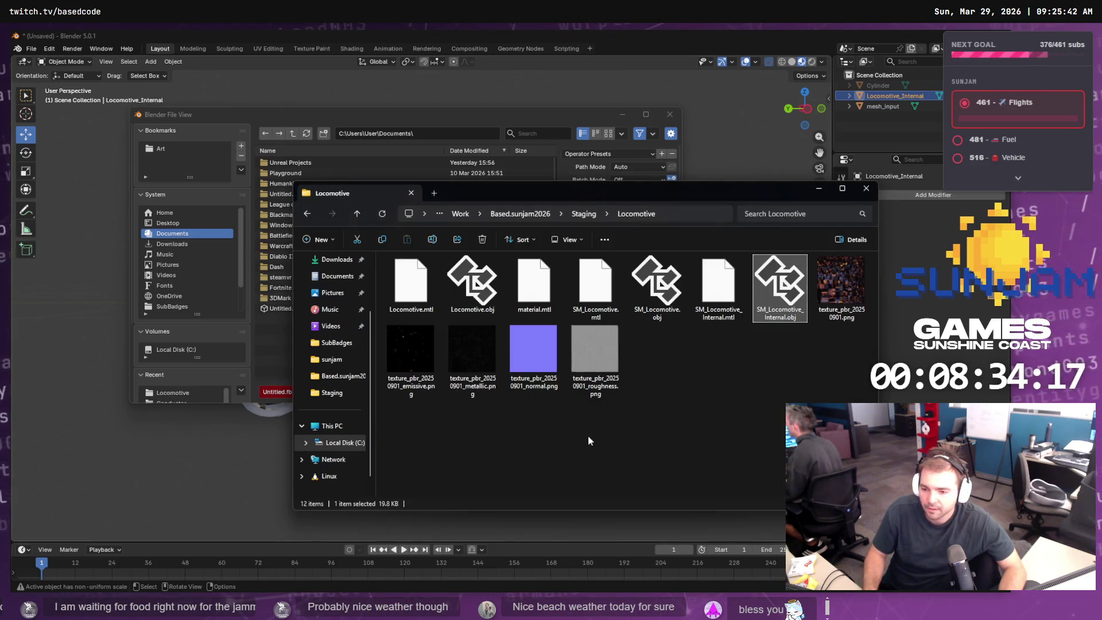
key(ctrl+l)
click(438, 135)
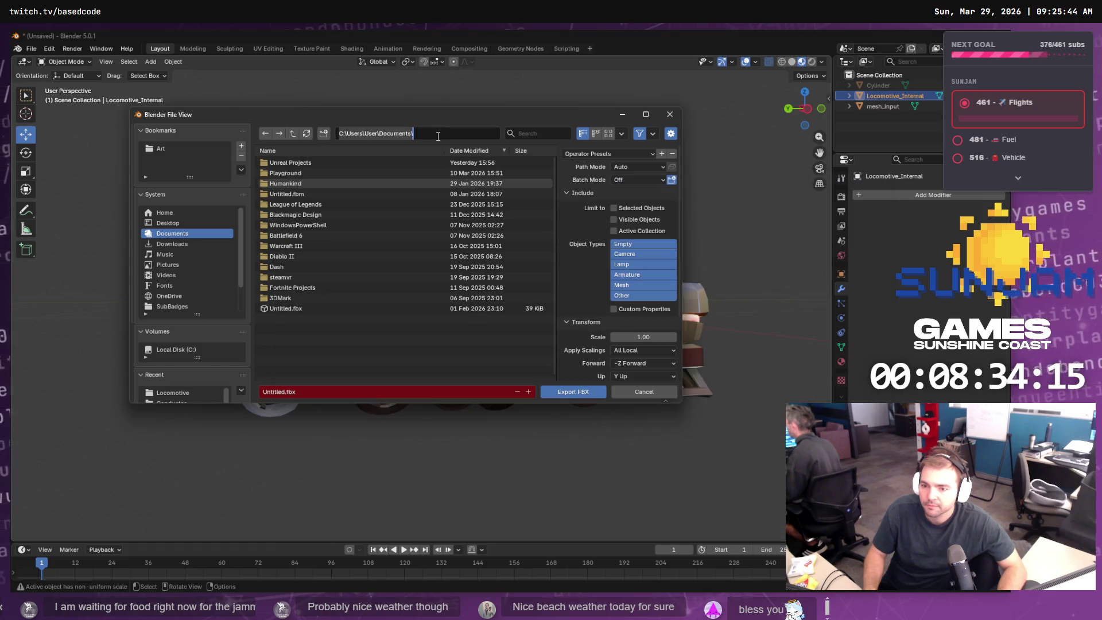
key(Return)
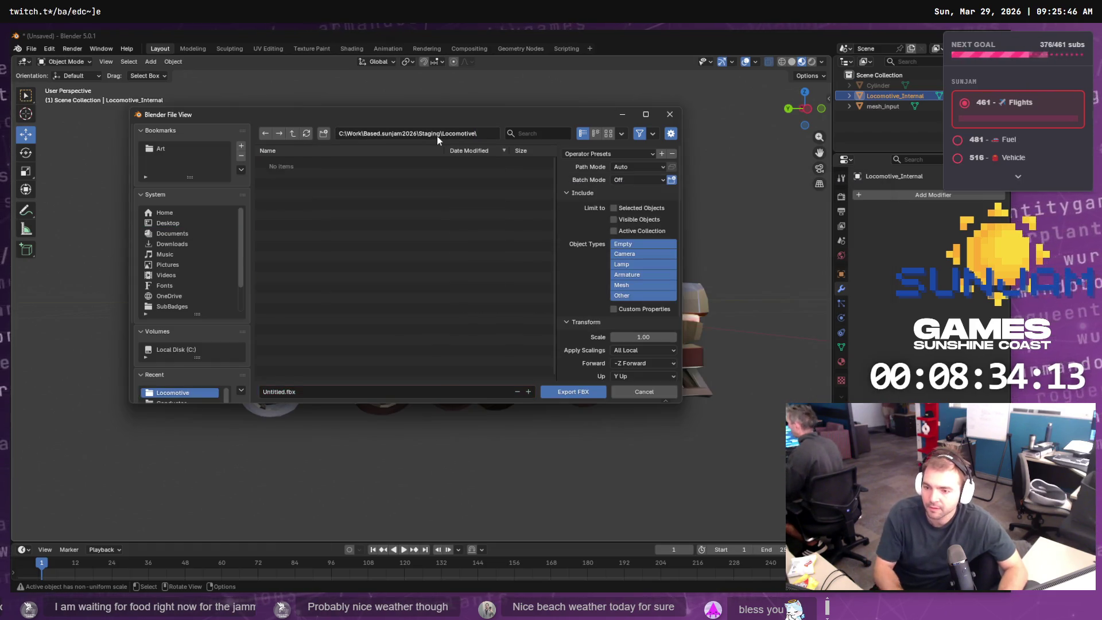
click(299, 391)
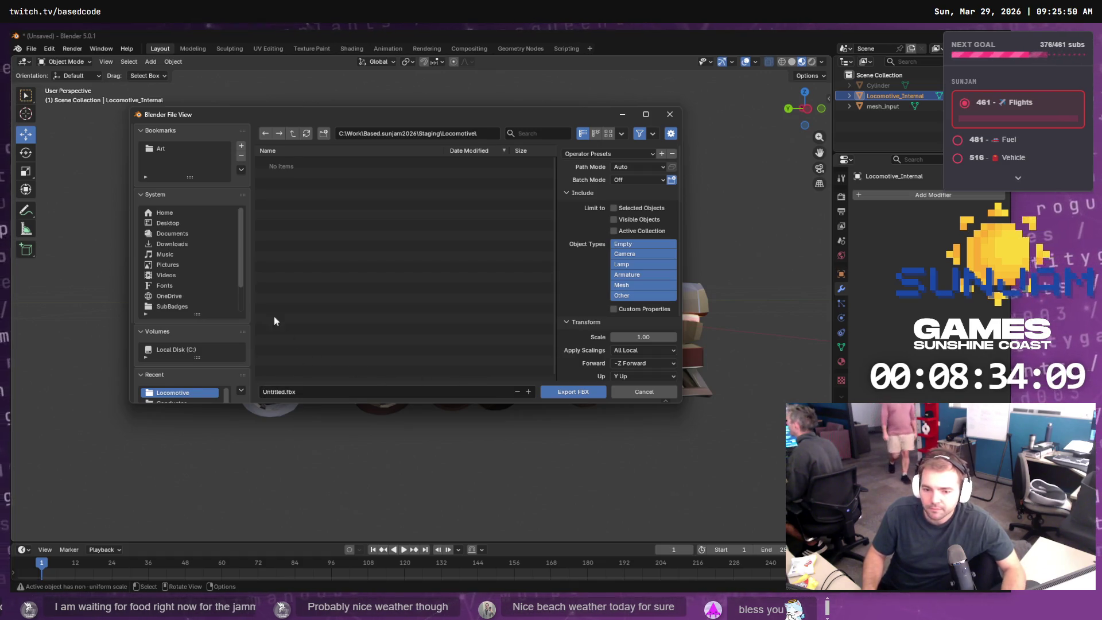
click(654, 392)
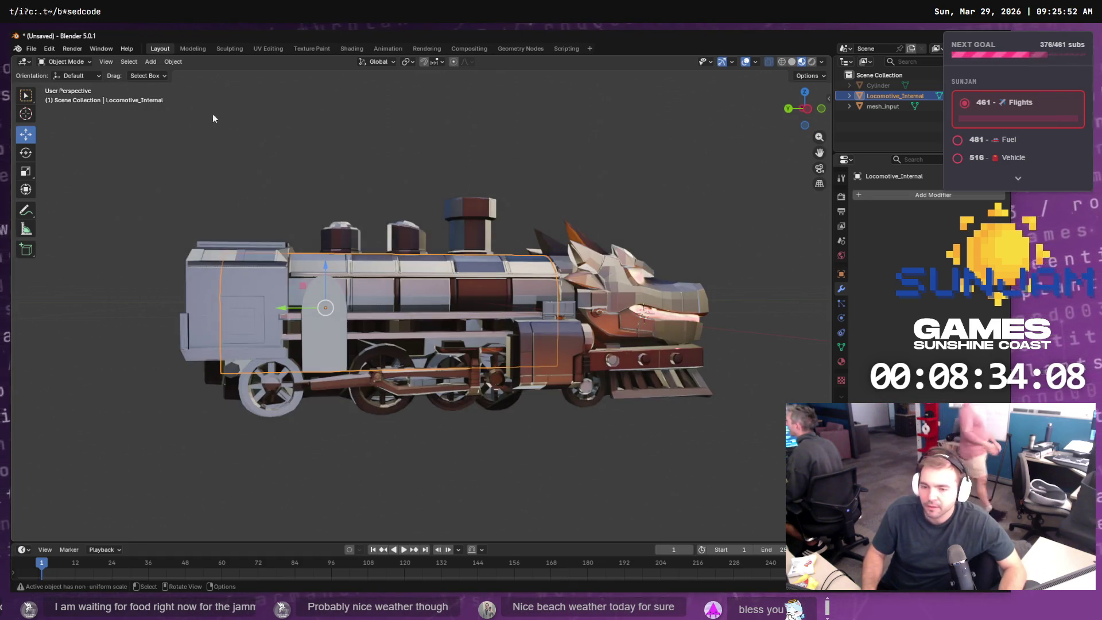
- Export the mesh as Wavefront OBJ, overwriting SM_Locomotive_Internal.obj
click(32, 49)
mouse_move(80, 207)
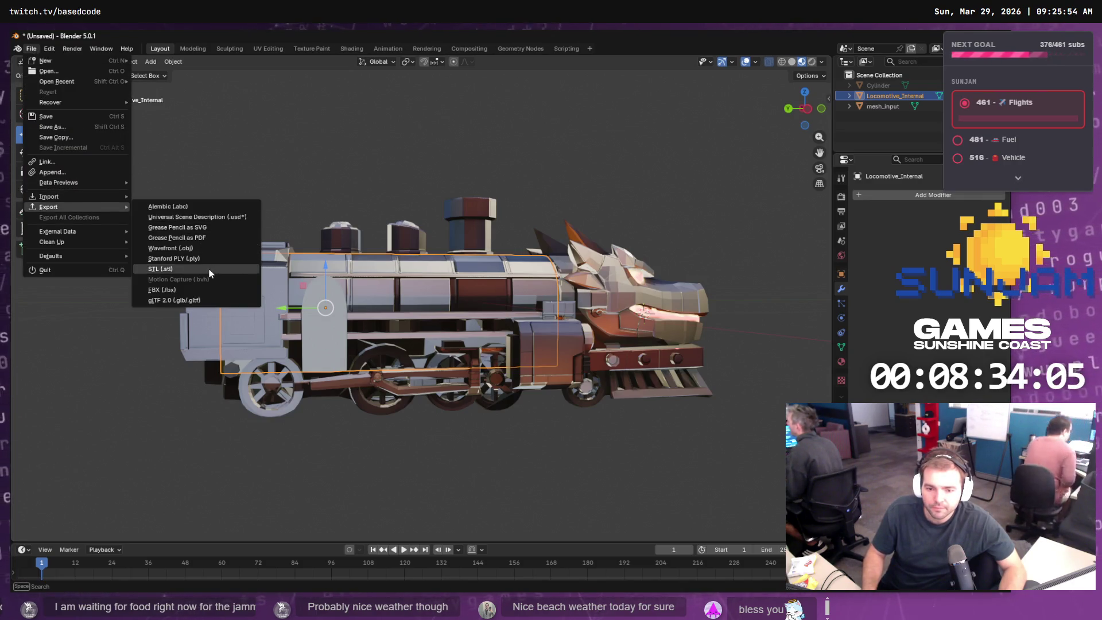
click(204, 248)
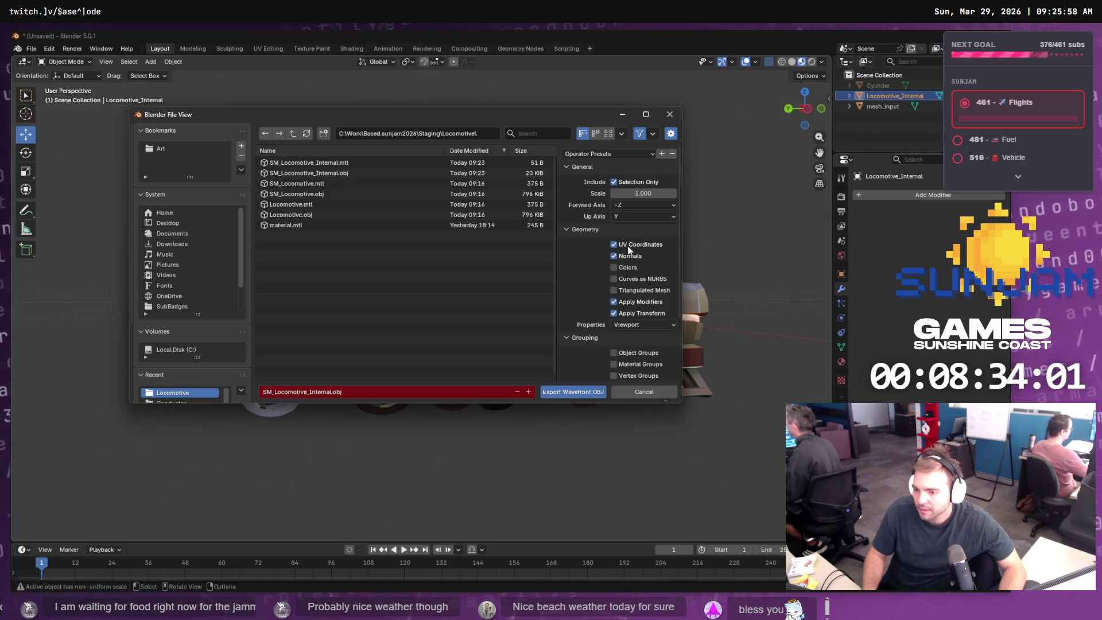
scroll(617, 259, down, 3)
scroll(629, 307, up, 3)
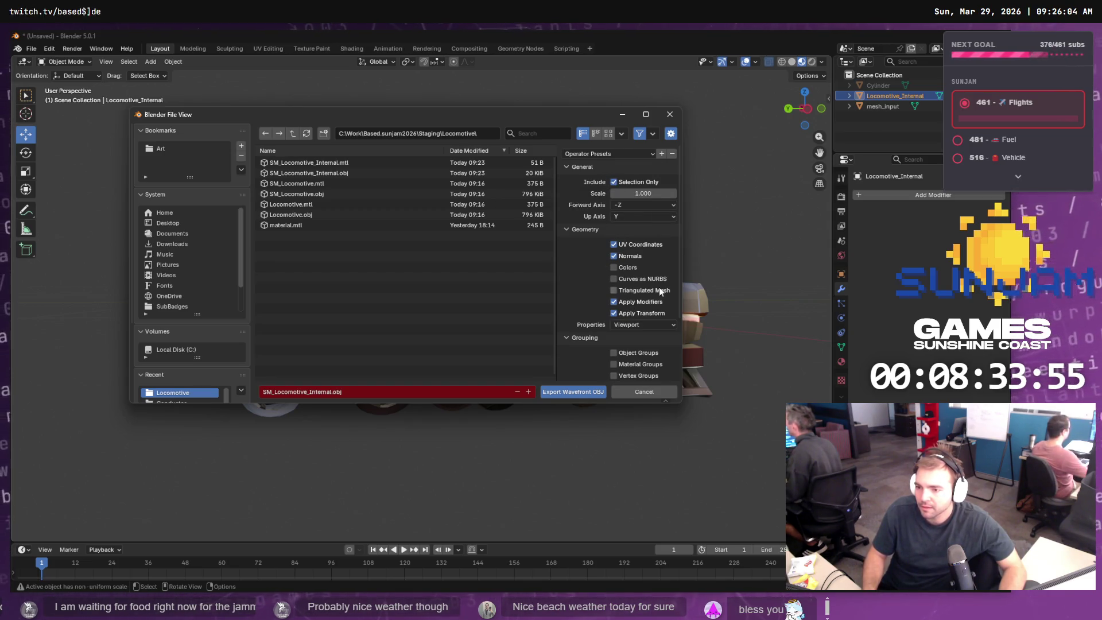
double_click(329, 172)
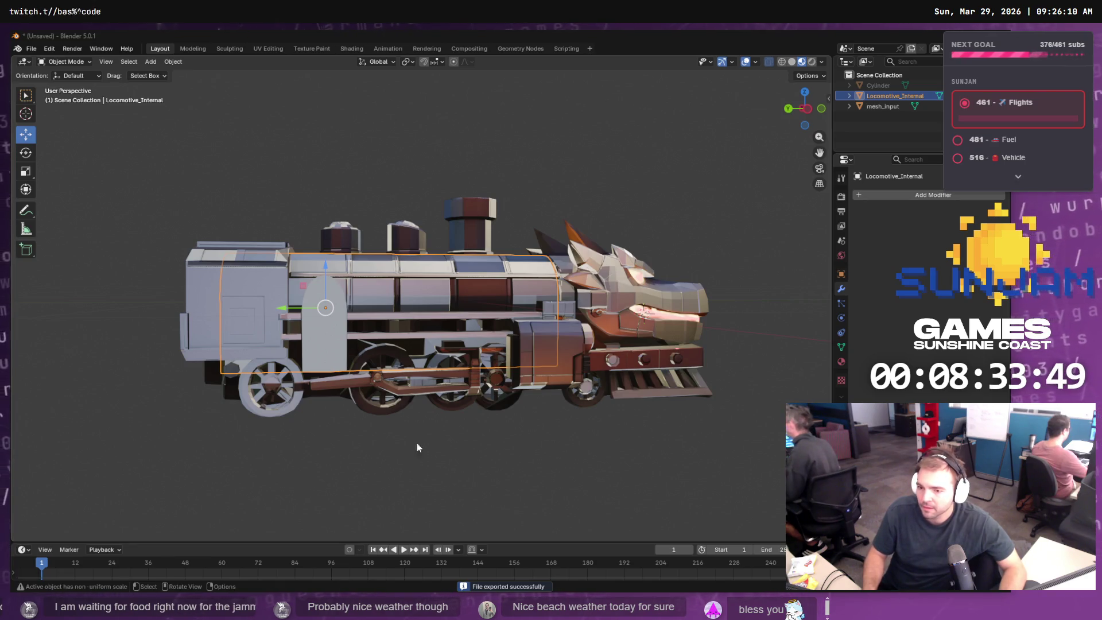
key(alt+Tab)
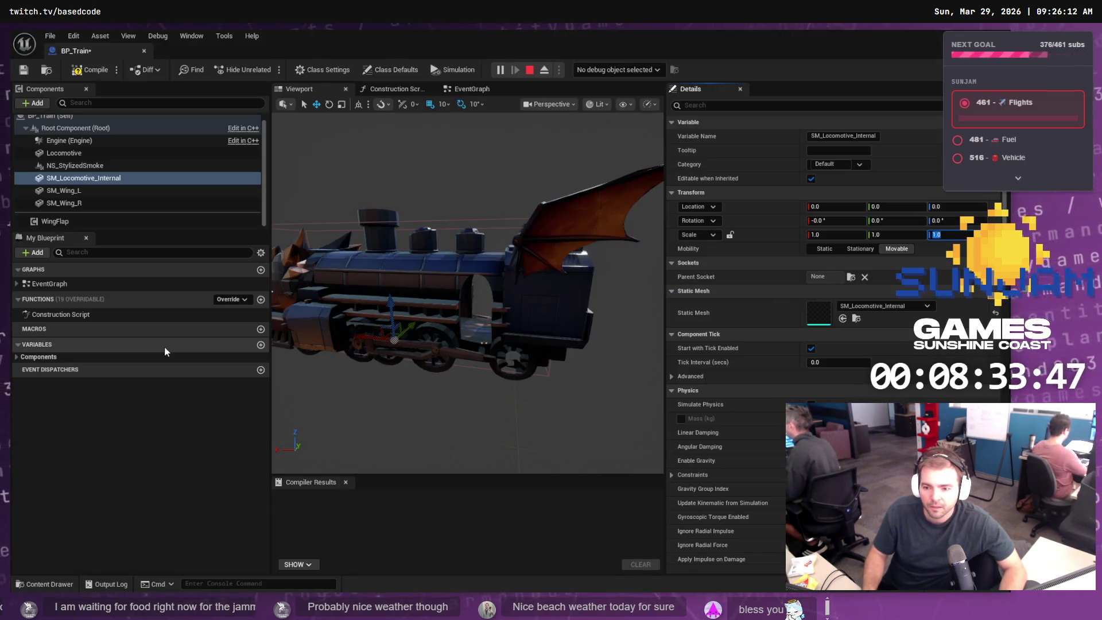
- Compile the BP_Train blueprint
click(47, 585)
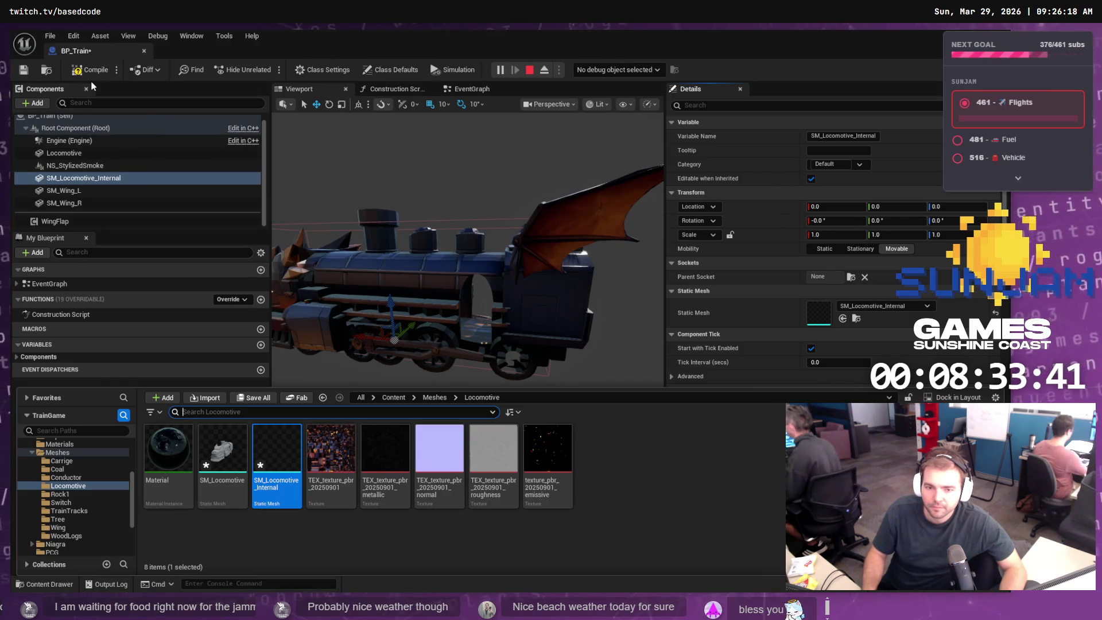
click(80, 69)
click(130, 183)
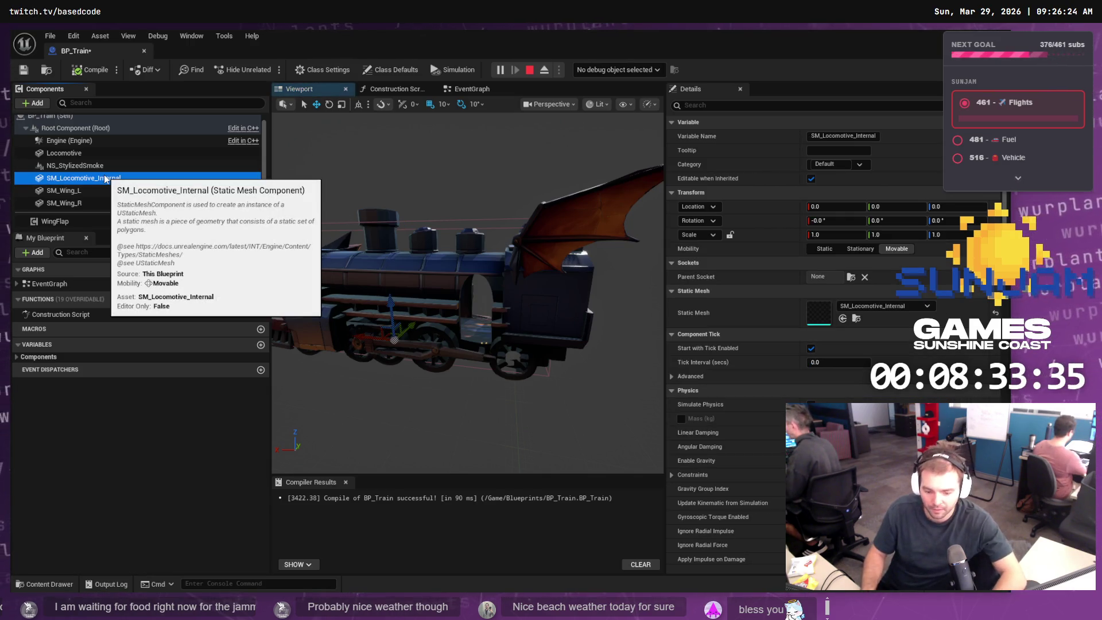
- Delete the SM_Locomotive_Internal component, recompile, and show LVL_TestMap's Locomotive meshes
right_click(112, 178)
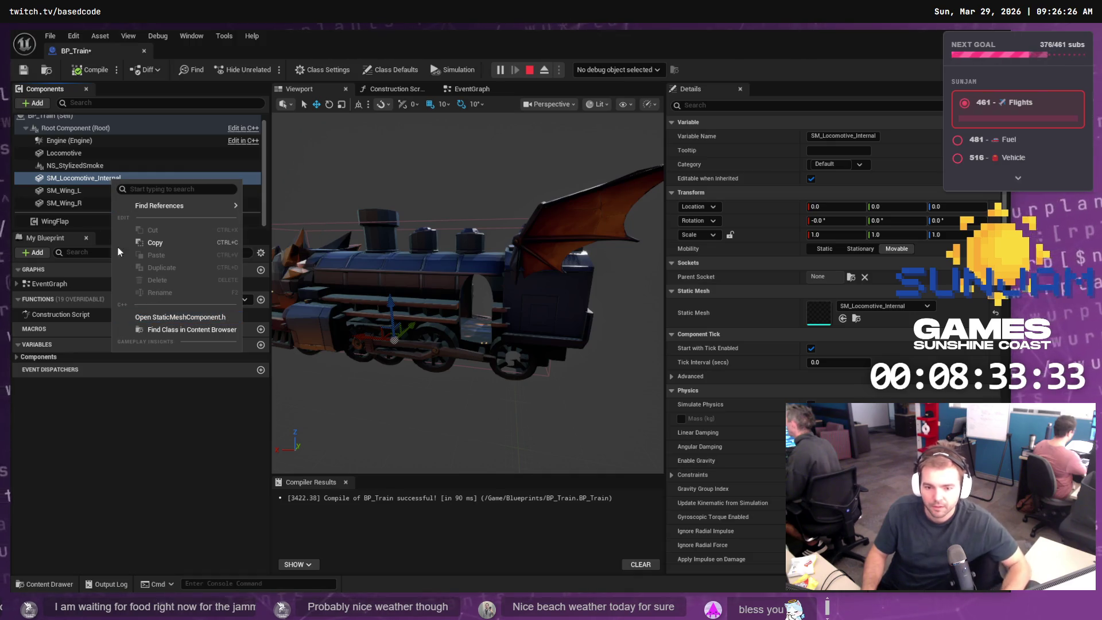
click(75, 180)
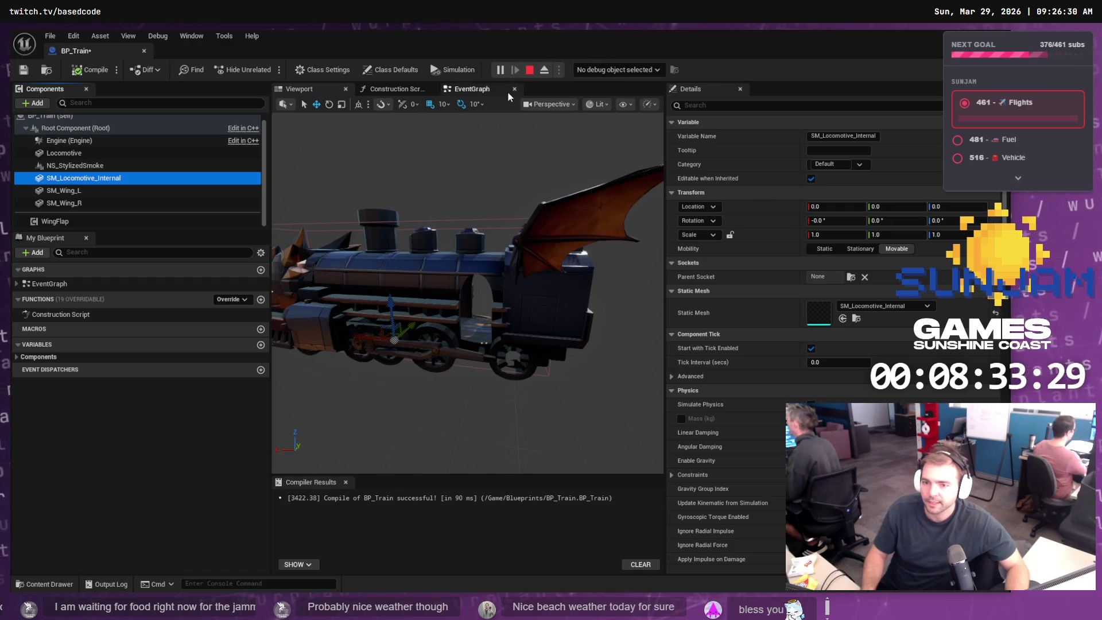
right_click(85, 179)
click(142, 294)
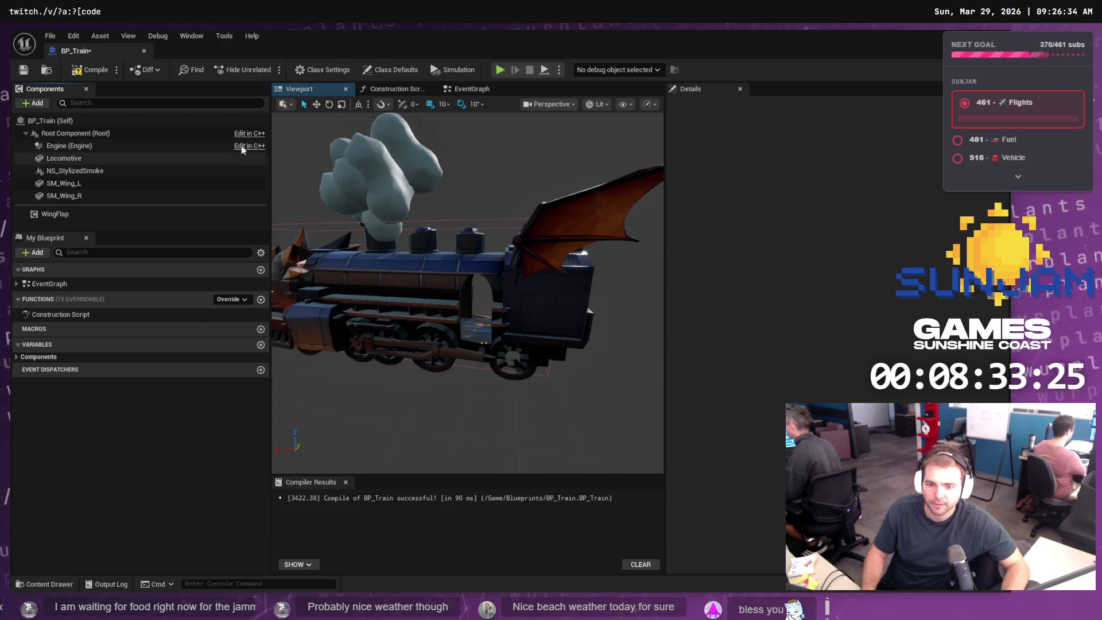
click(94, 72)
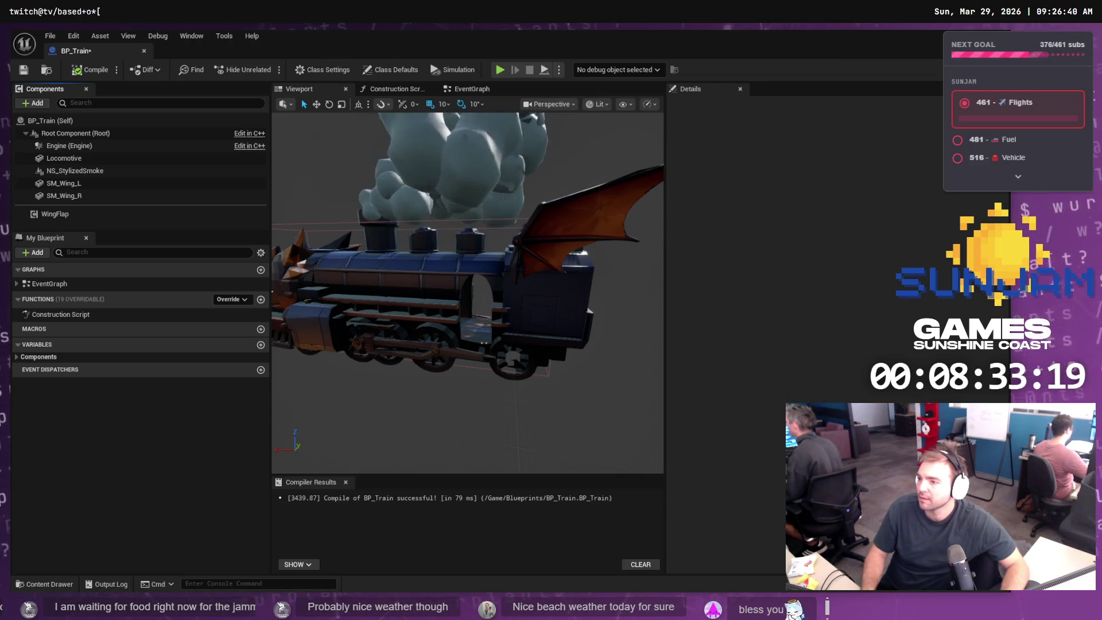
key(alt+Tab)
click(45, 583)
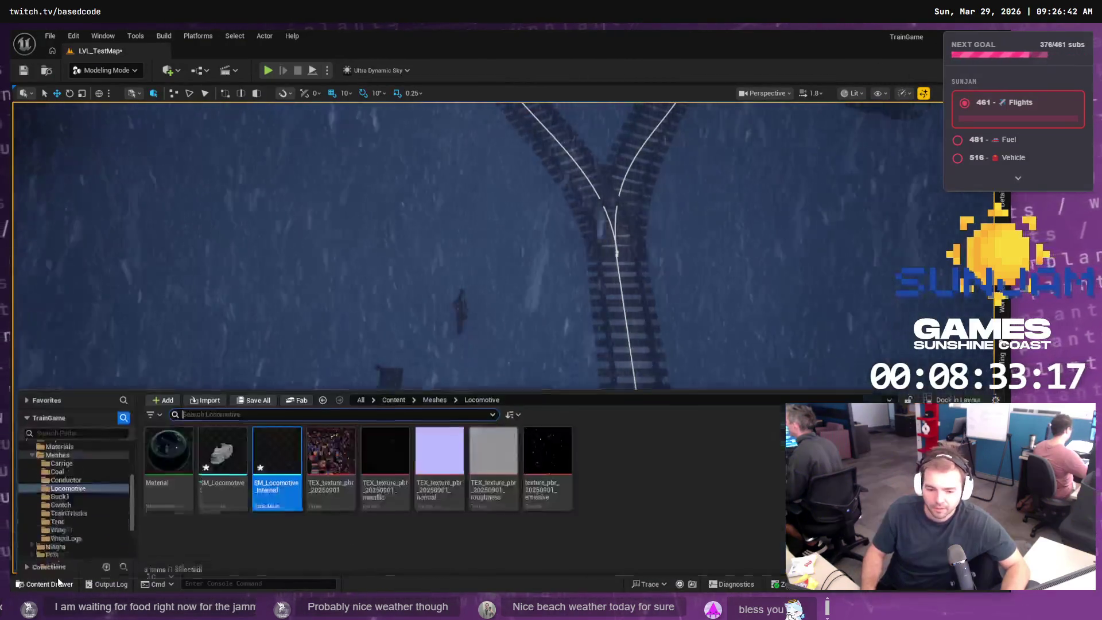
- Place SM_Locomotive_Internal in the level and frame it in the viewport
mouse_move(297, 432)
mouse_down()
mouse_move(356, 328)
mouse_move(521, 442)
mouse_move(526, 458)
mouse_up()
key(f)
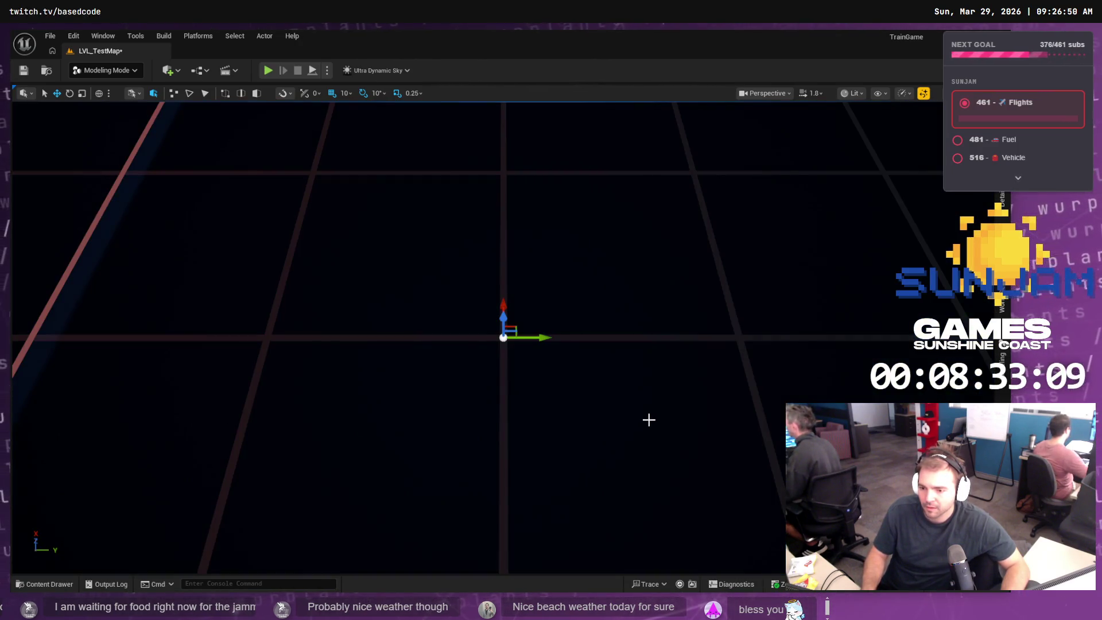
drag(649, 420, 648, 356)
drag(730, 373, 729, 406)
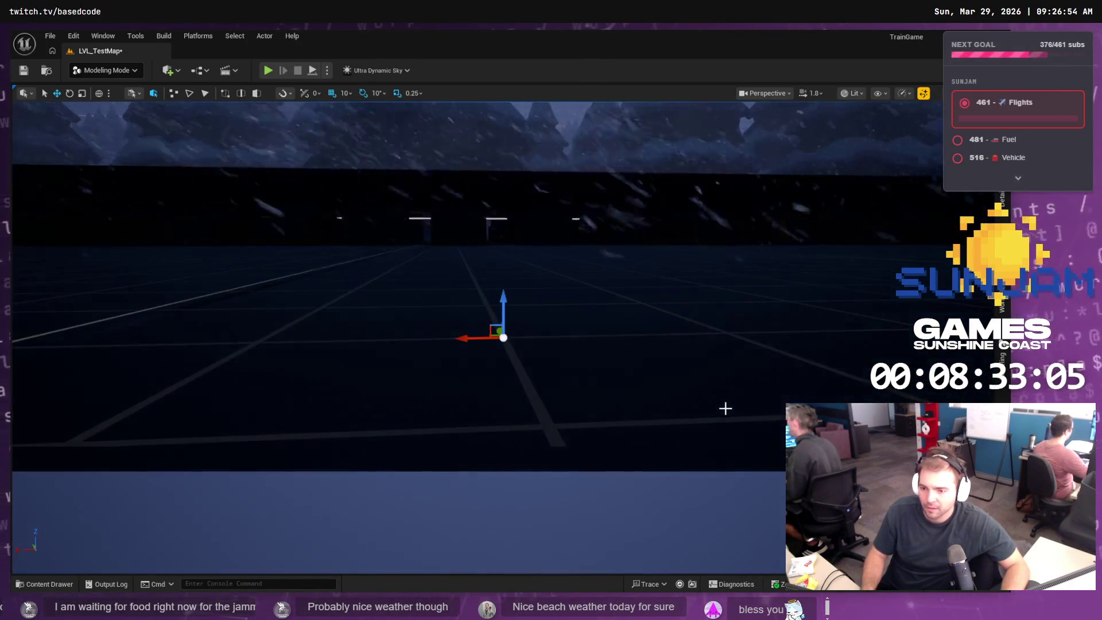
click(49, 584)
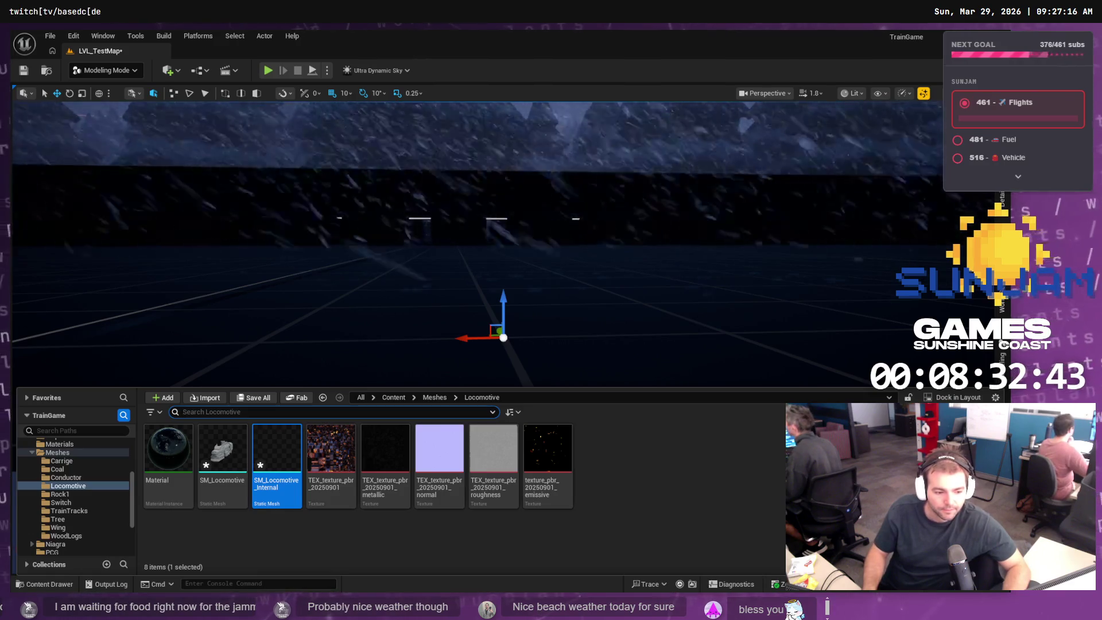
- Switch through Rider and the BP_Train blueprint back to Blender
key(alt+Tab)
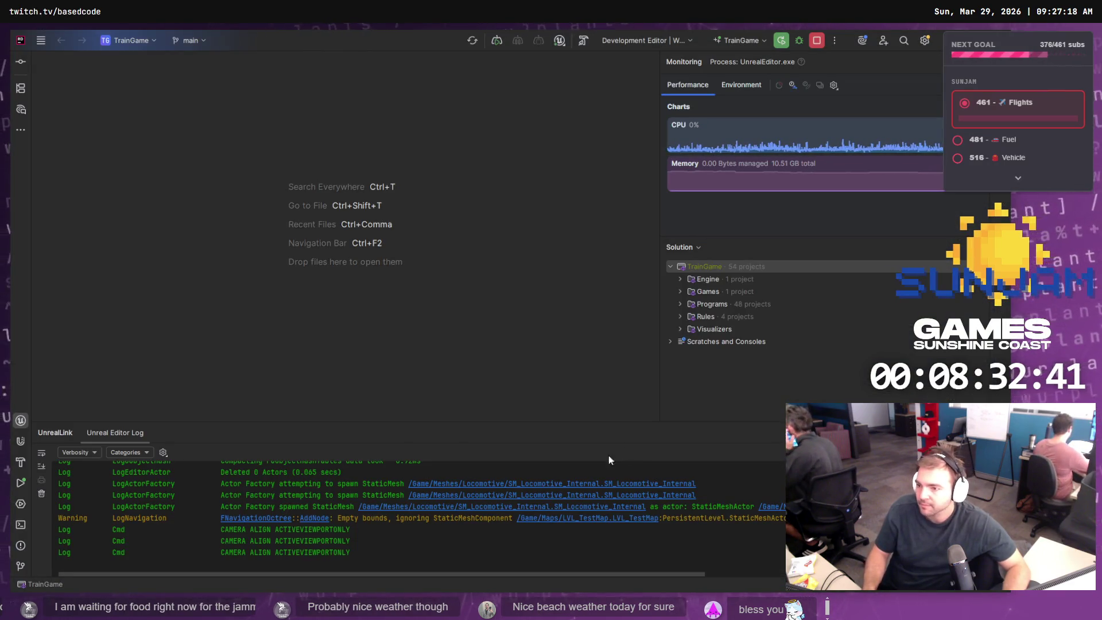
key(alt+Tab)
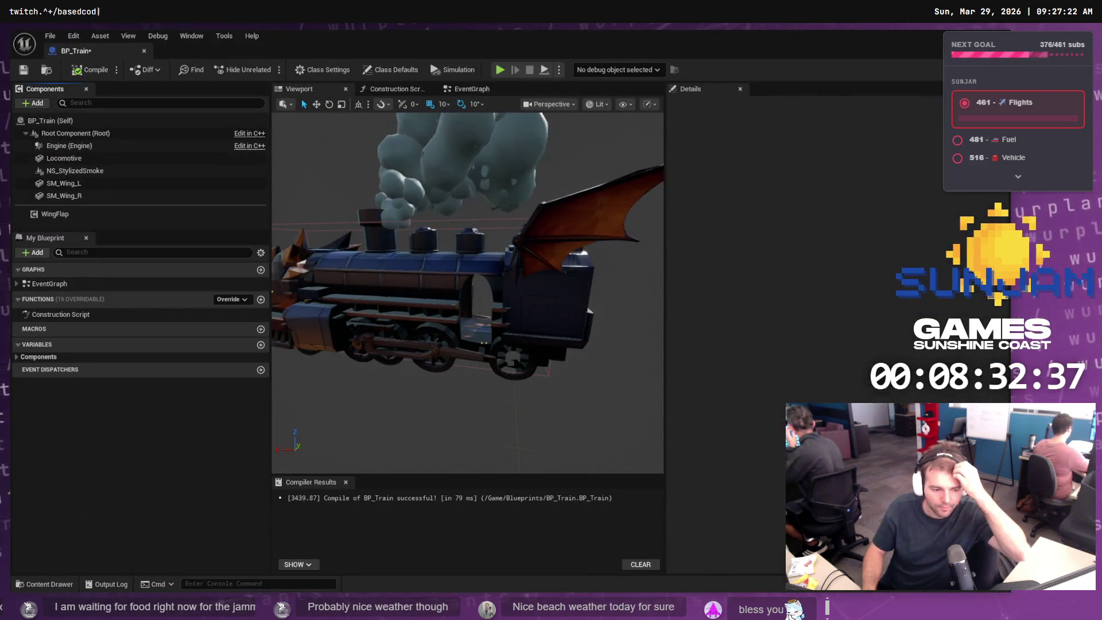
key(alt+Tab)
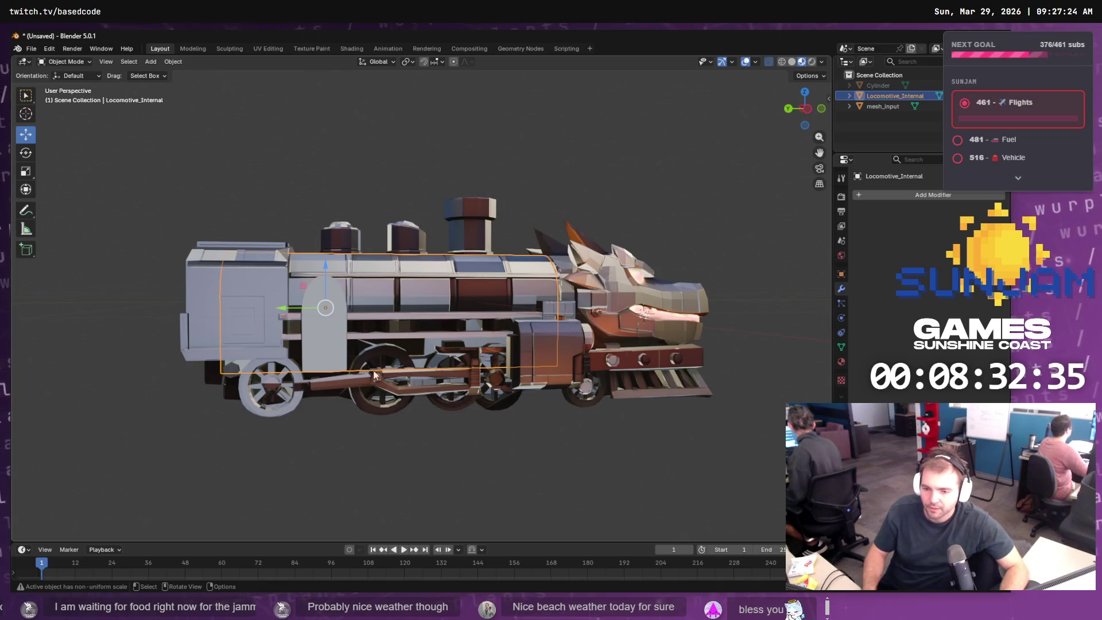
- Select Locomotive_Internal and export it as Wavefront OBJ over SM_Locomotive_Internal.obj
click(891, 107)
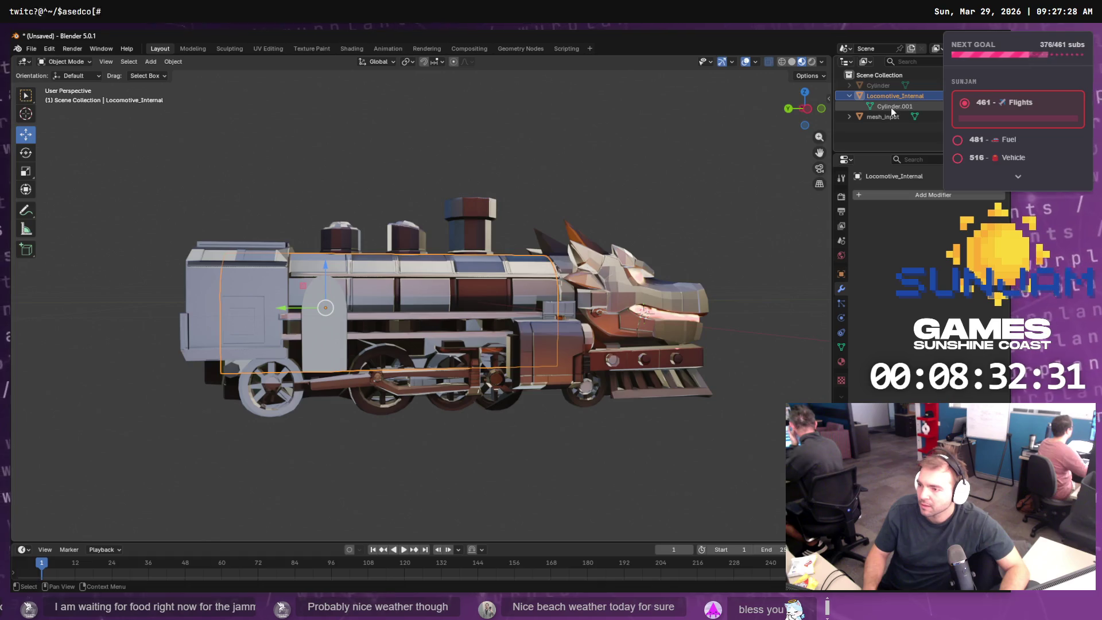
click(896, 97)
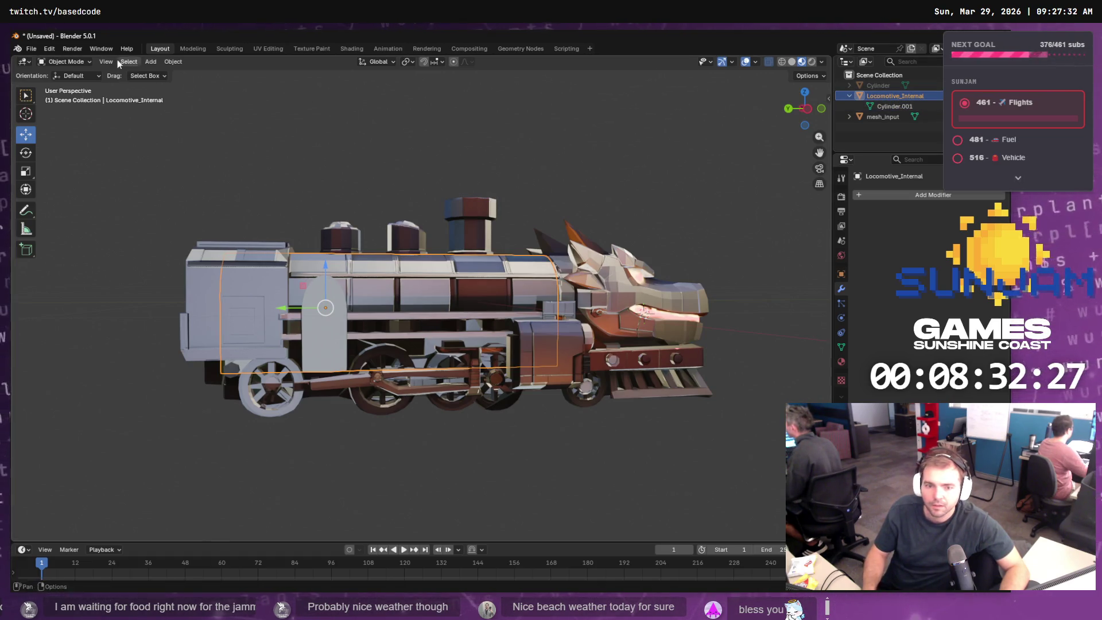
click(36, 47)
mouse_move(74, 207)
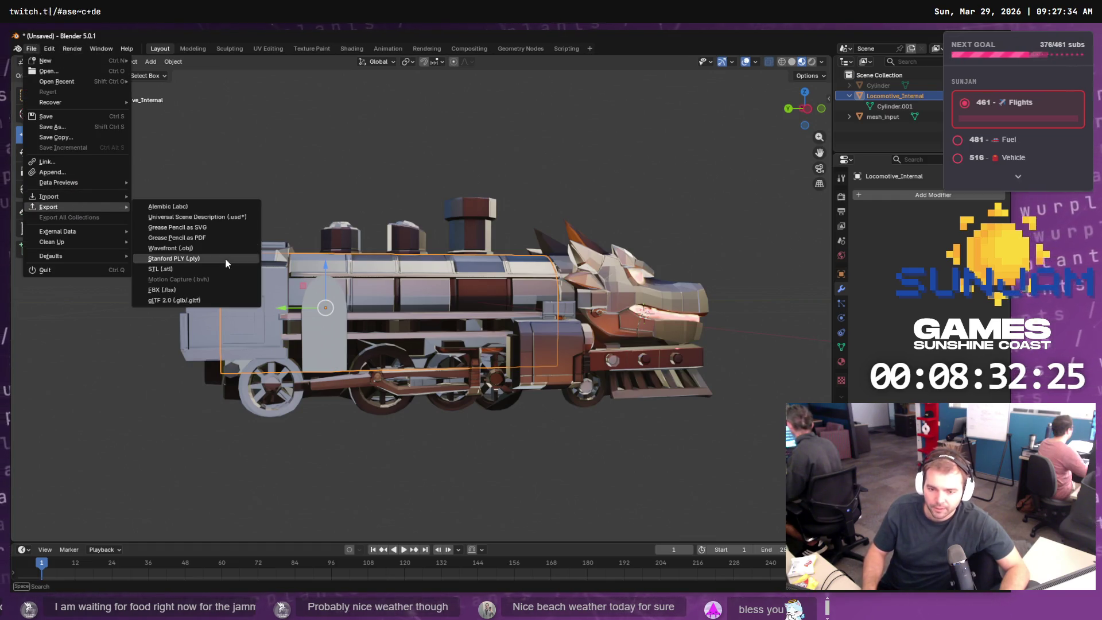
click(198, 252)
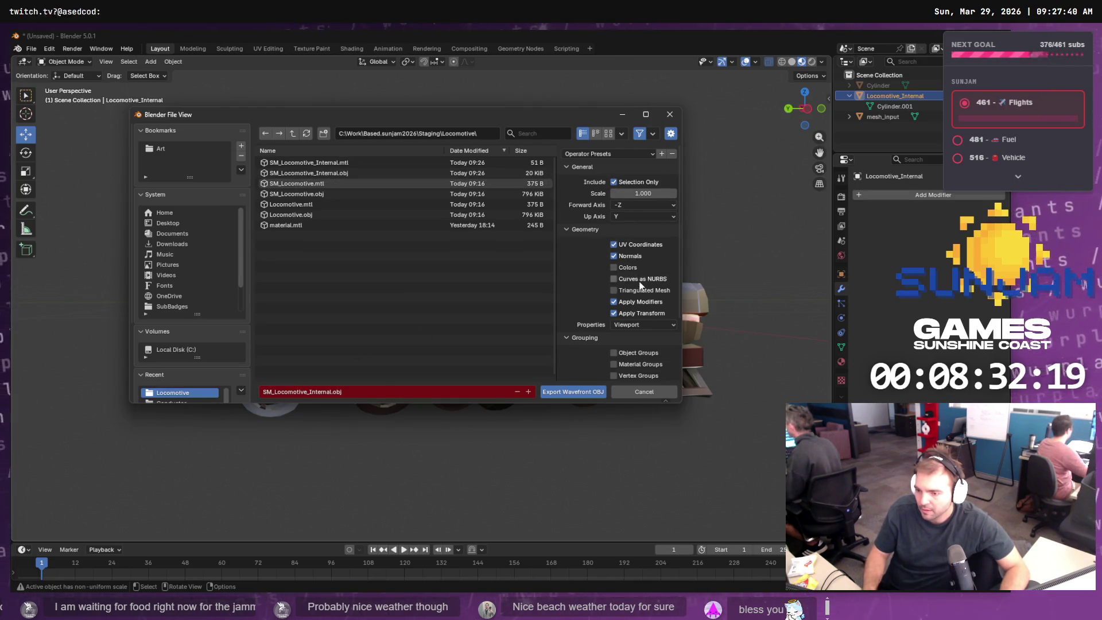
scroll(642, 279, down, 4)
scroll(628, 353, up, 4)
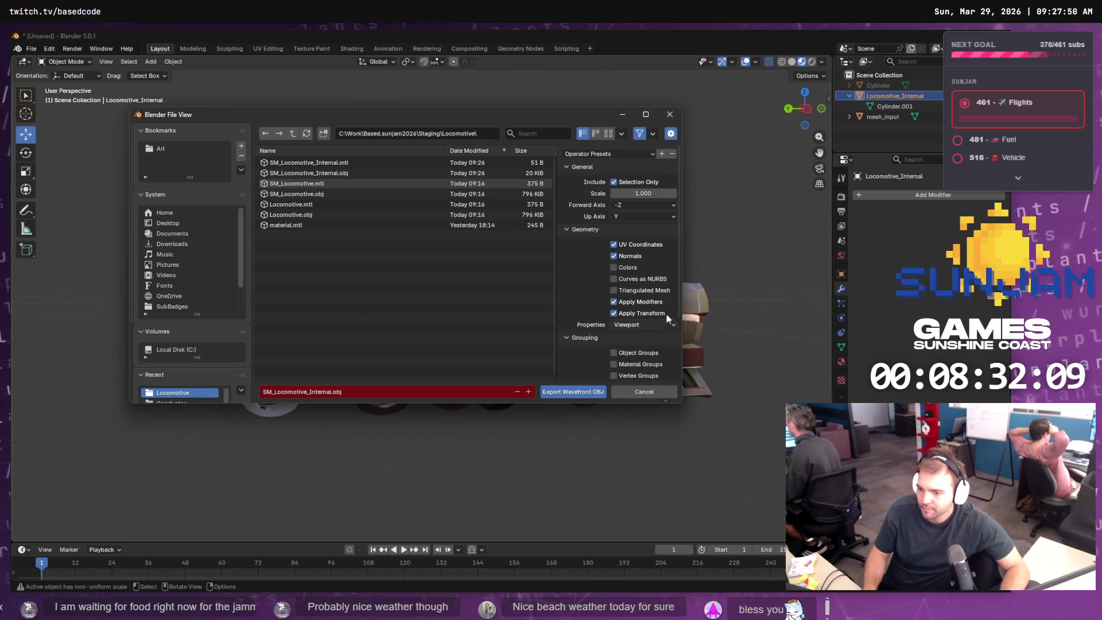
scroll(669, 324, down, 2)
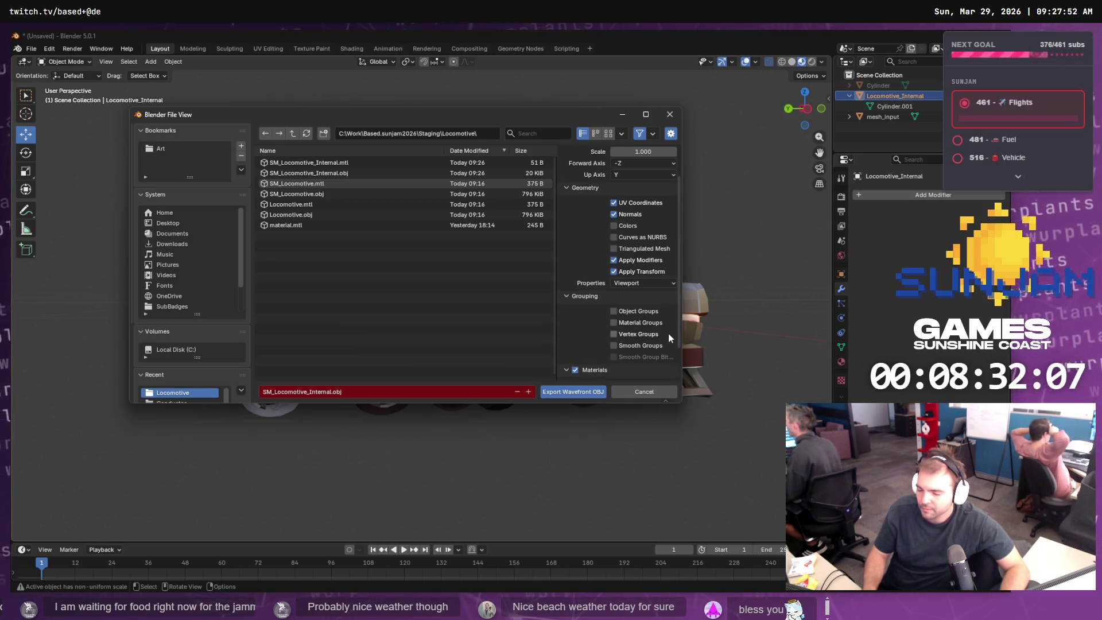
scroll(664, 335, down, 2)
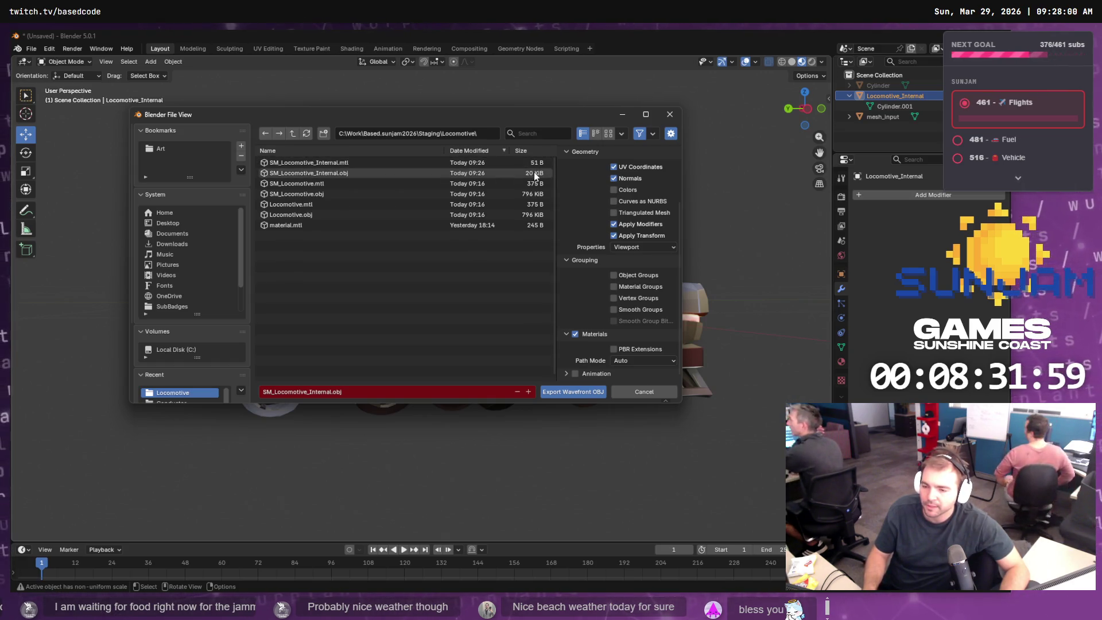
double_click(319, 176)
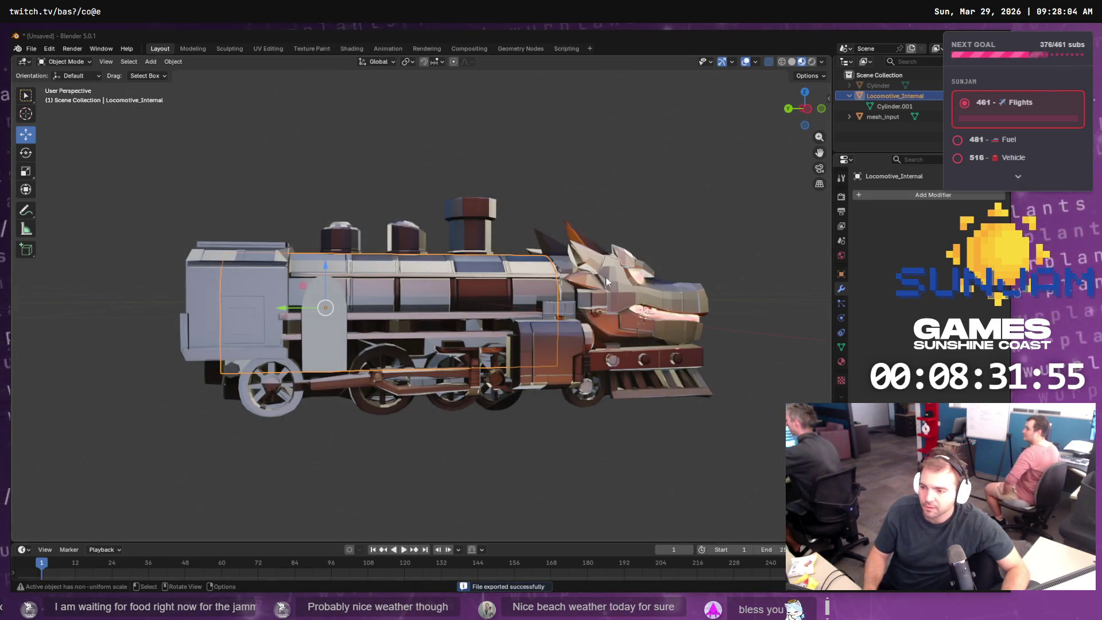
key(alt+Tab)
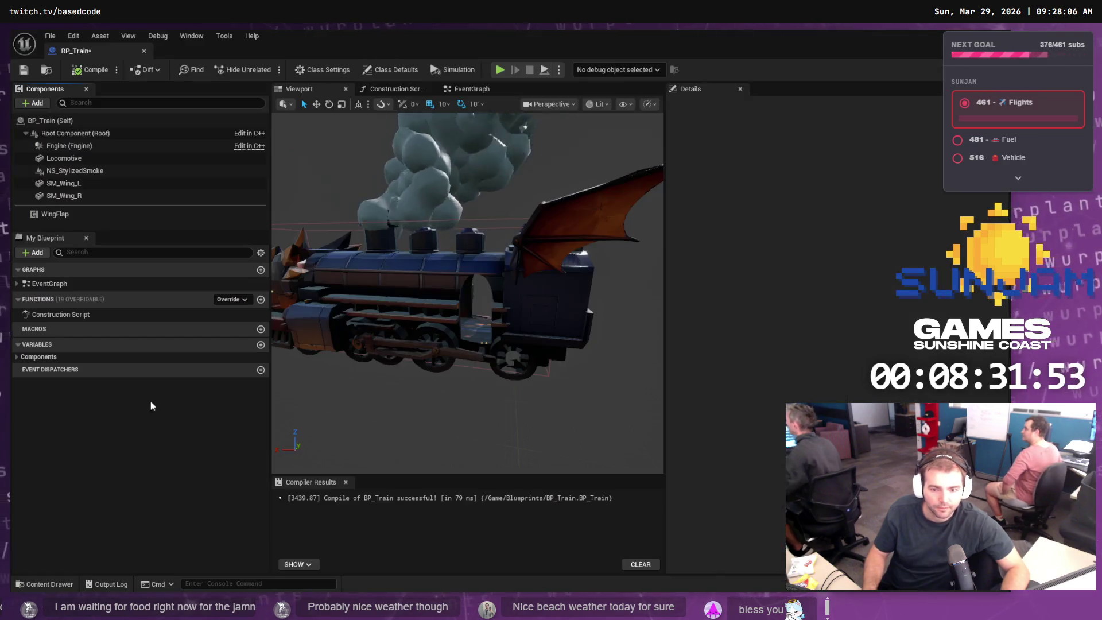
- Reimport SM_Locomotive_Internal from the Content Drawer and minimize BP_Train to reach LVL_TestMap
click(37, 584)
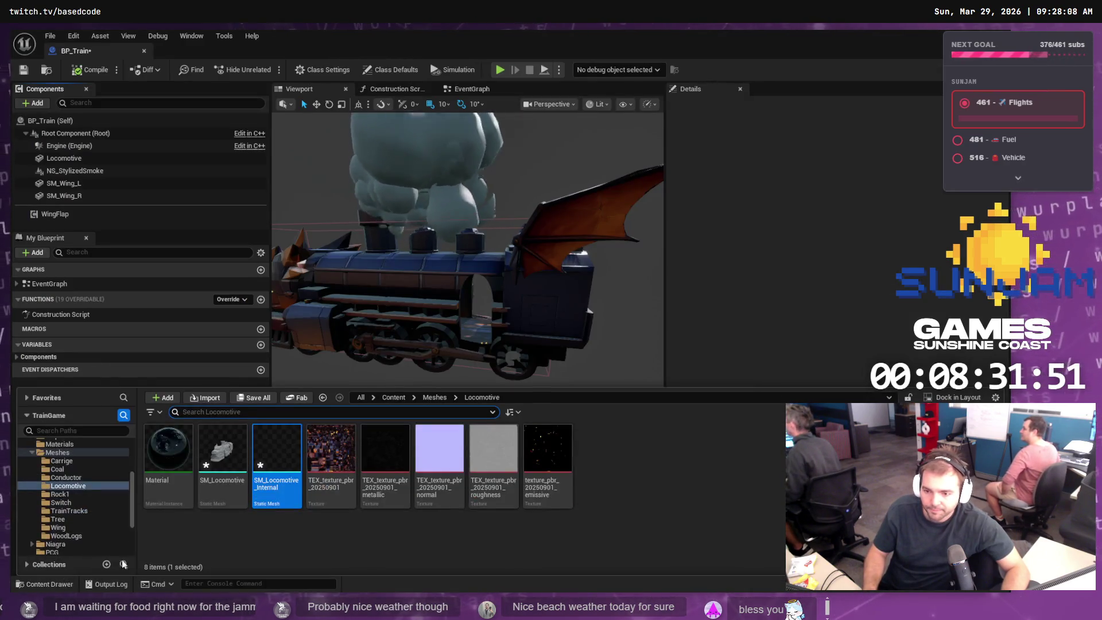
right_click(280, 460)
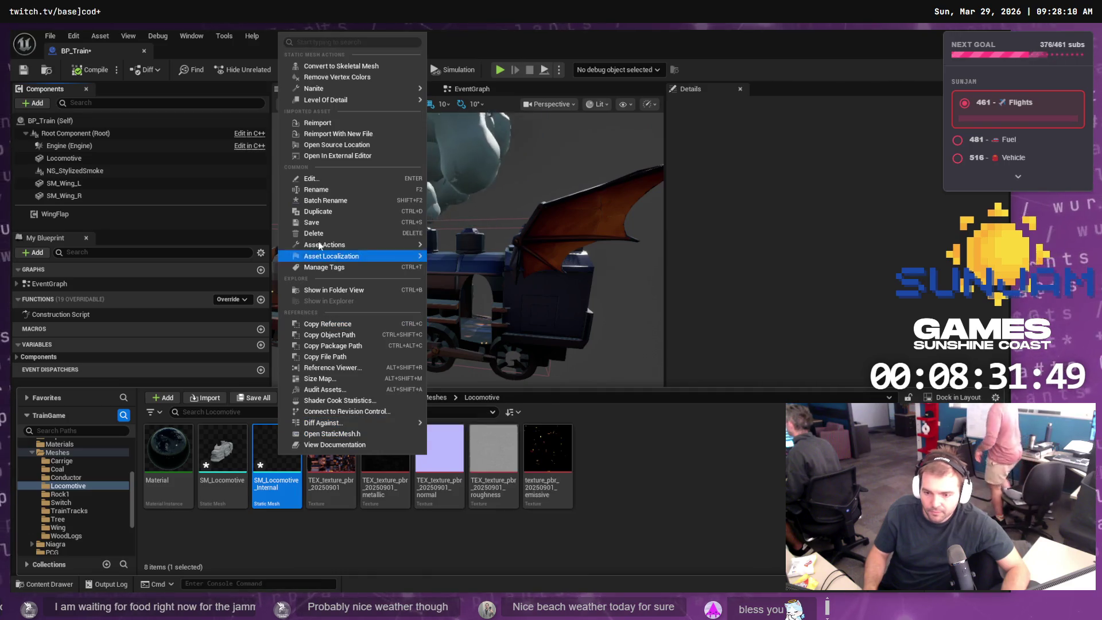
click(333, 122)
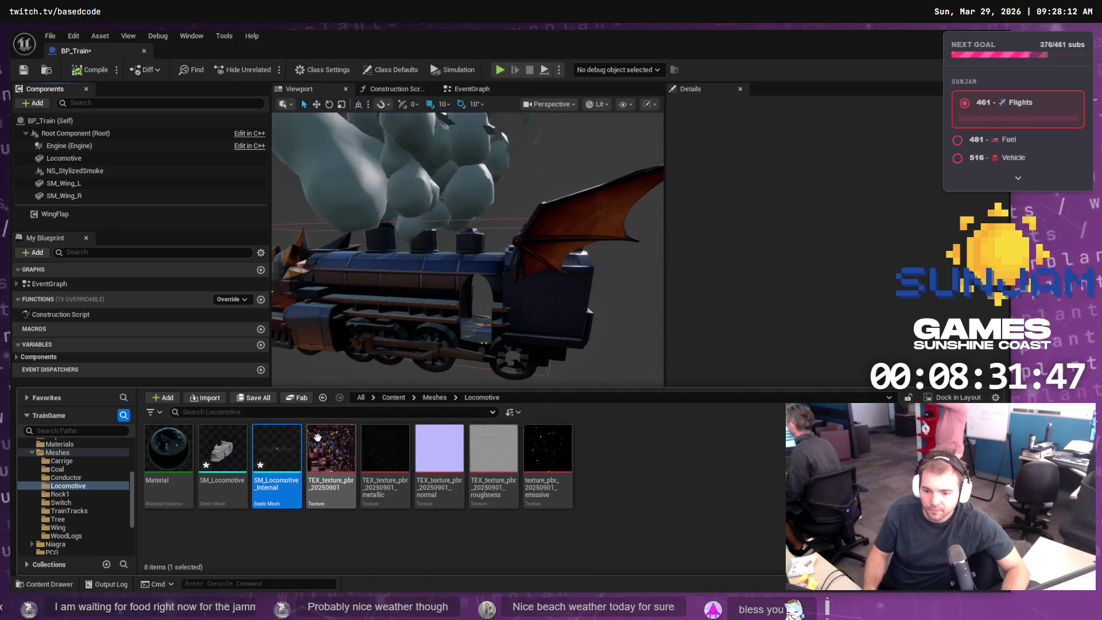
mouse_move(283, 465)
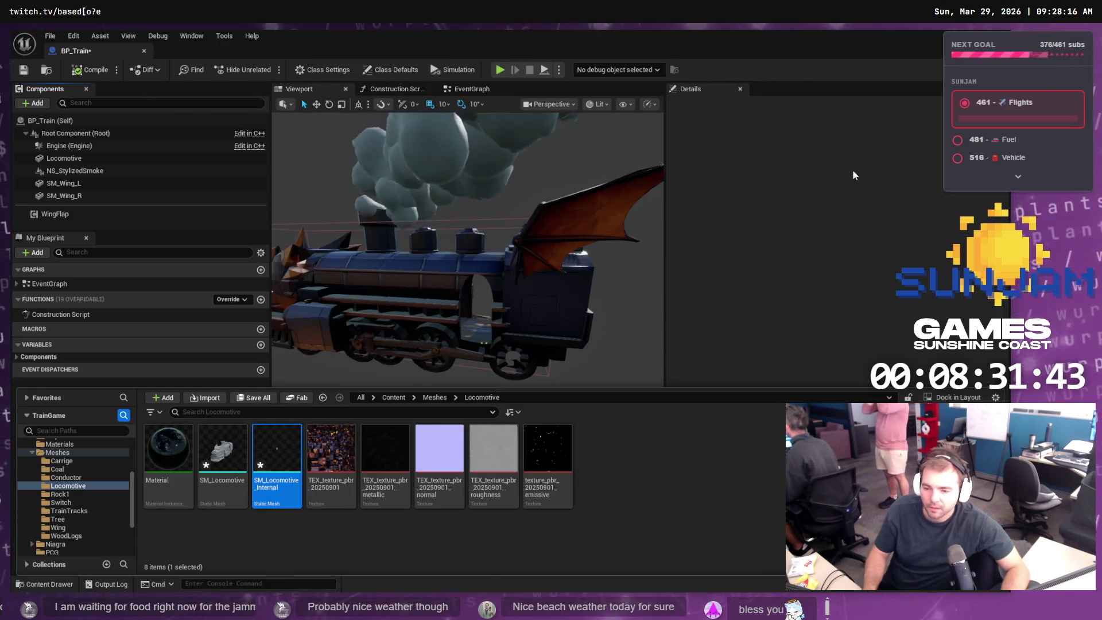
click(976, 35)
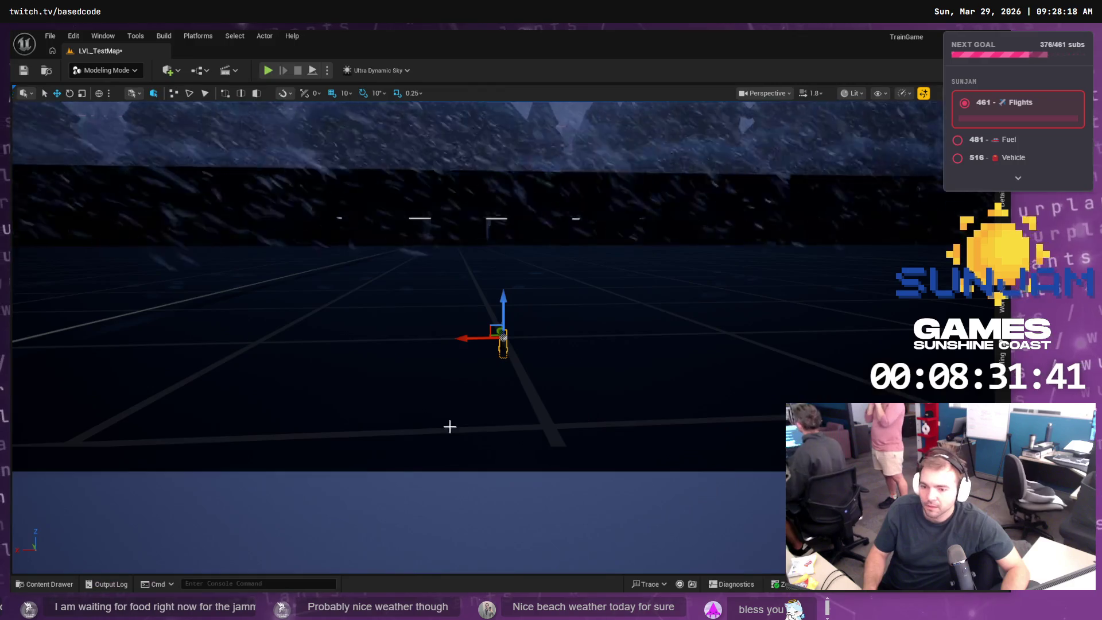
- Drag SM_Locomotive_Internal from the Content Drawer into the level viewport
key(ctrl+space)
mouse_move(264, 482)
mouse_down()
mouse_move(528, 337)
mouse_move(516, 391)
mouse_move(554, 450)
mouse_up()
key(ctrl+z)
click(52, 584)
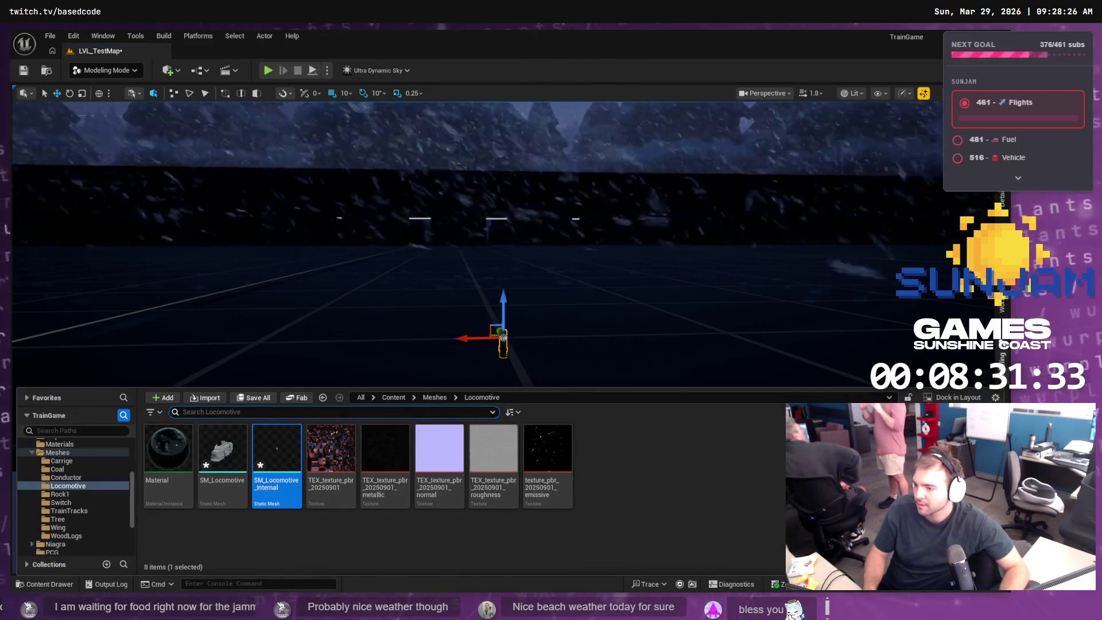
- Use Modeling Mode Transform to scale the mesh to 300 and rotate it 90°, then save
key(shift+5)
click(901, 98)
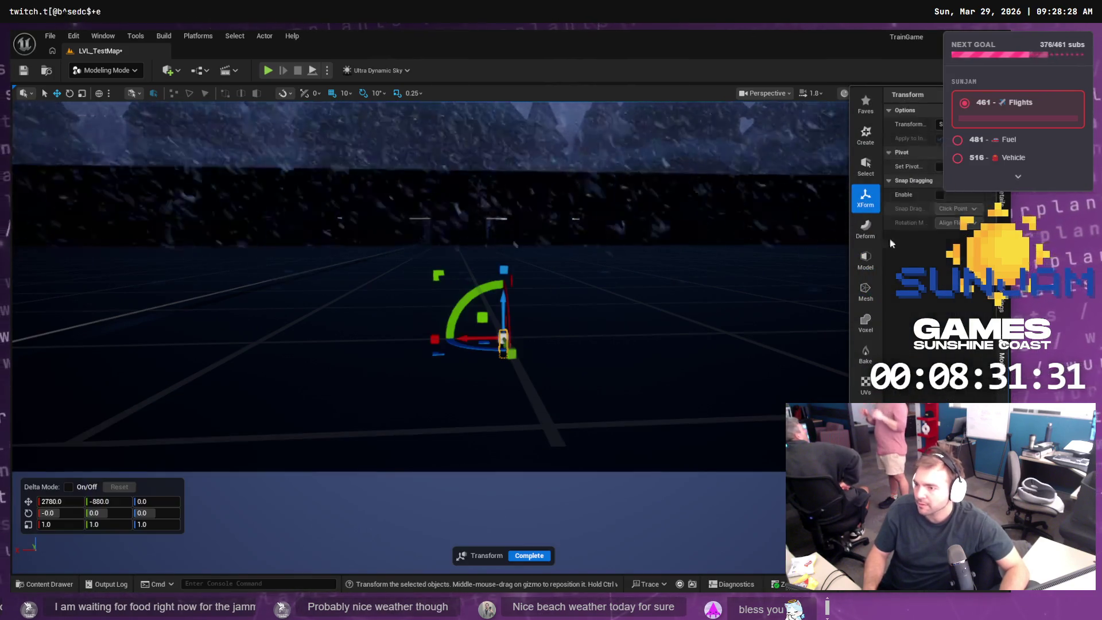
click(70, 526)
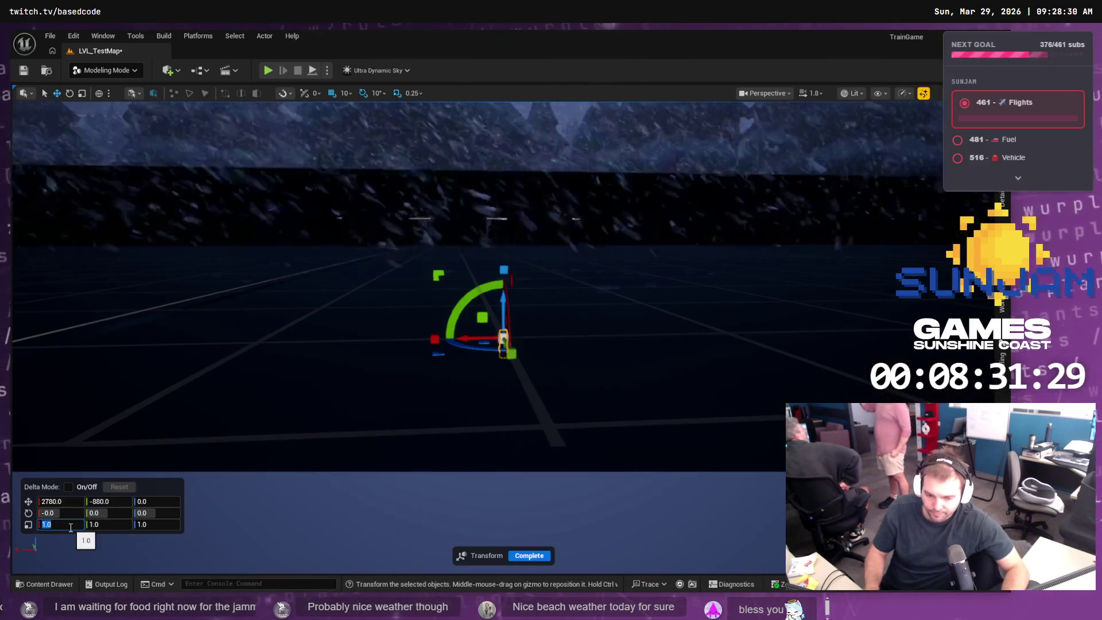
text(300)
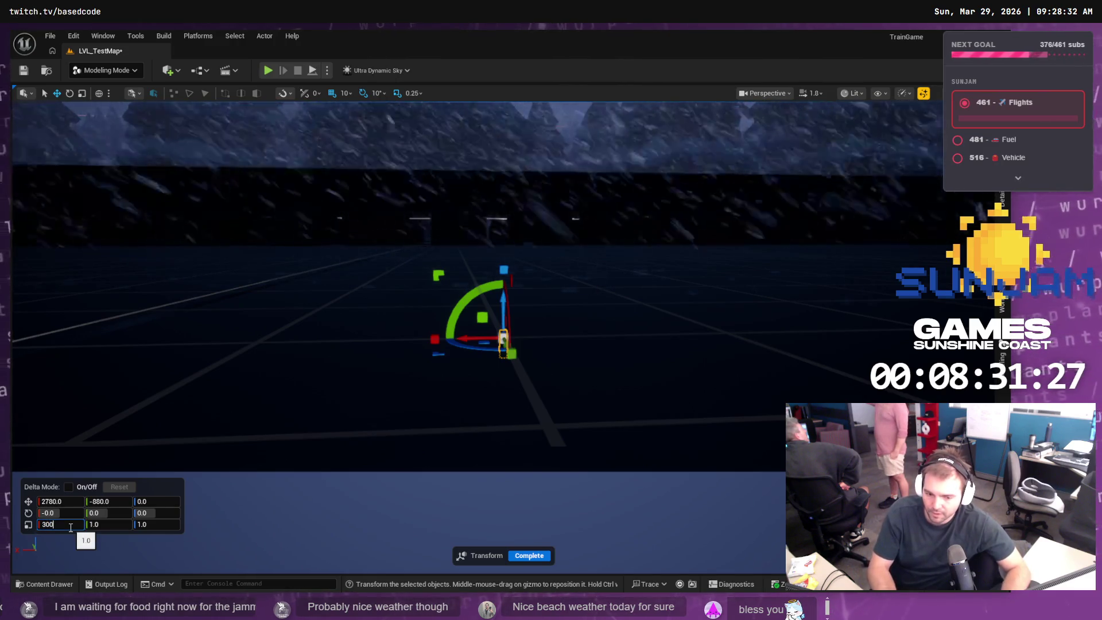
key(Tab)
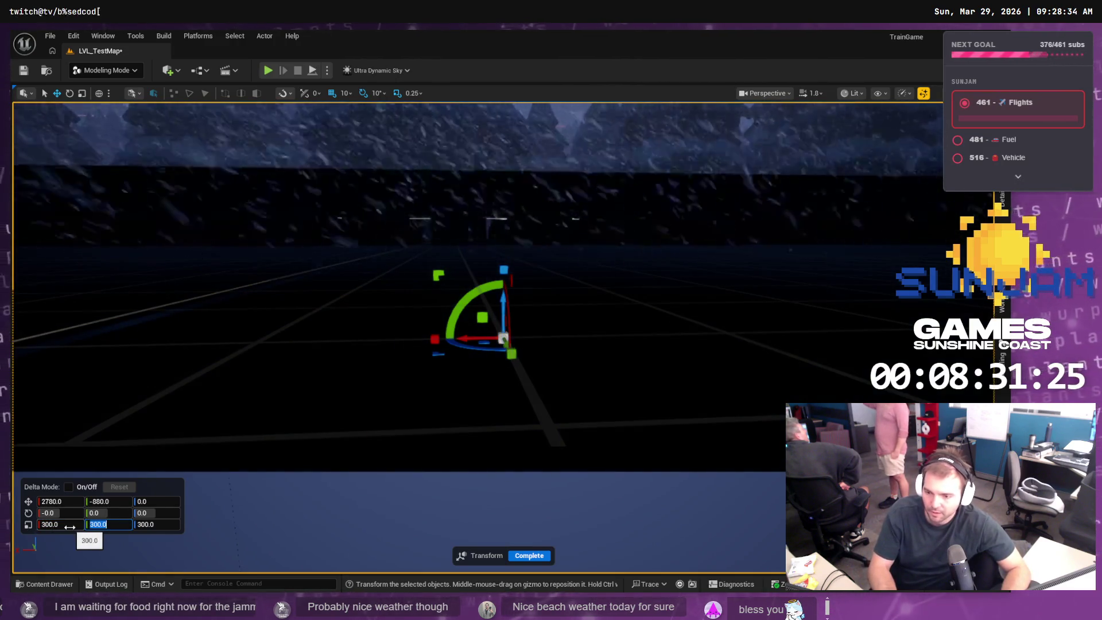
key(shift+Tab)
key(shift+Tab)
text(90)
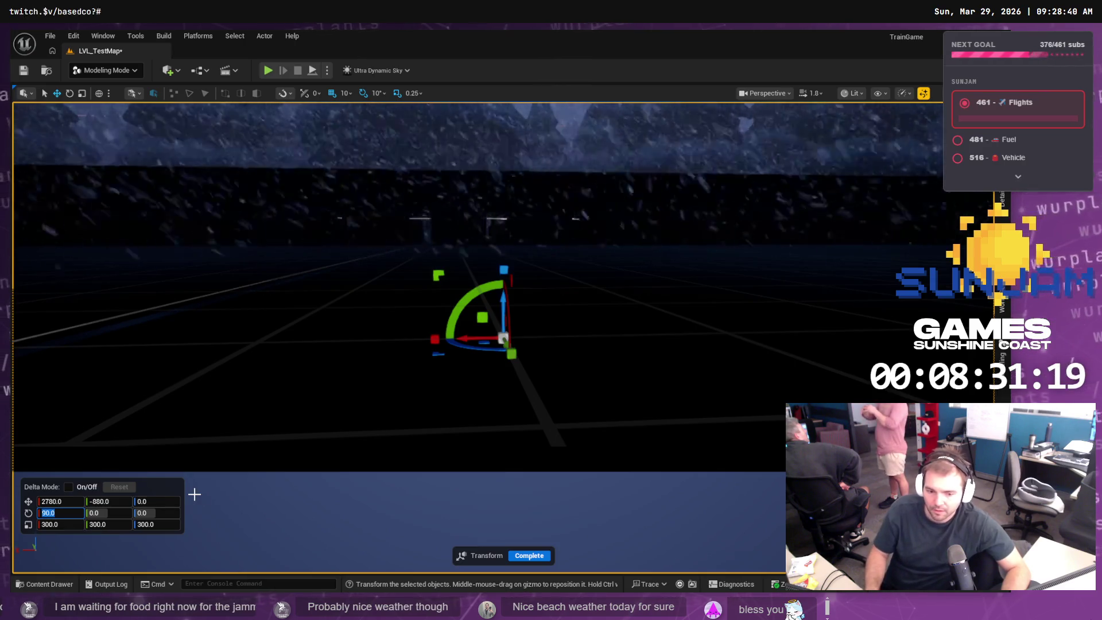
scroll(525, 347, down, 6)
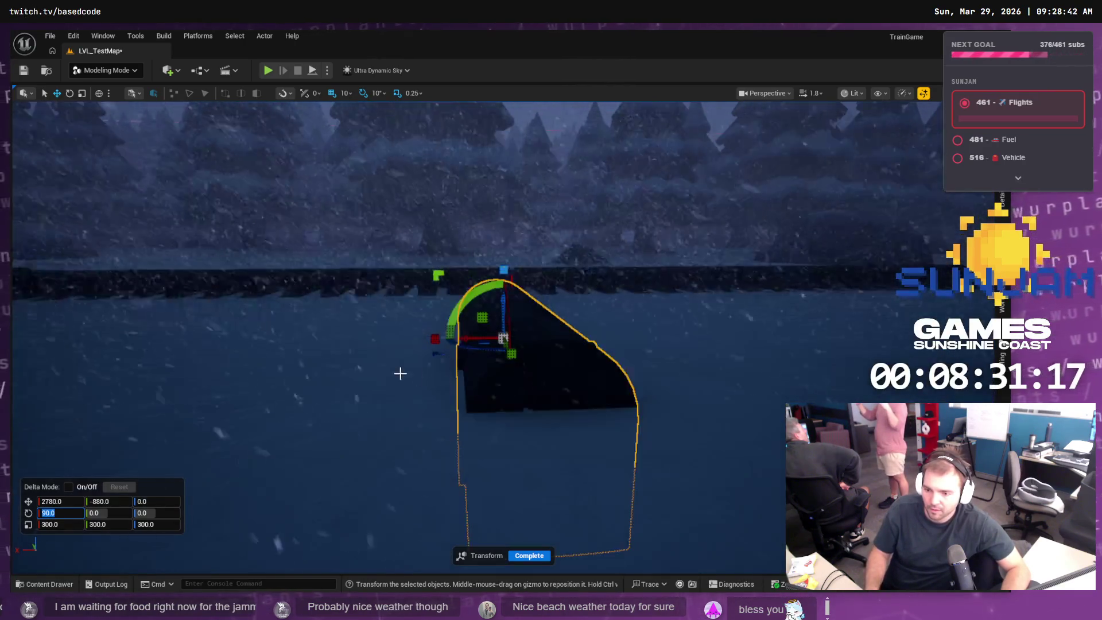
mouse_move(421, 317)
mouse_down()
mouse_move(583, 315)
mouse_move(658, 201)
mouse_move(669, 216)
mouse_move(510, 315)
mouse_up()
key(ctrl+s)
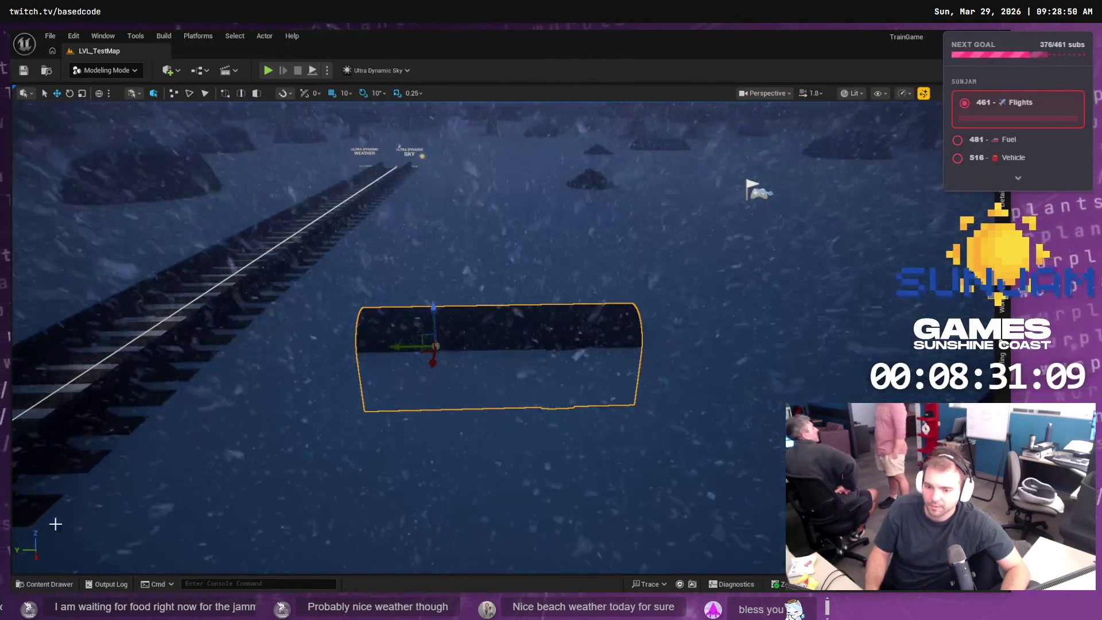
click(41, 583)
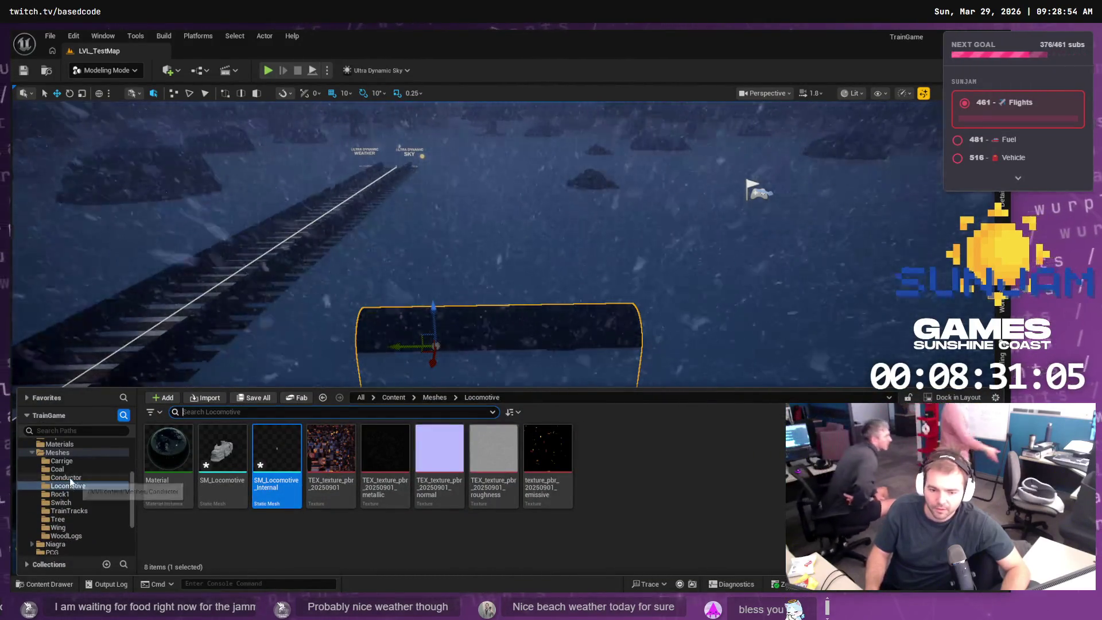
- Open the BP_Train blueprint from the Content Browser
scroll(72, 479, up, 3)
scroll(72, 482, up, 2)
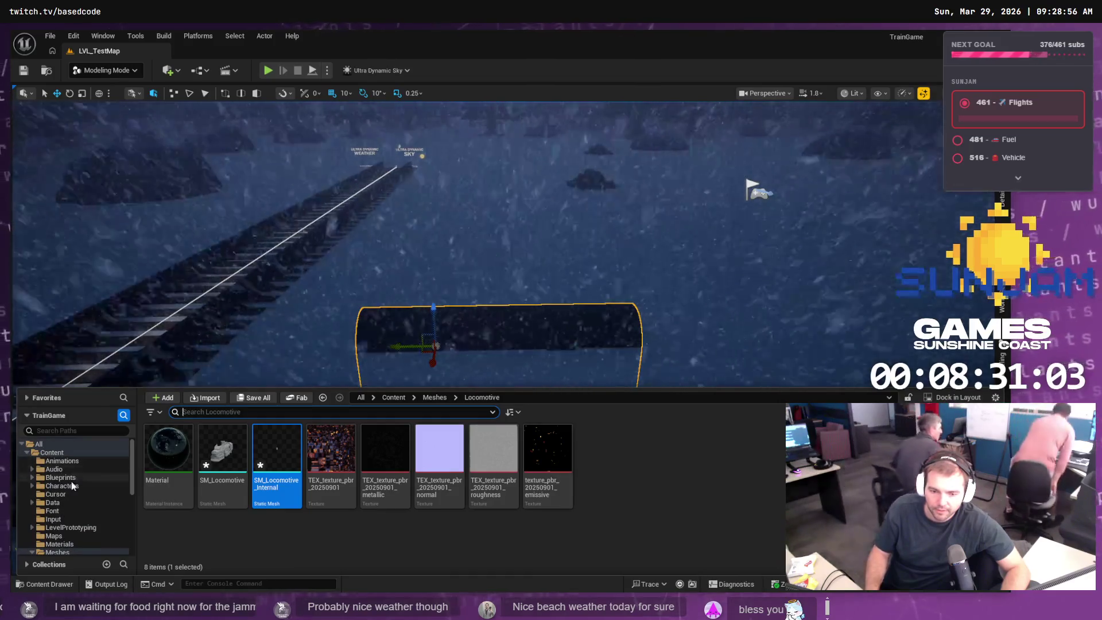
double_click(286, 446)
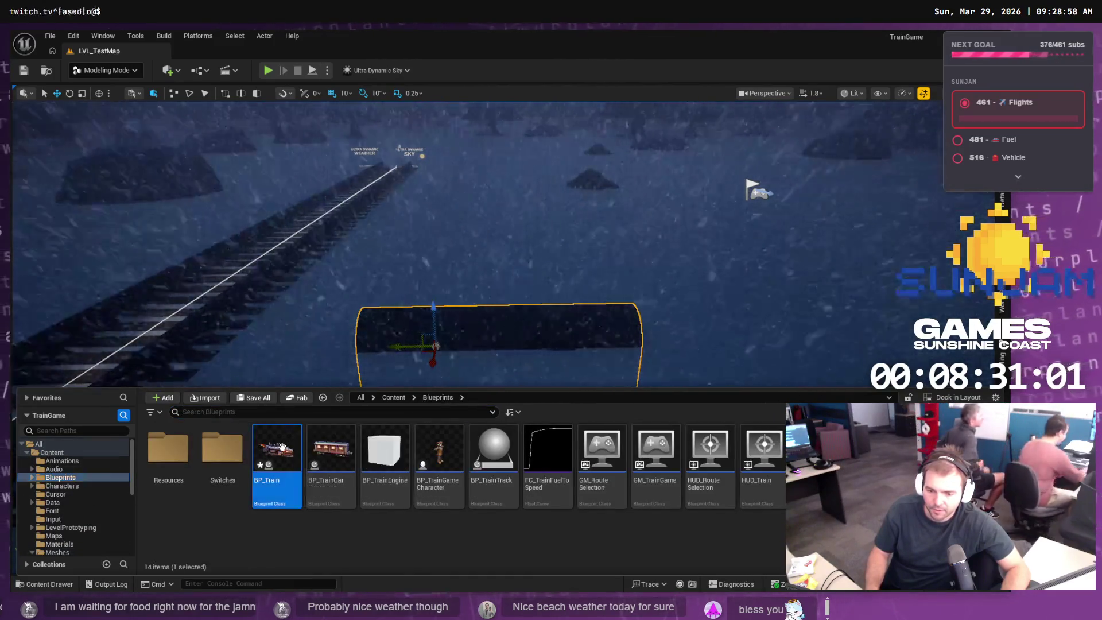
- Drag SM_Locomotive_Internal from Meshes/Locomotive onto Root Component and select the new component
click(63, 585)
scroll(75, 528, down, 2)
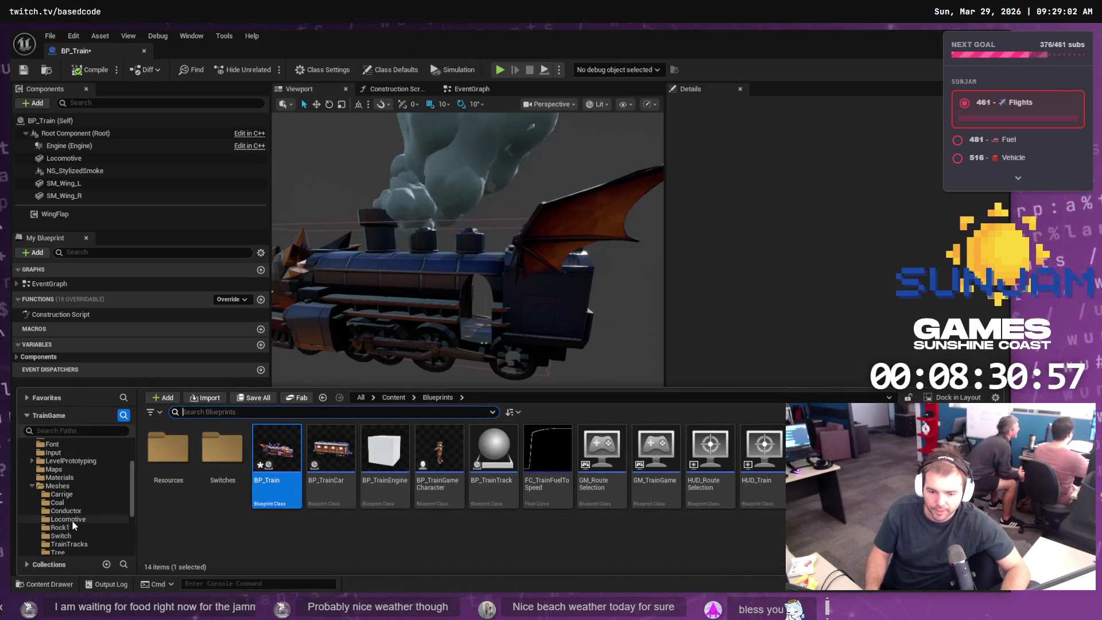
scroll(74, 526, down, 2)
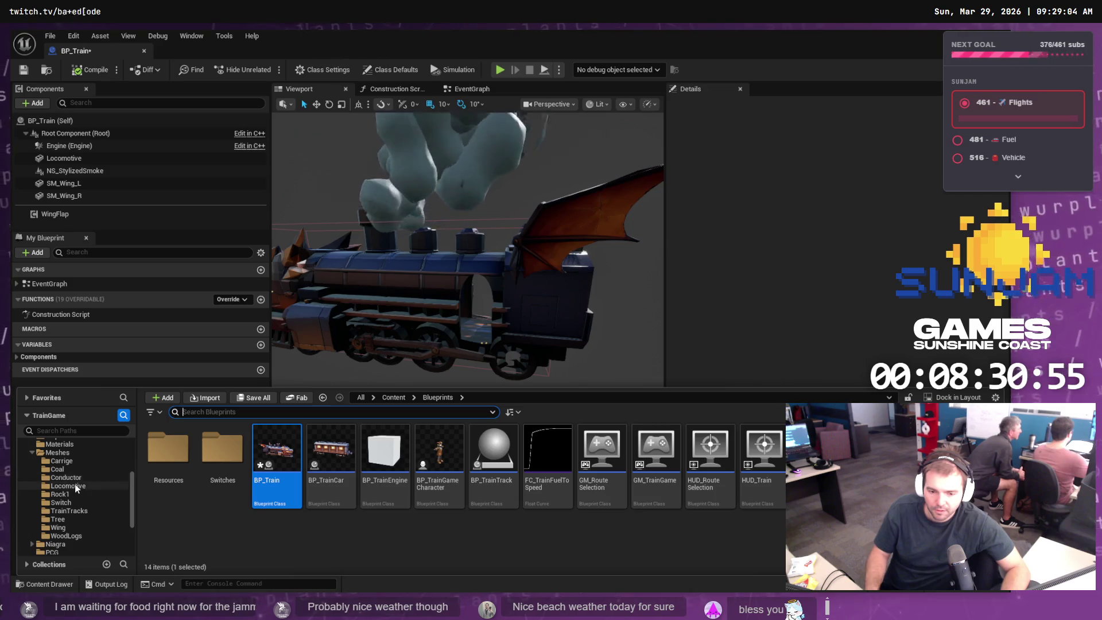
click(69, 486)
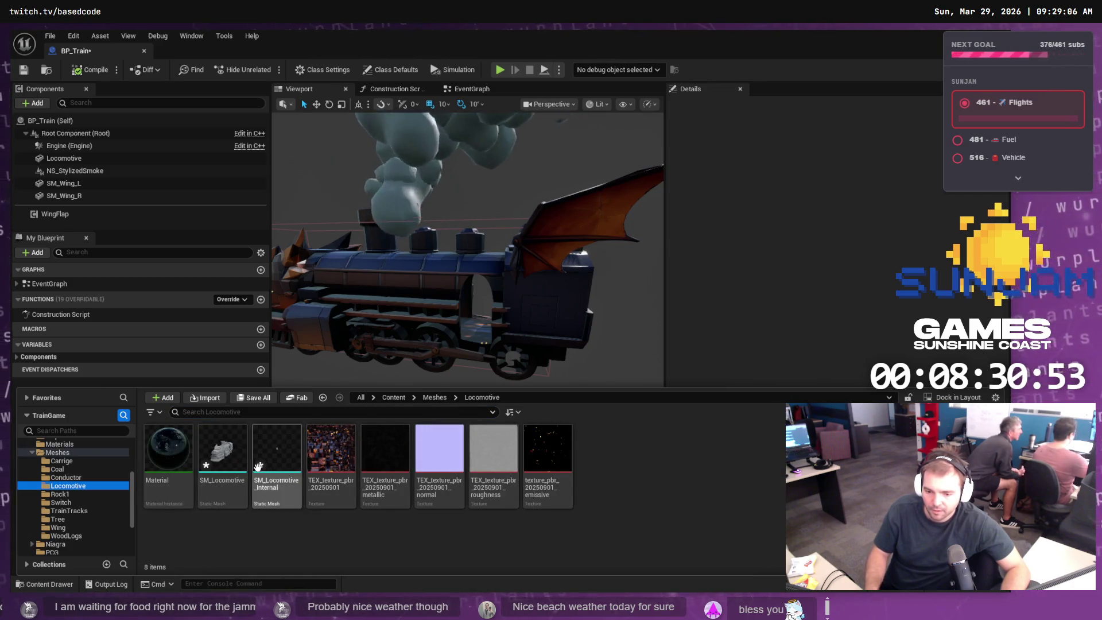
mouse_move(276, 468)
mouse_move(276, 468)
mouse_down()
mouse_move(66, 166)
mouse_move(66, 135)
mouse_up()
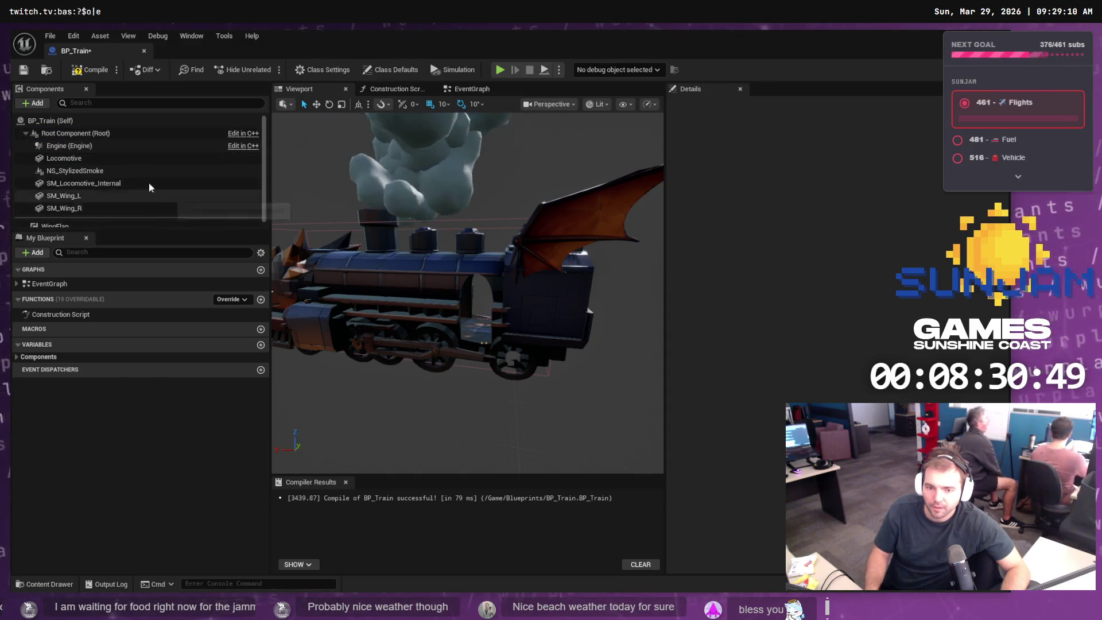
click(125, 183)
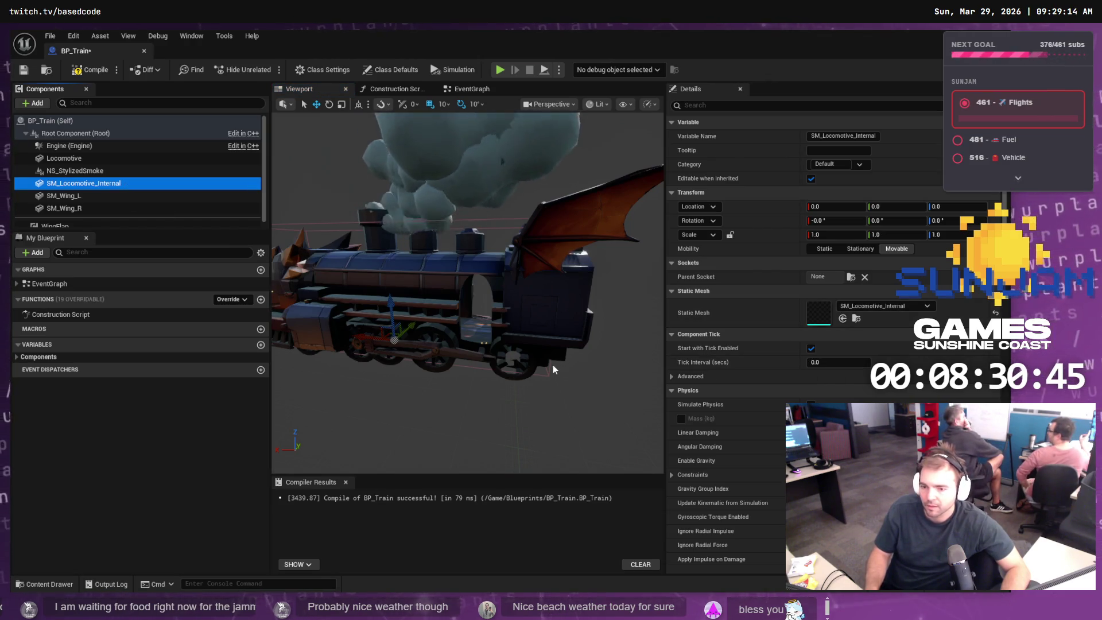
- Set the cab component's scale to 300 on X, Y and Z
click(833, 235)
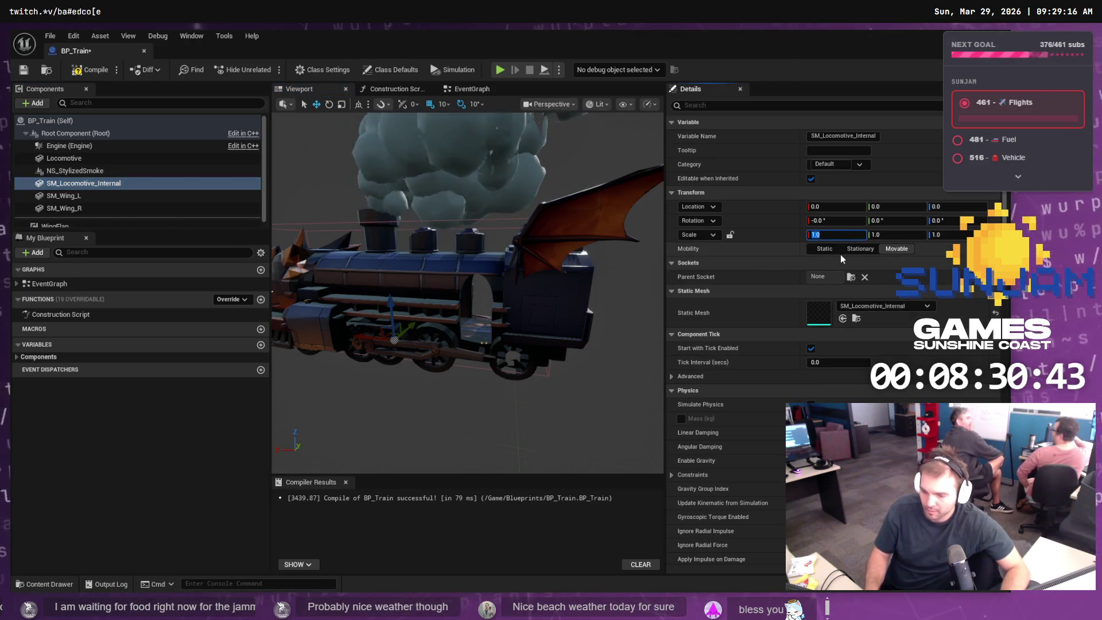
text(300)
key(Tab)
text(300)
key(Tab)
text(300)
key(Return)
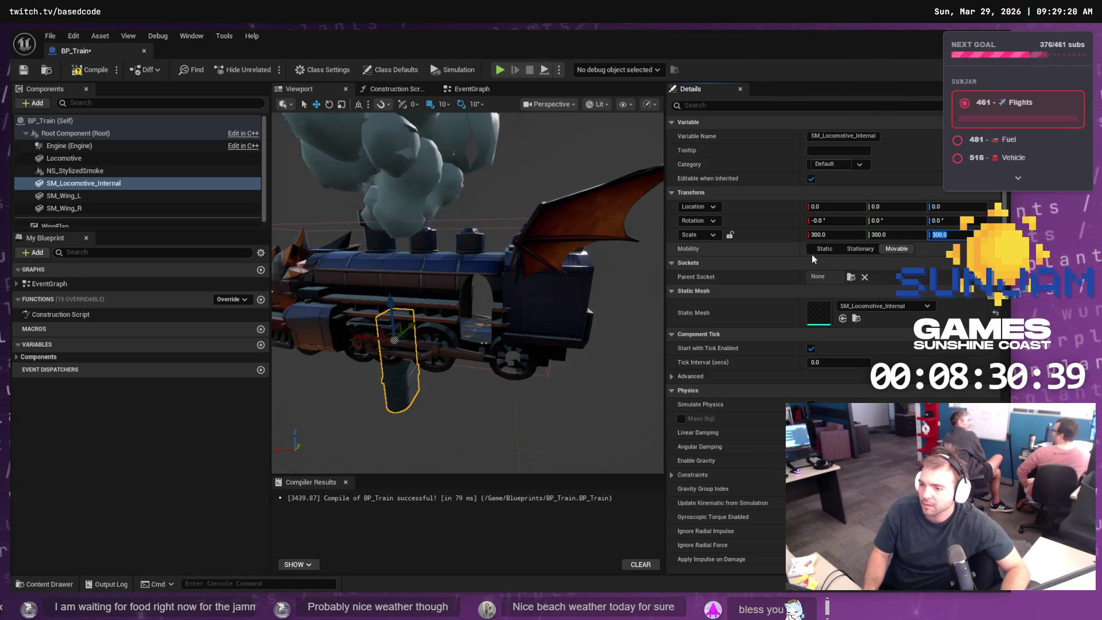
- Set its rotation to 90 roll, 0 pitch and 90 yaw
click(826, 221)
text(90)
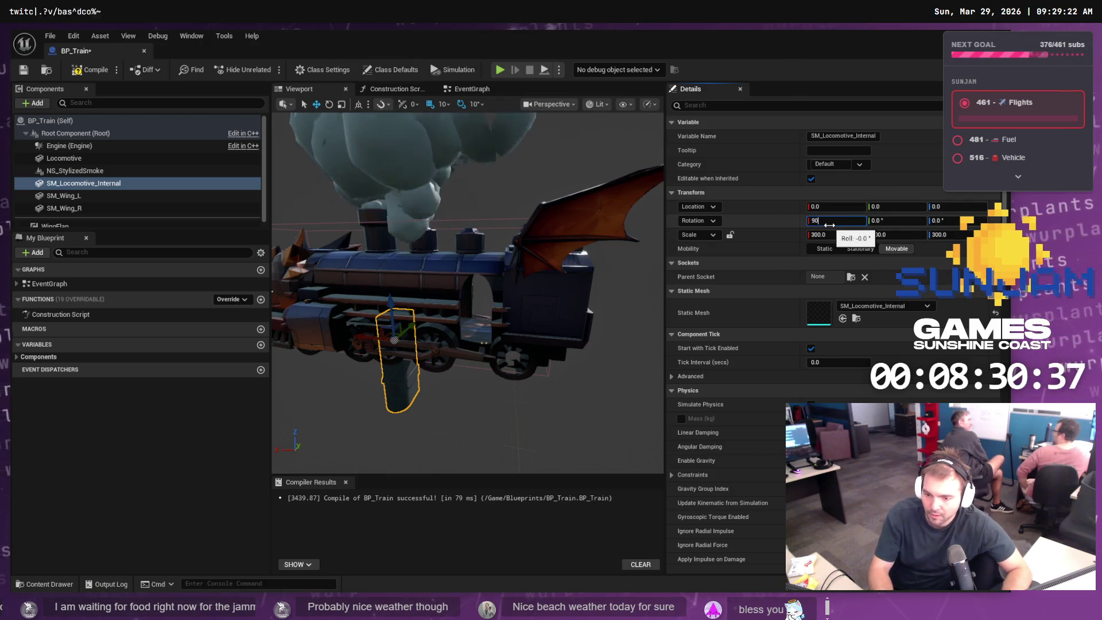
key(Return)
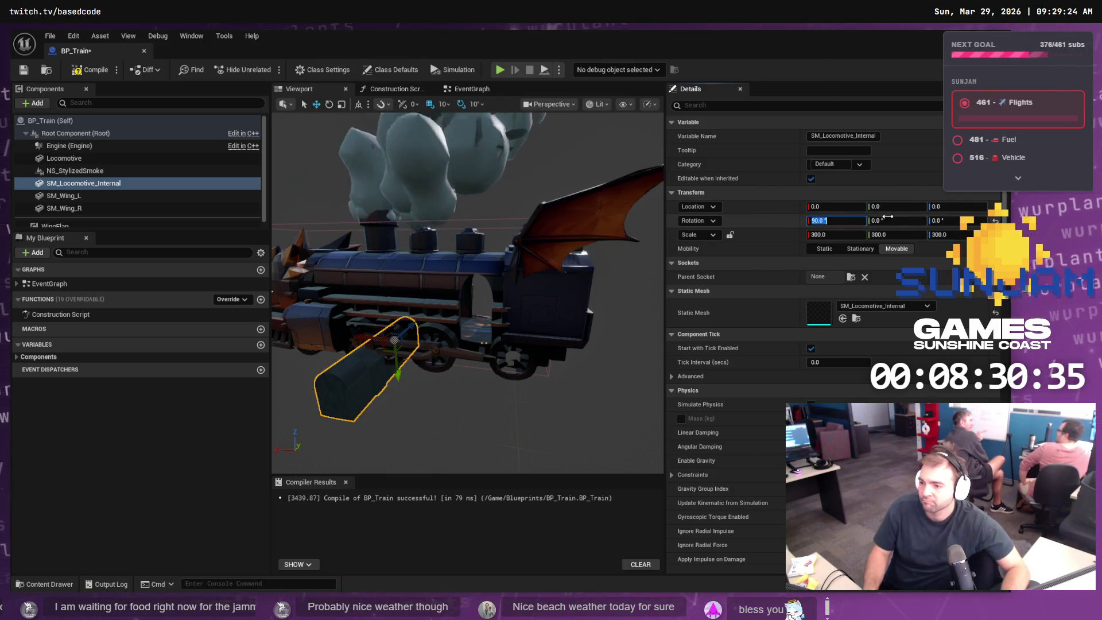
click(904, 221)
text(90)
key(Return)
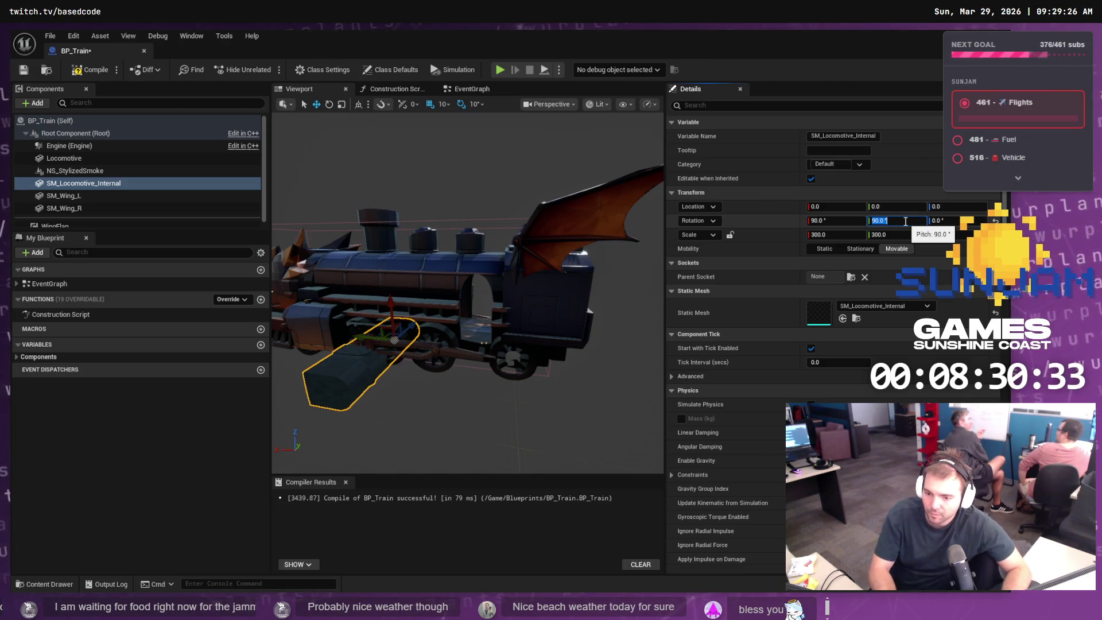
text(0)
key(Tab)
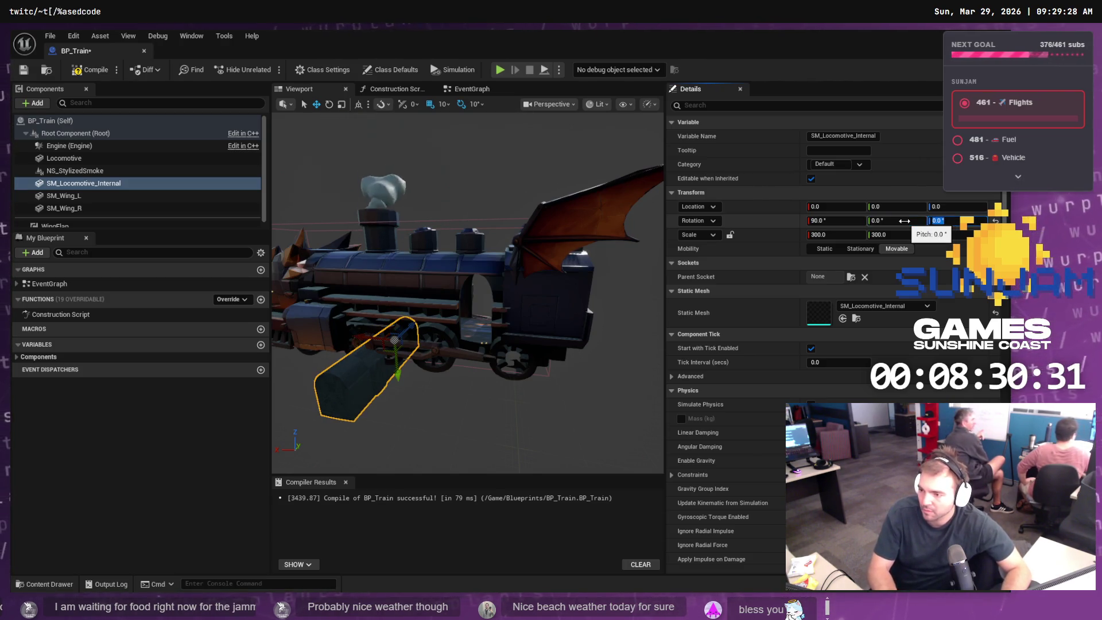
text(90)
key(Return)
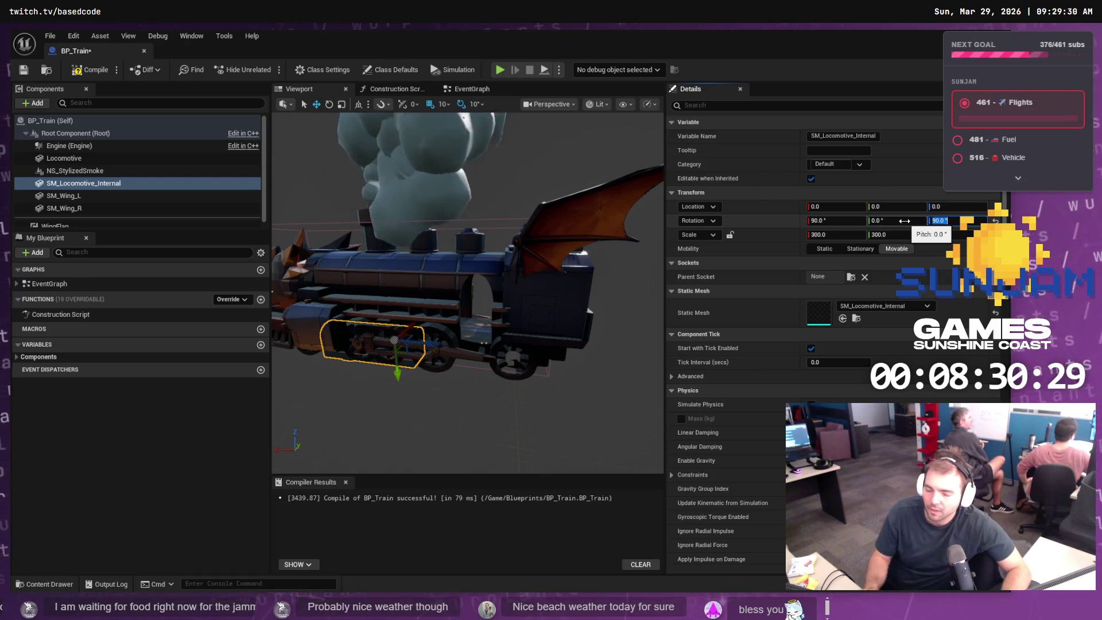
- Raise the component's scale to 400 on every axis
click(832, 234)
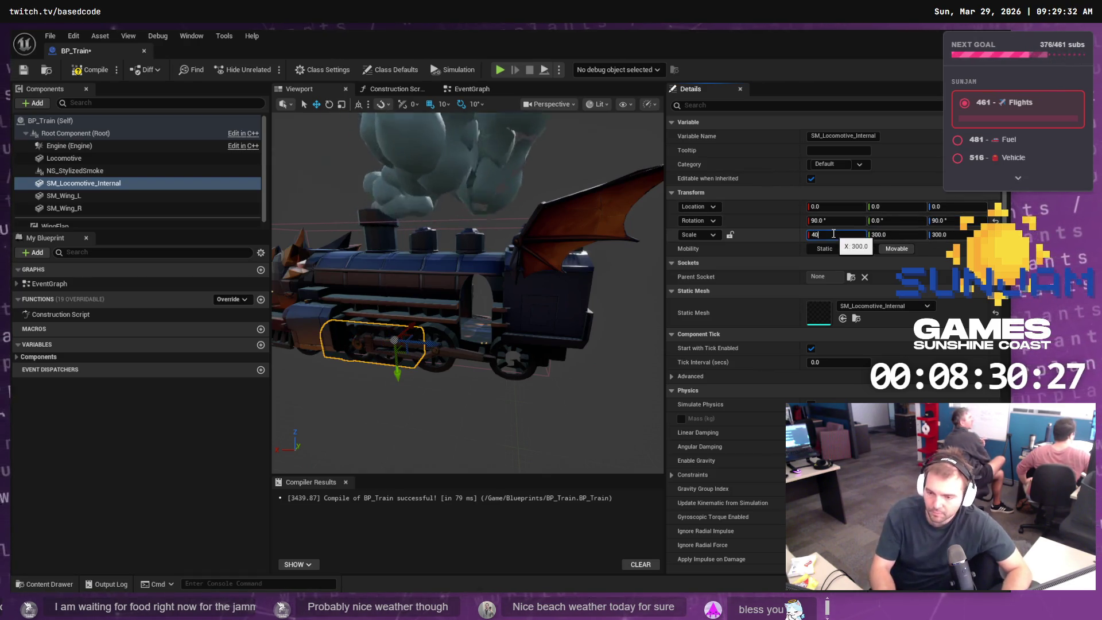
text(0)
key(Tab)
key(Tab)
text(40)
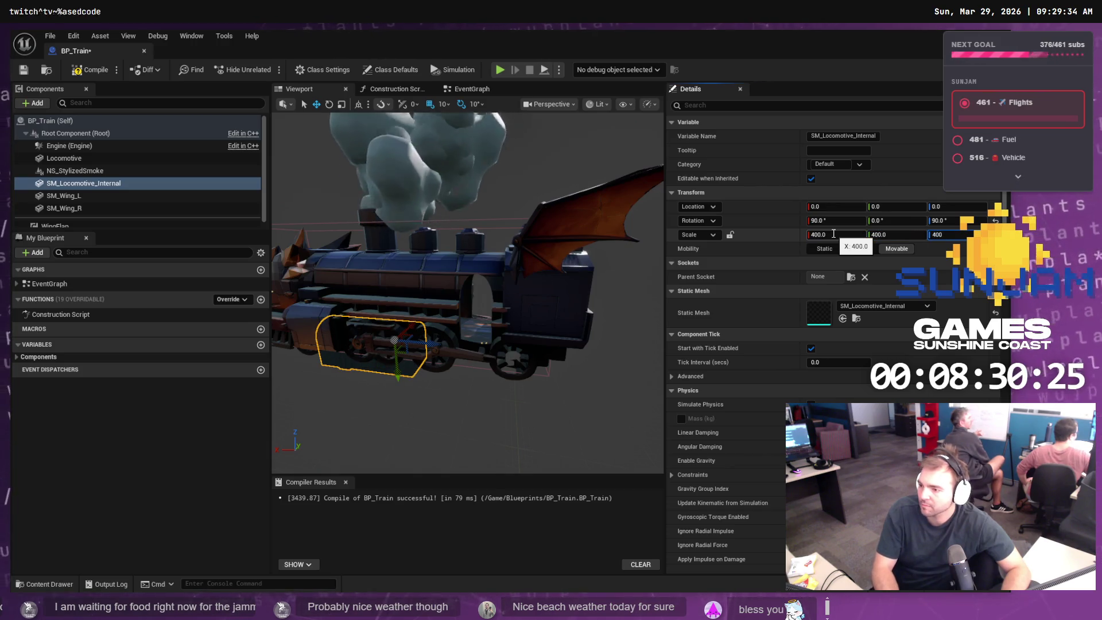
key(Return)
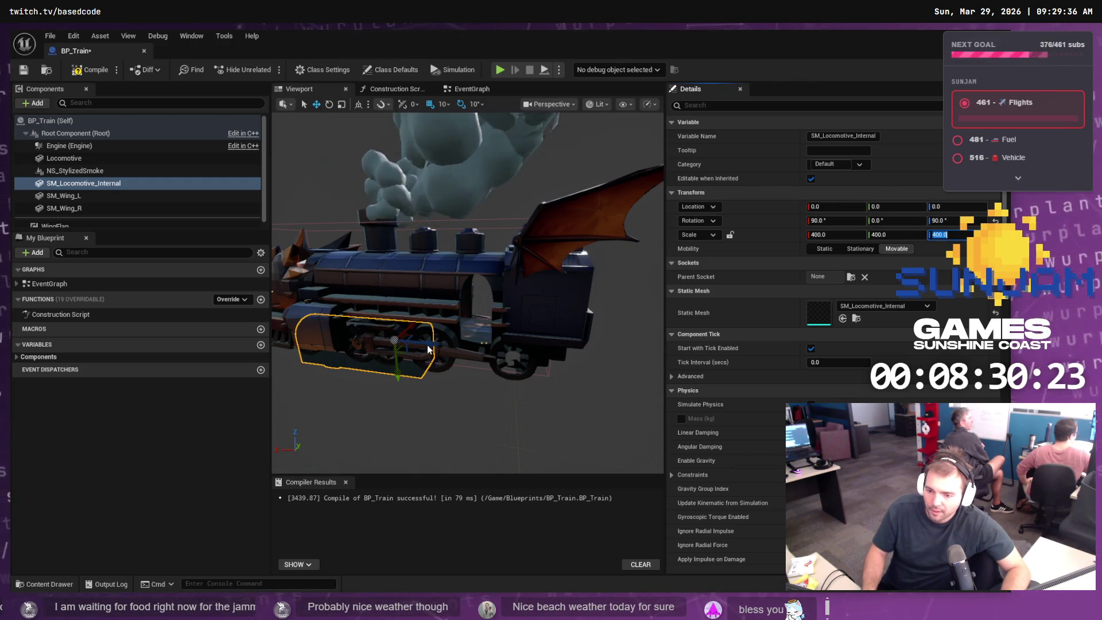
scroll(402, 353, up, 4)
- Slide the cab mesh along X and set its rotation to roll 90°, yaw -90°
drag(360, 353, 504, 345)
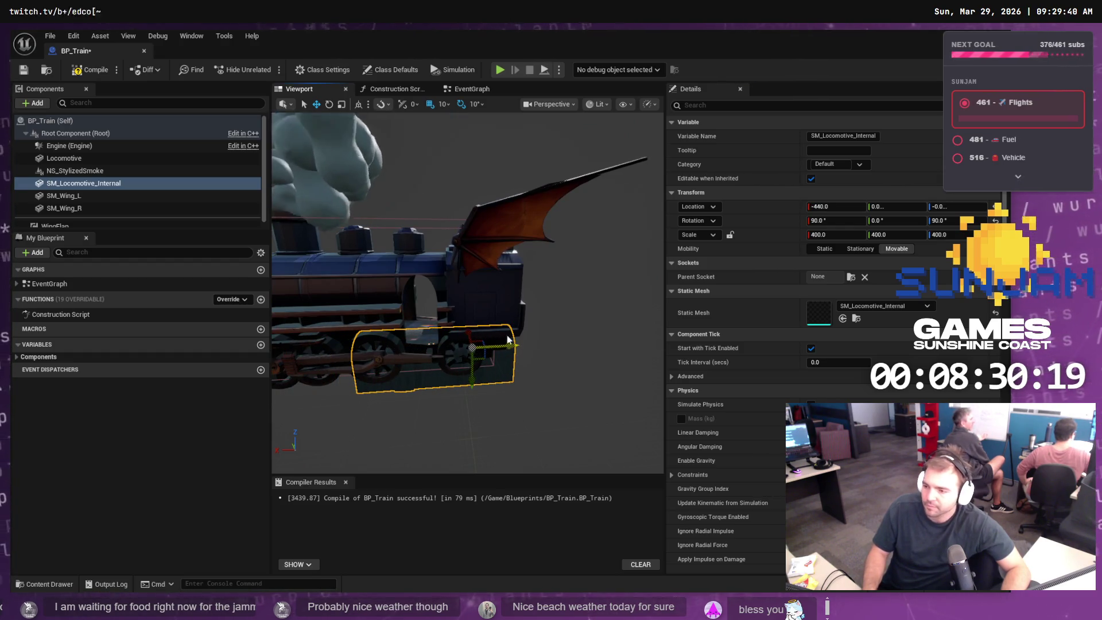
click(850, 223)
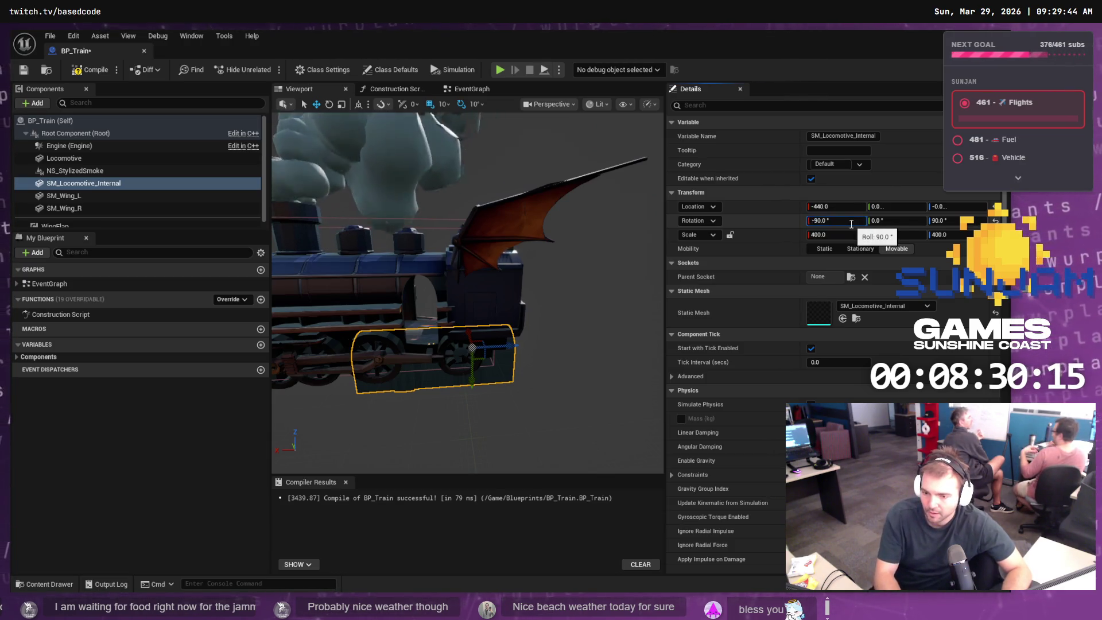
key(Return)
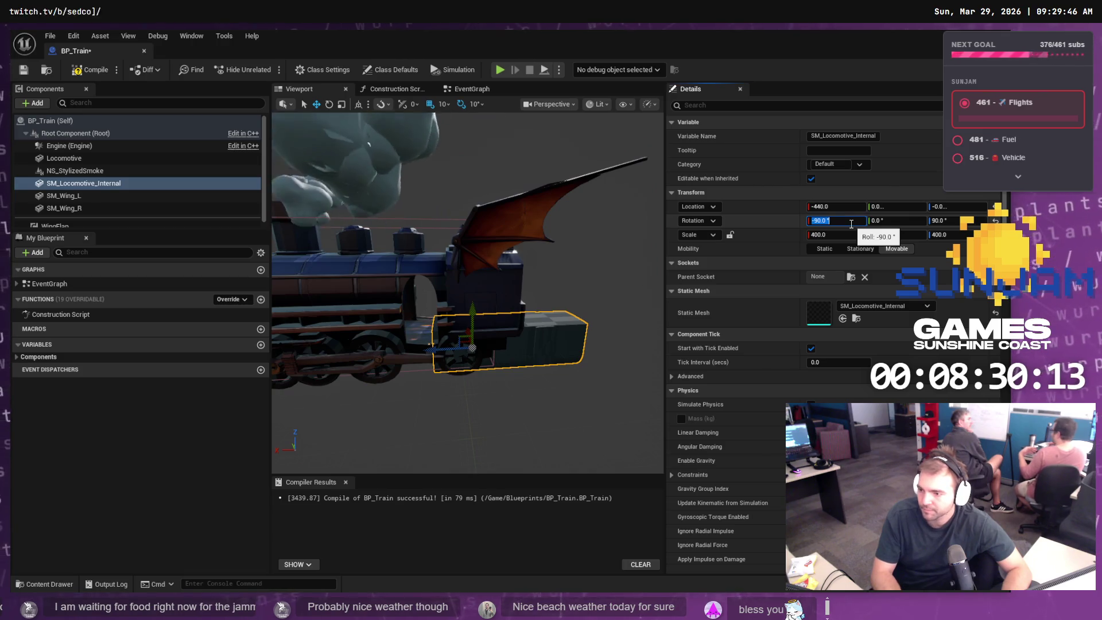
text(0)
key(Return)
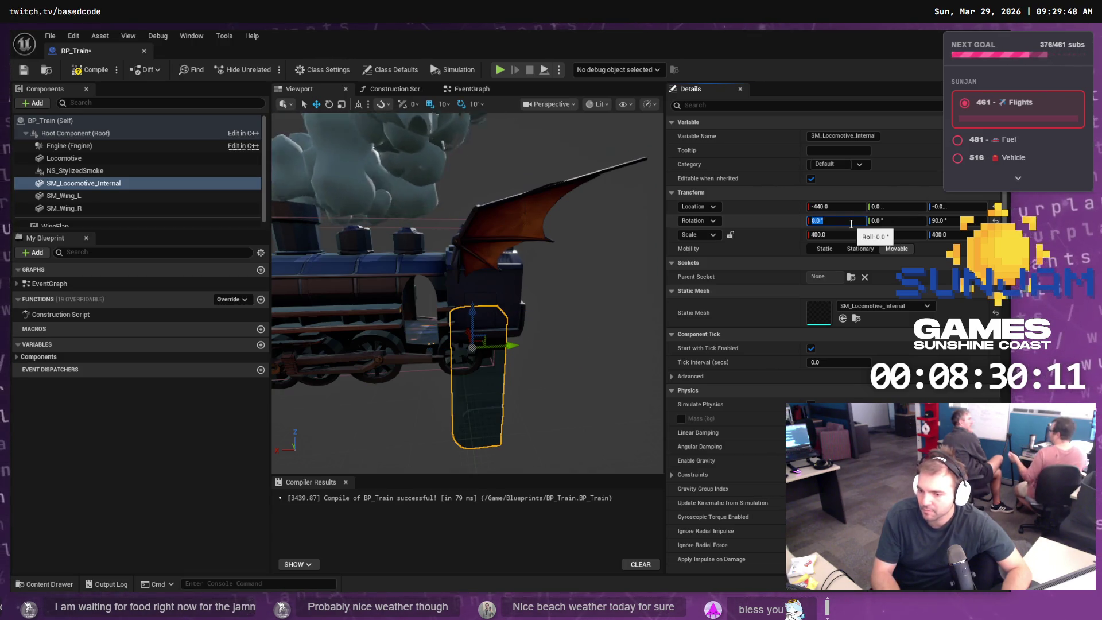
text(90)
key(Tab)
key(Tab)
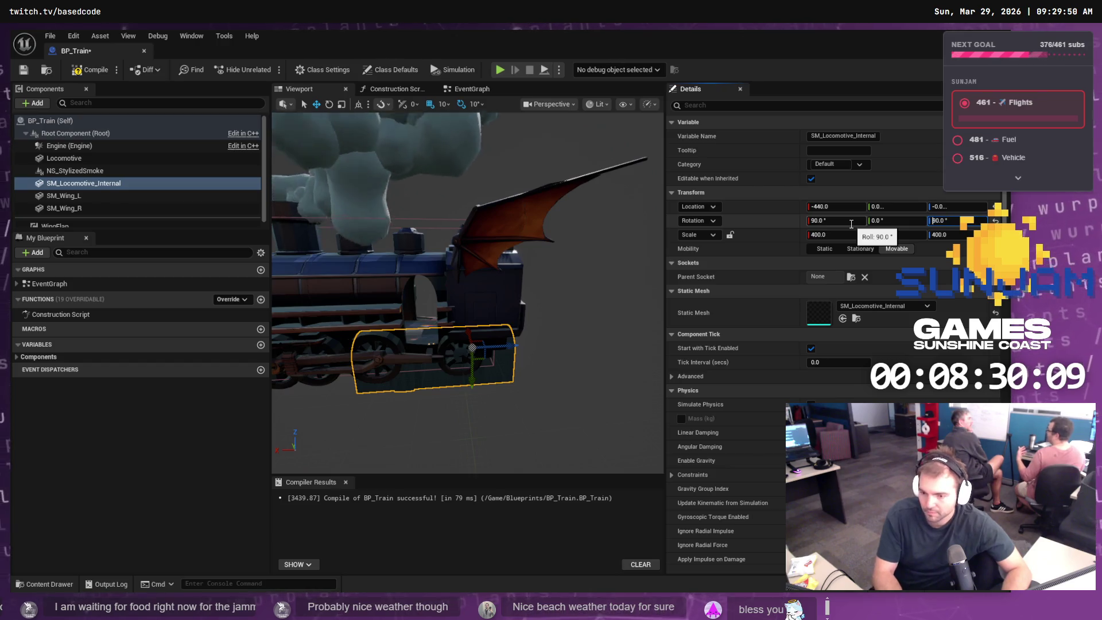
text(-90)
key(Return)
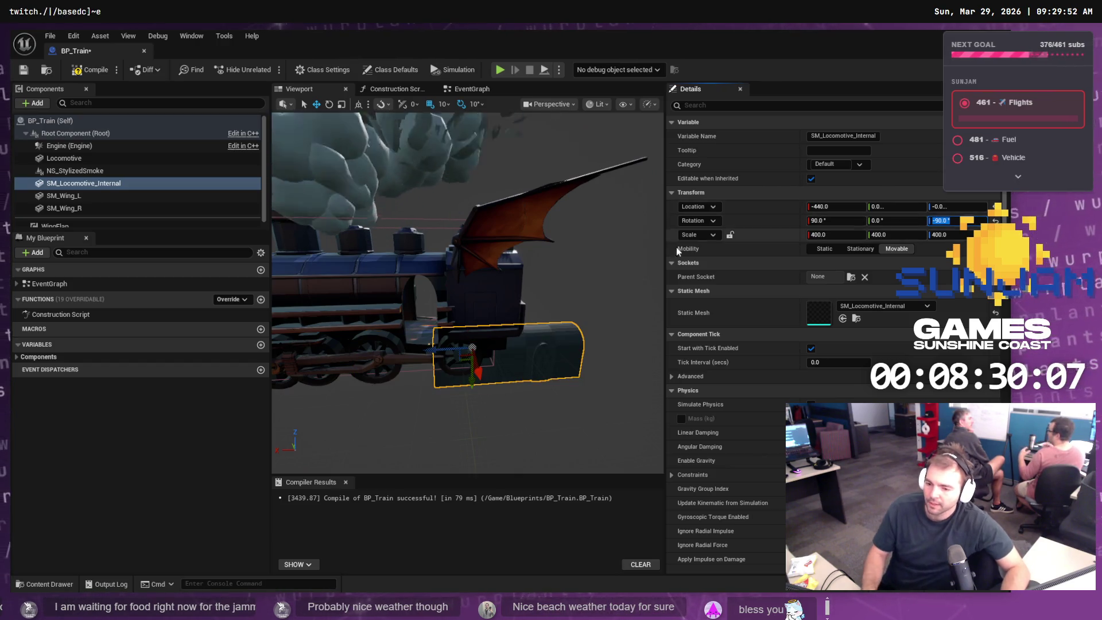
- Raise the cab mesh to height 200 and set its X scale to 600
mouse_move(432, 350)
mouse_down()
mouse_move(480, 343)
mouse_move(373, 339)
mouse_move(394, 337)
mouse_up()
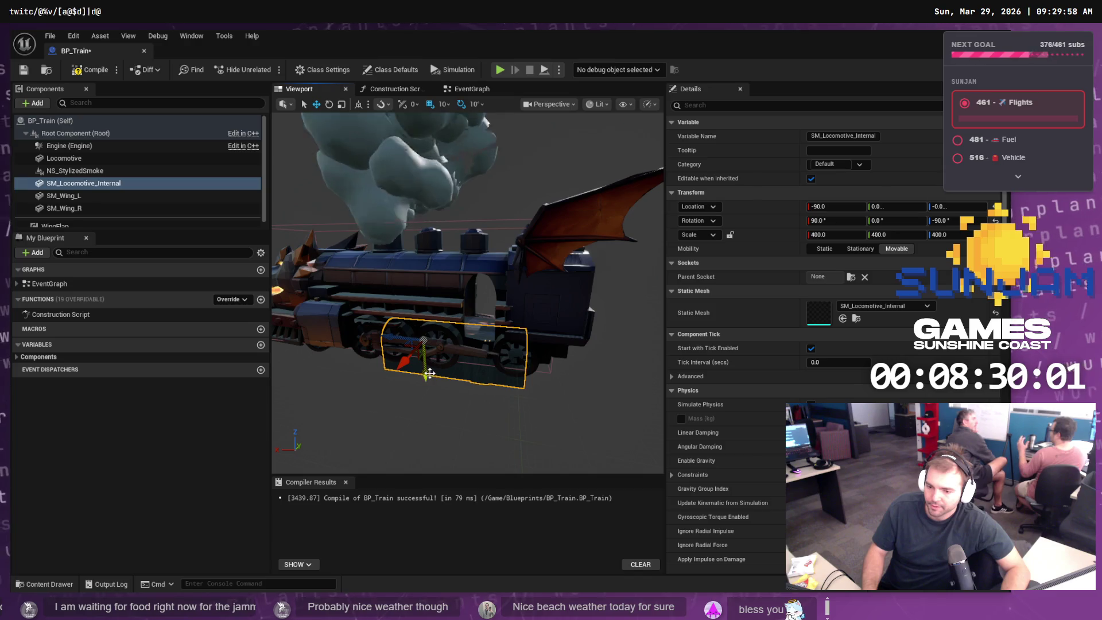
drag(427, 374, 427, 328)
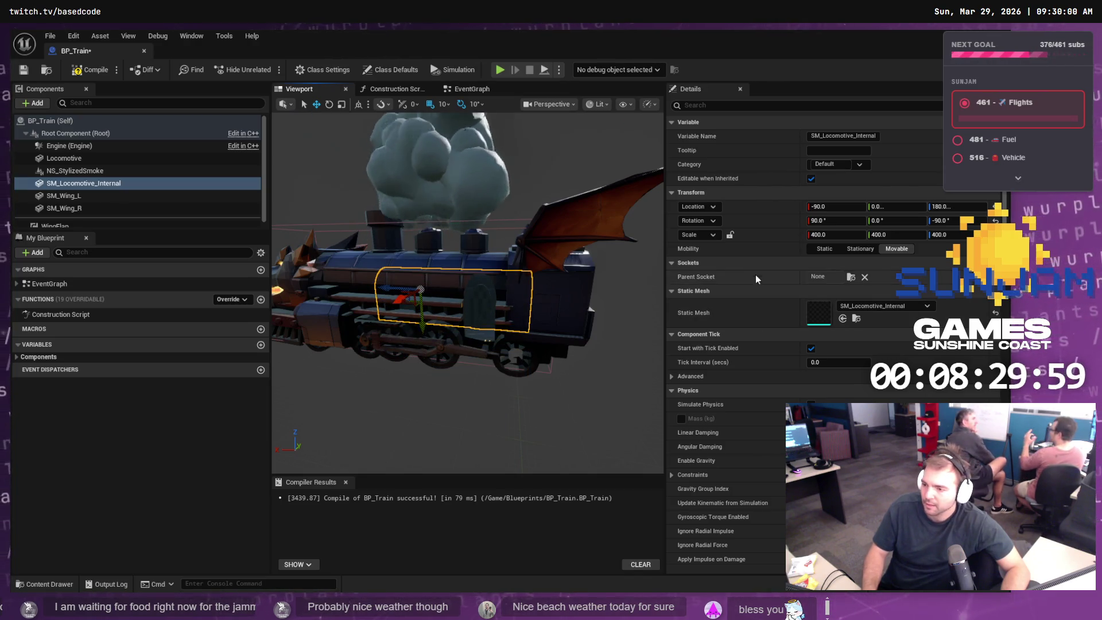
click(833, 234)
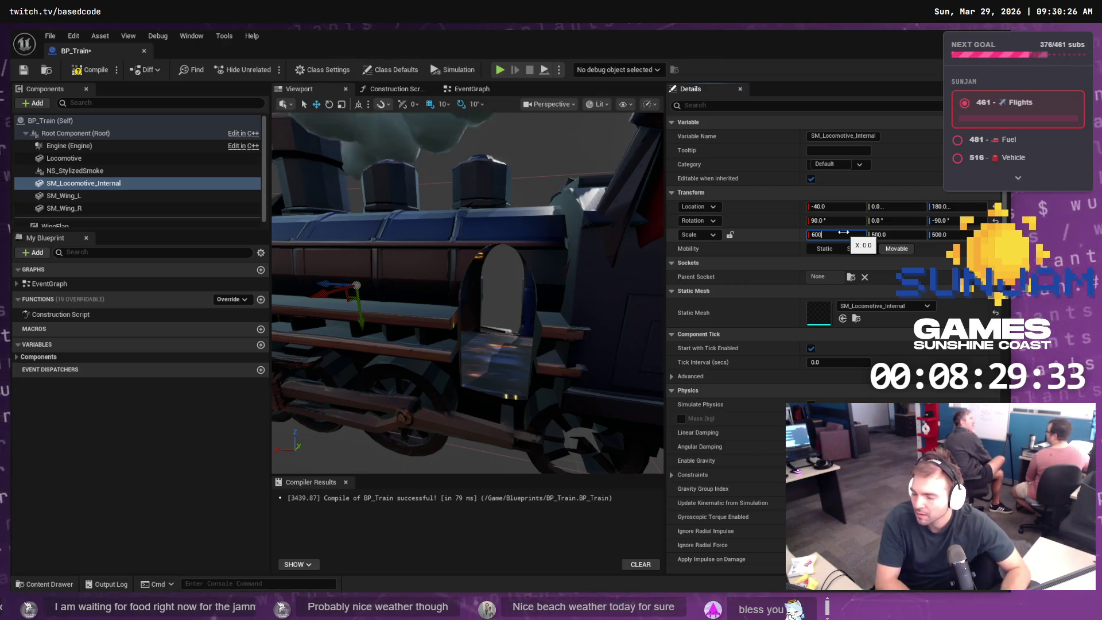
key(Tab)
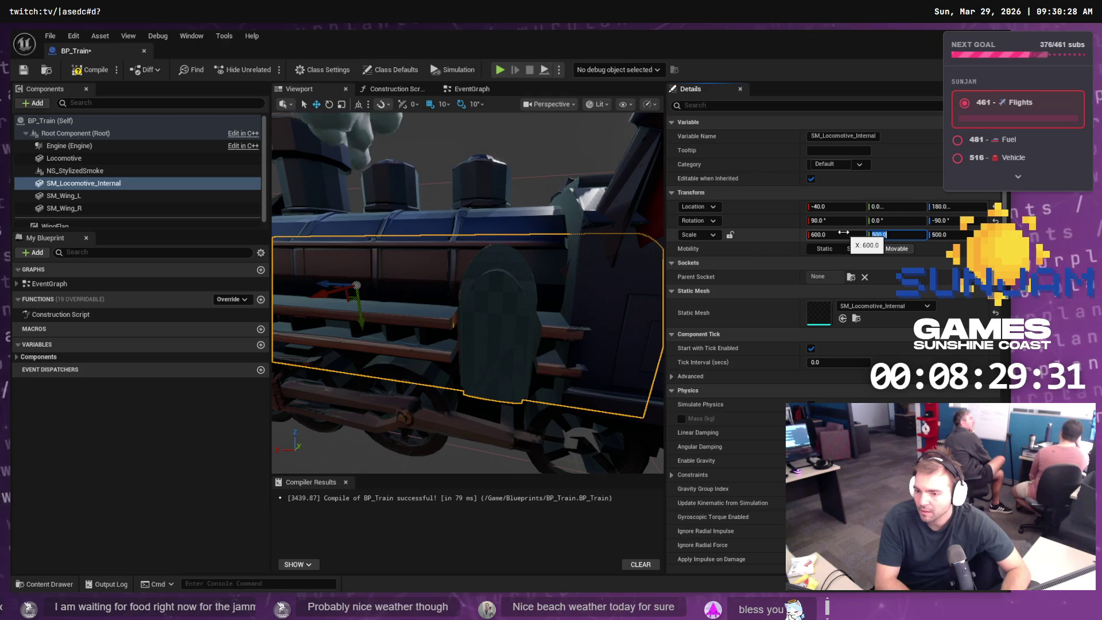
drag(360, 320, 358, 308)
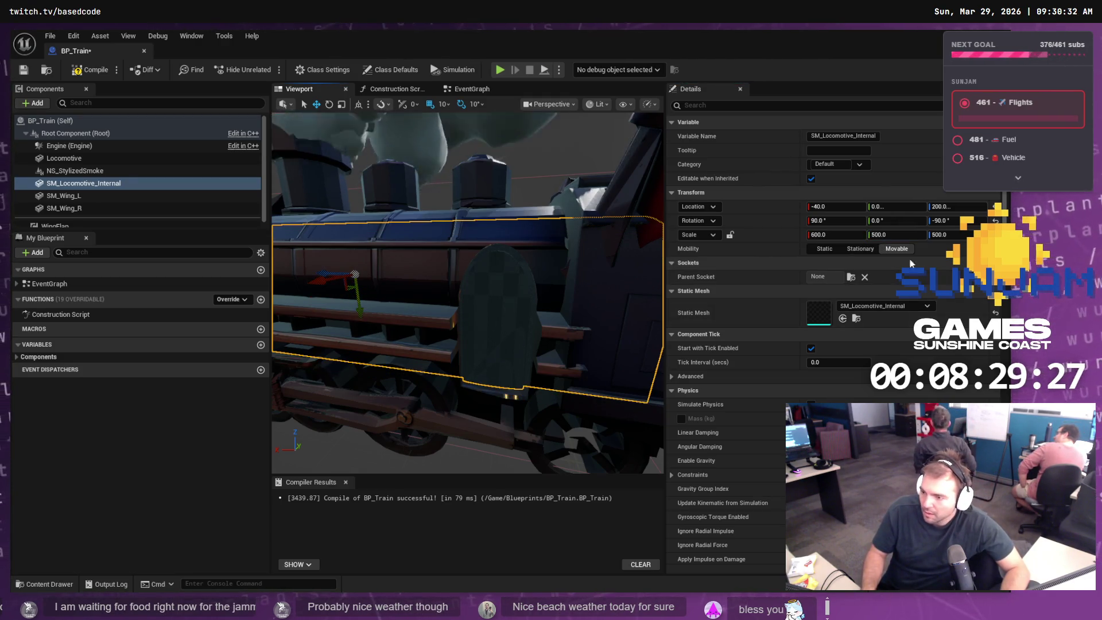
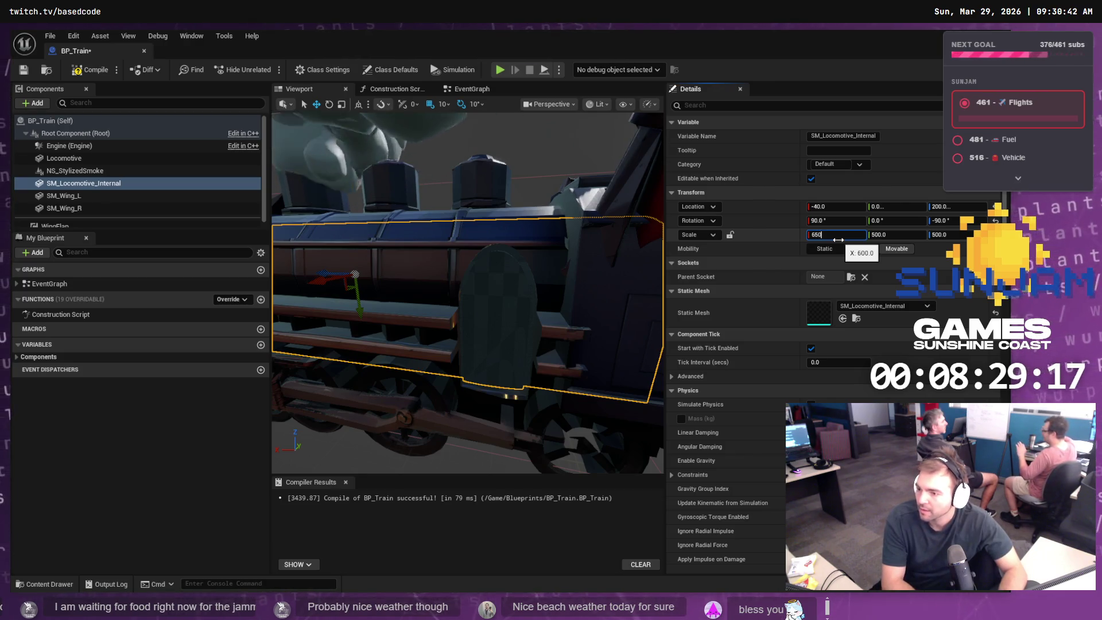
- Try a uniform 650 scale on SM_Locomotive_Internal and compile BP_Train
key(Tab)
text(650)
key(Tab)
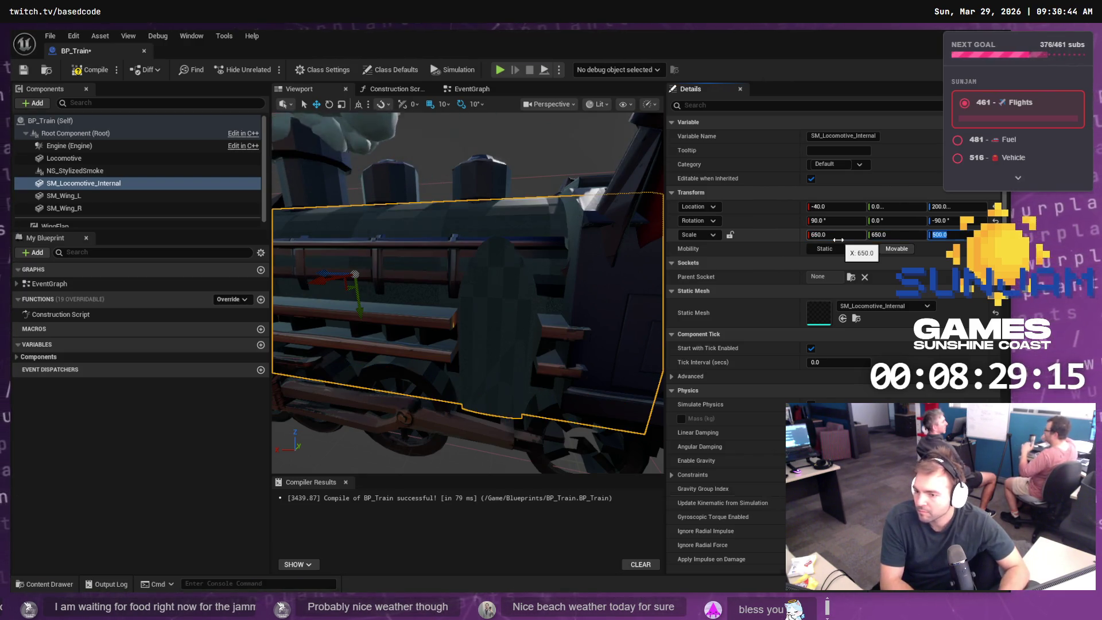
text(650)
key(ctrl+space)
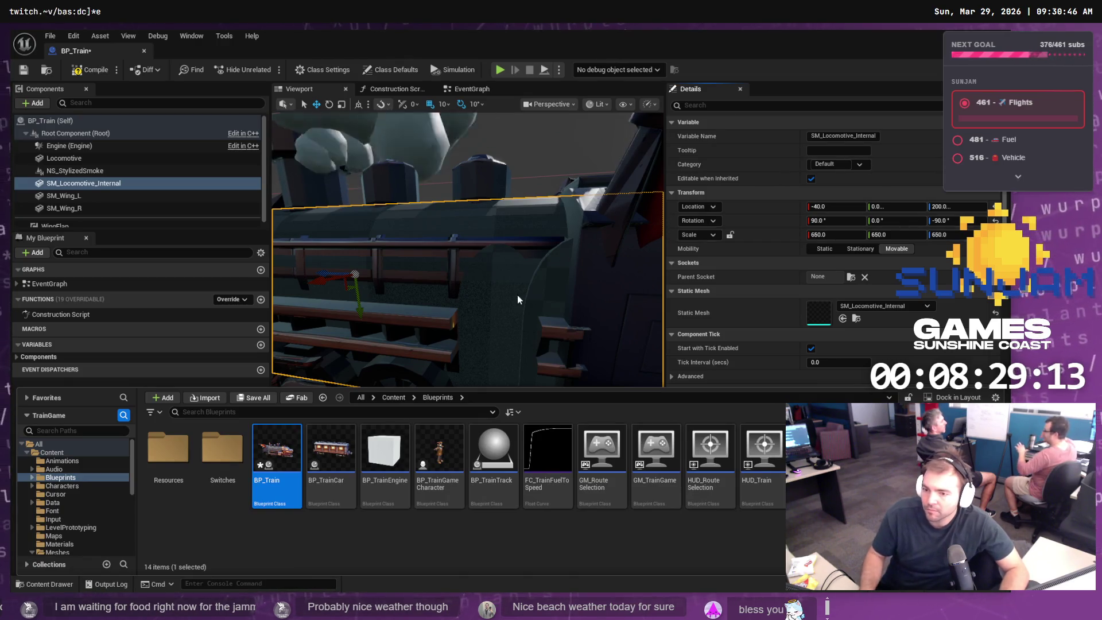
key(F7)
- Frame the internal locomotive mesh, slide it along X, and set its mobility to Movable
click(501, 323)
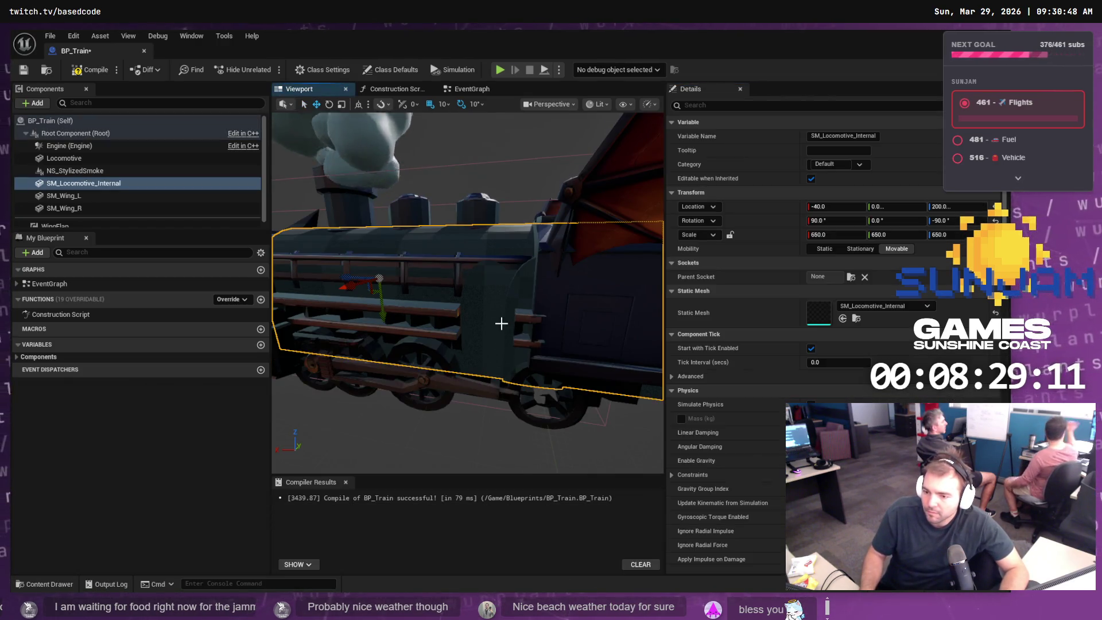
key(f)
drag(363, 280, 340, 283)
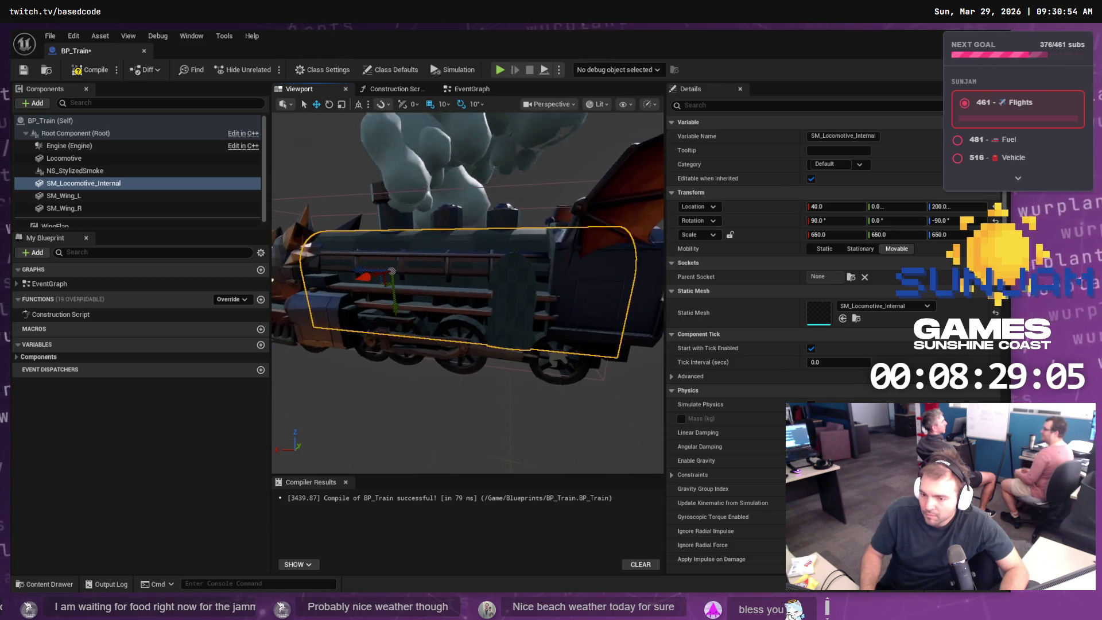
click(860, 249)
click(897, 249)
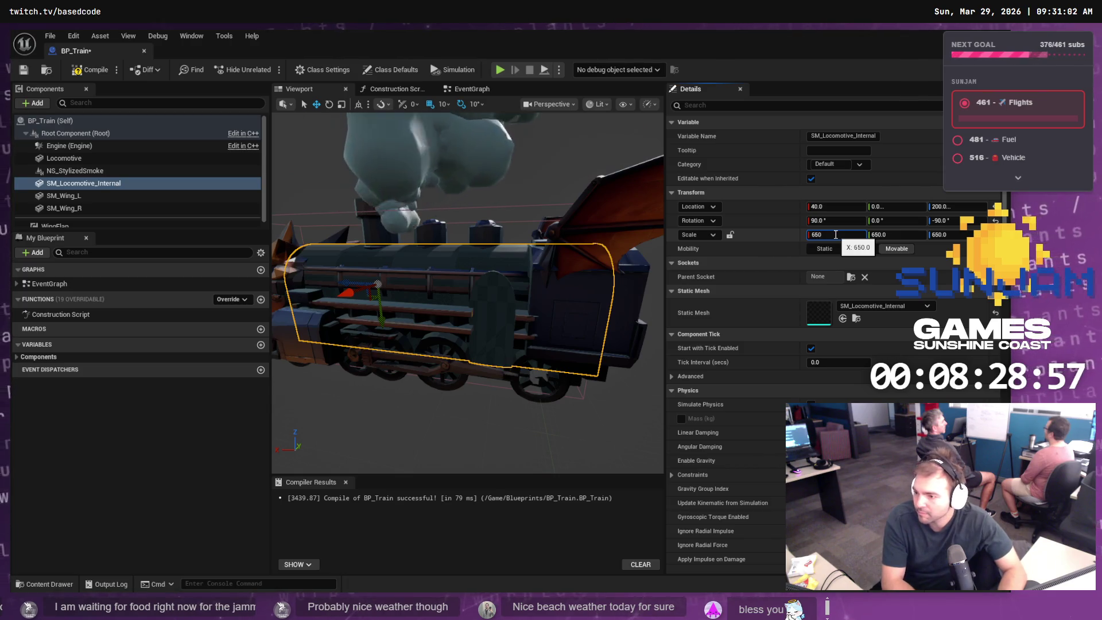
- Reduce the mesh scale to 640, then 620 on all axes, and slide it back along X
text(40)
key(Return)
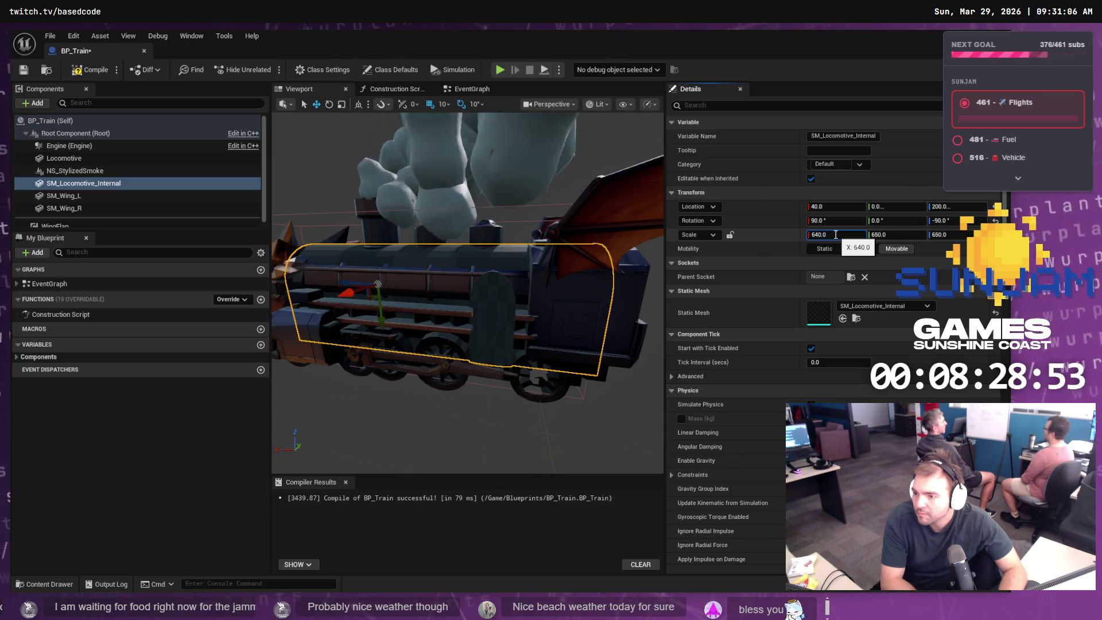
text(620)
key(Return)
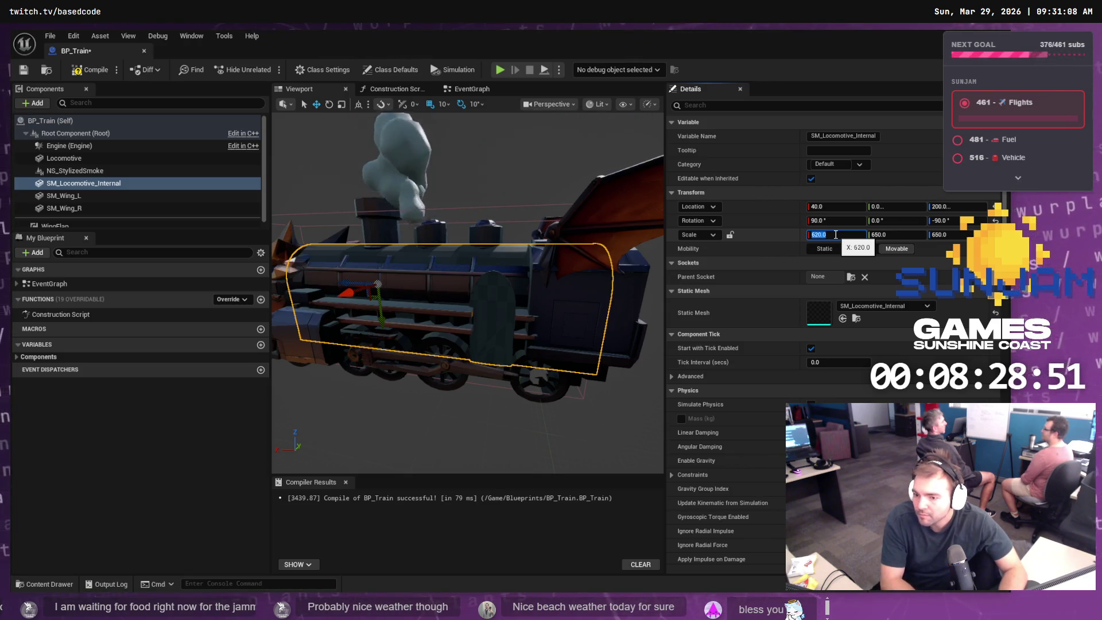
key(Tab)
text(620)
key(Tab)
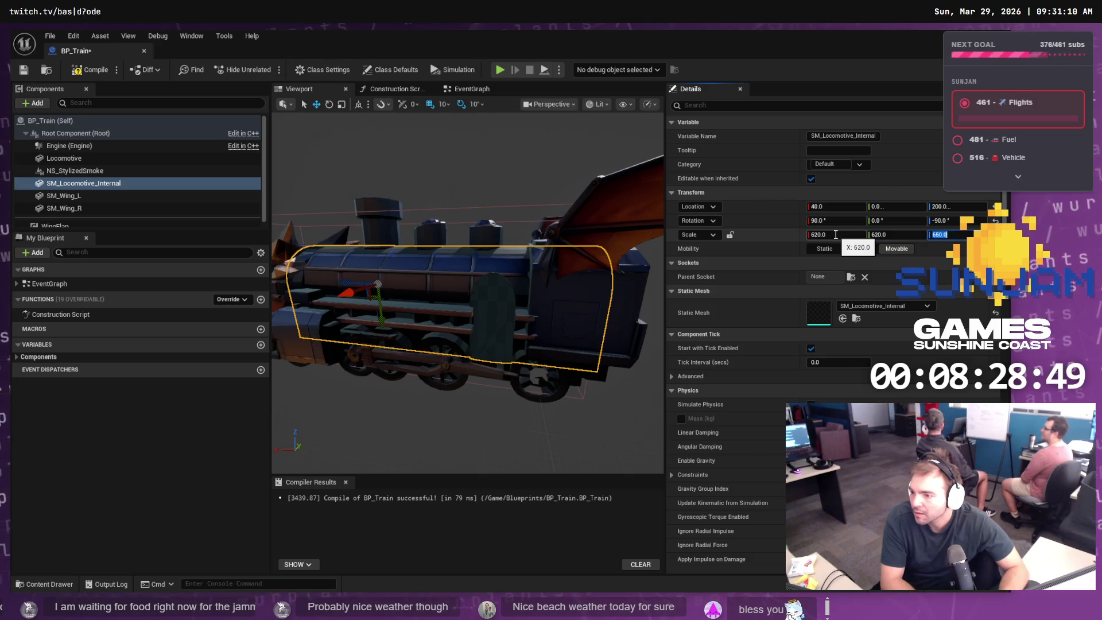
key(Return)
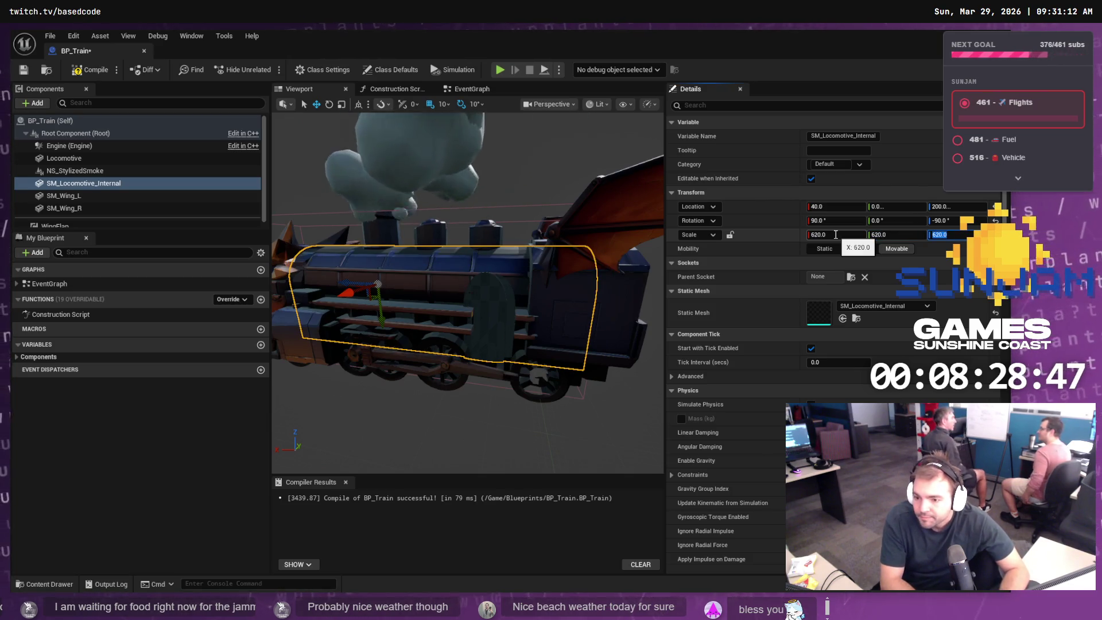
click(351, 281)
drag(350, 281, 355, 280)
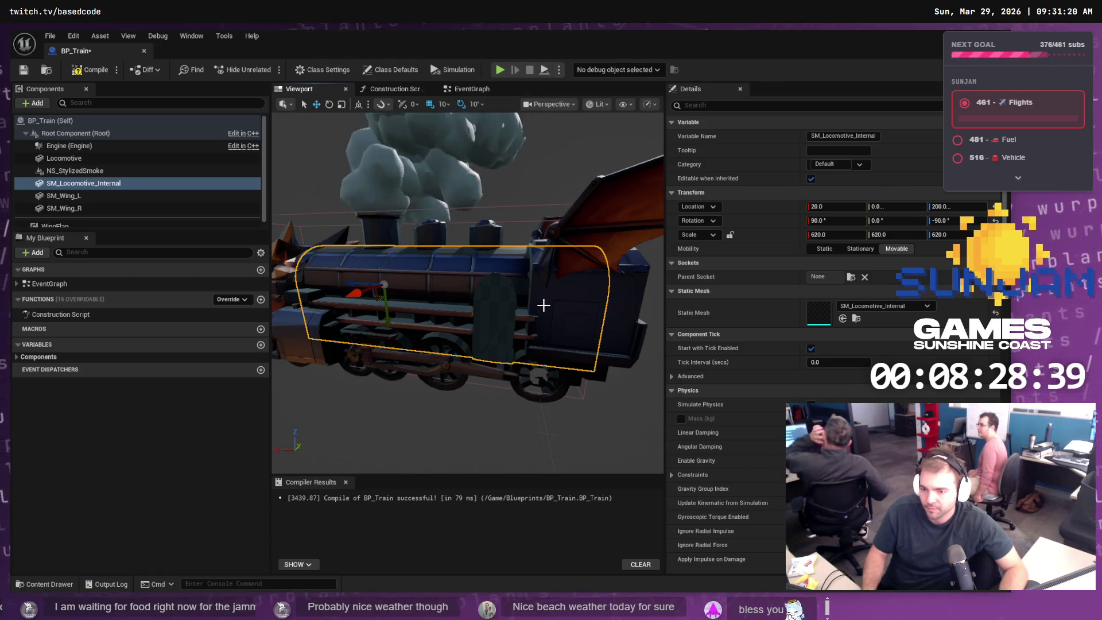
- Set a uniform 600 scale, nudge the mesh to location X 10, and save BP_Train
click(833, 235)
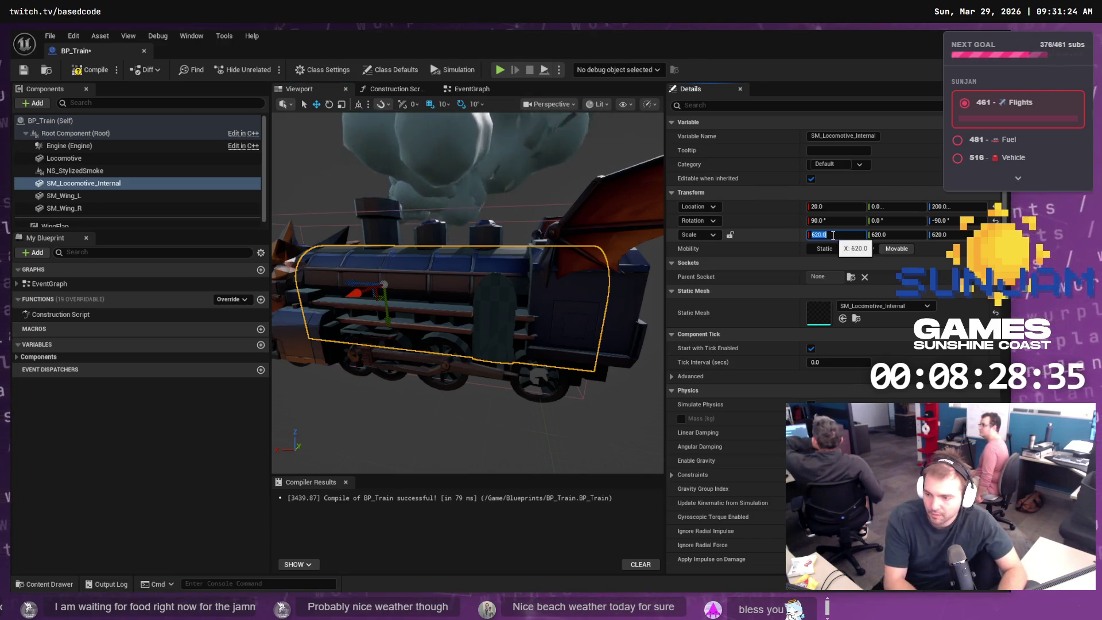
text(600)
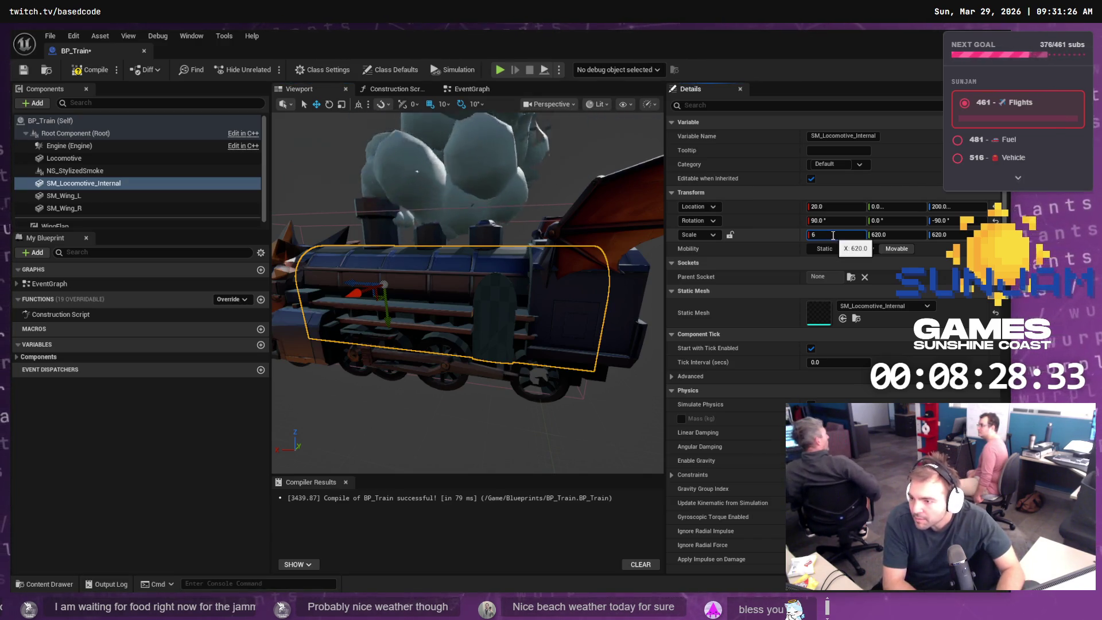
key(Escape)
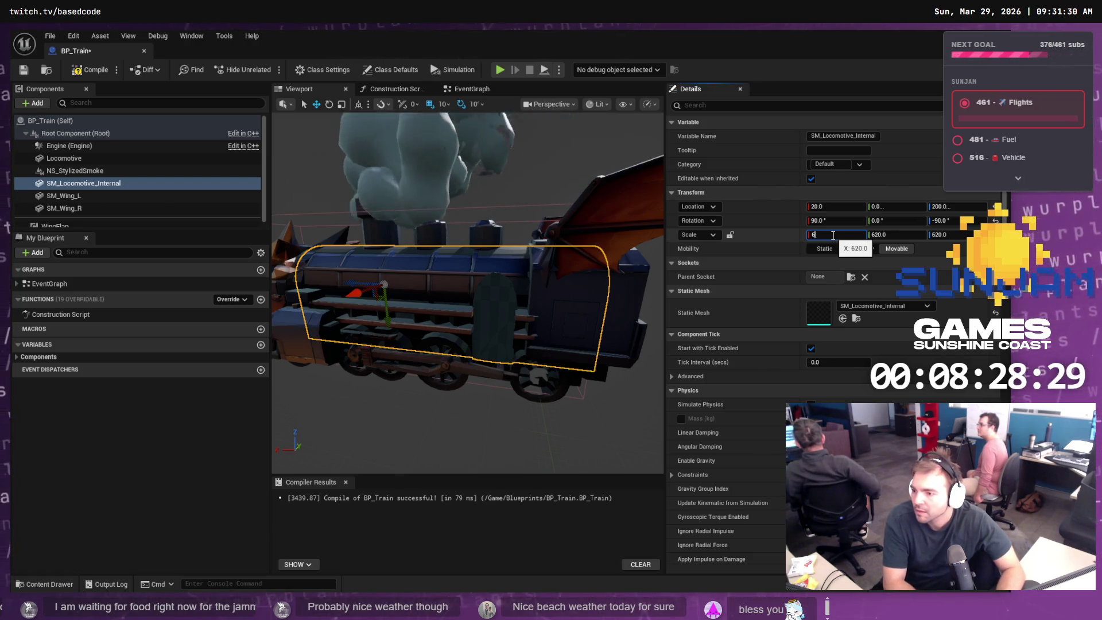
key(BackSpace)
text(00)
key(Tab)
key(Tab)
text(600)
key(Return)
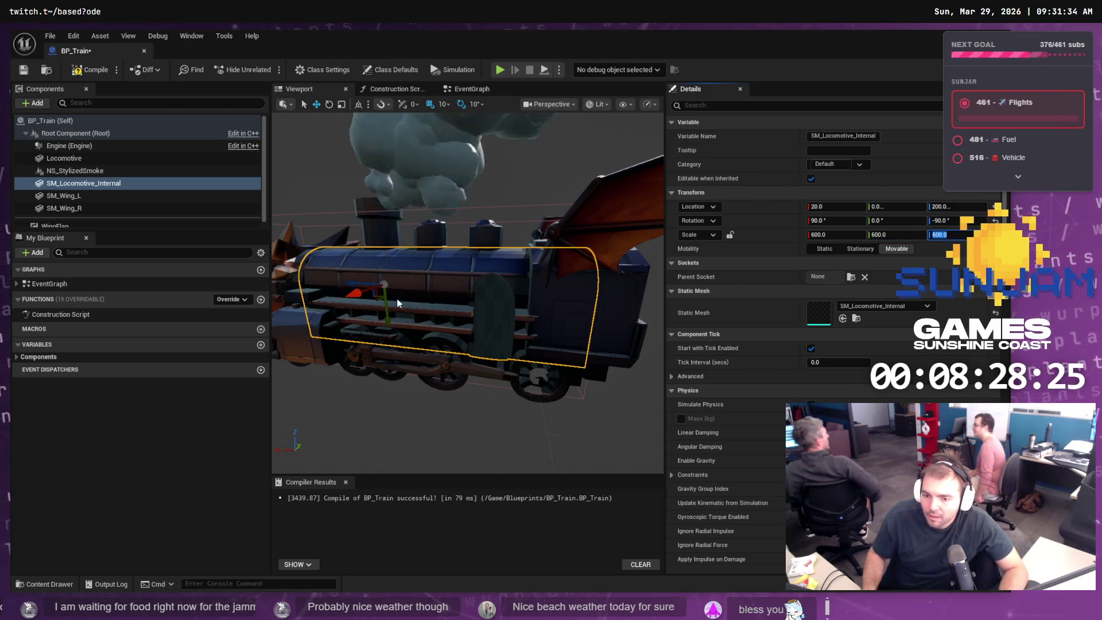
drag(348, 282, 353, 281)
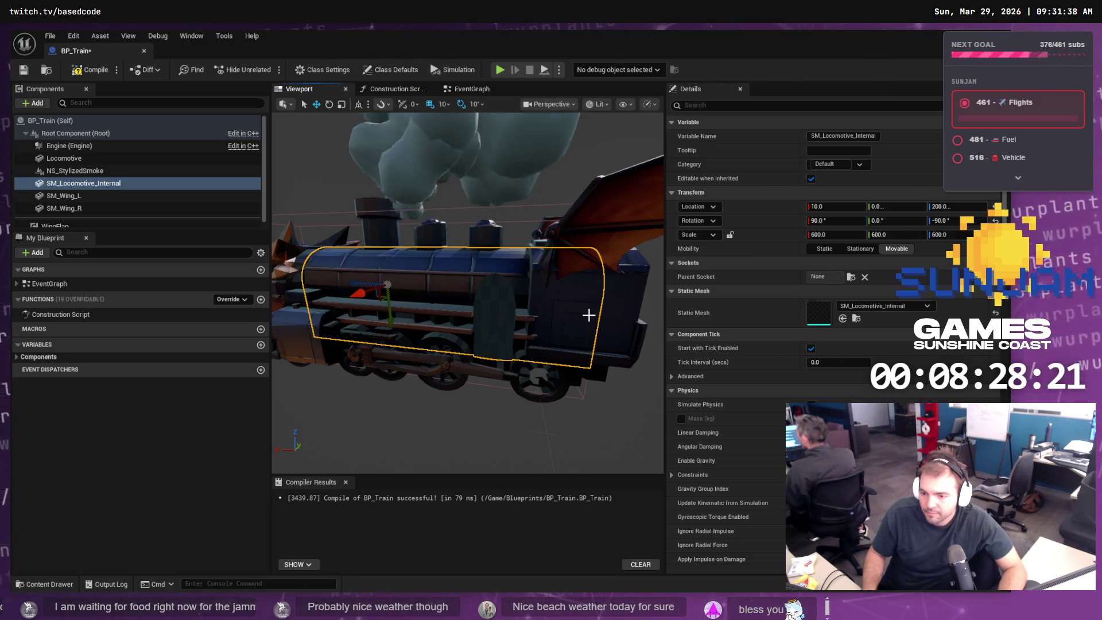
key(ctrl+s)
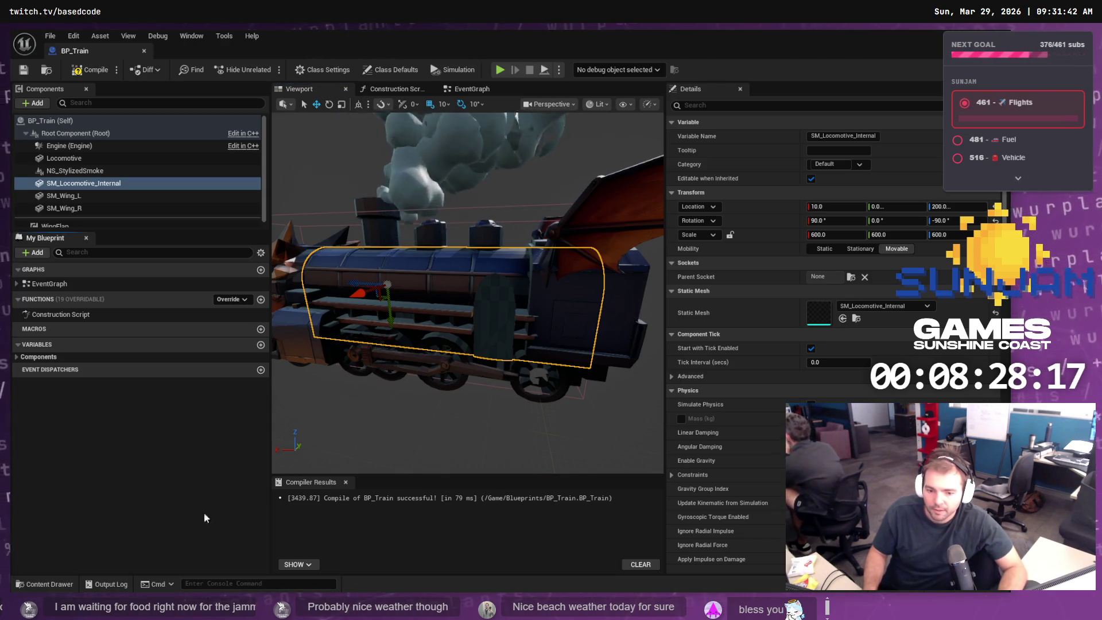
- Return to LVL_TestMap and open the Materials folder in the Content Drawer
key(alt+Tab)
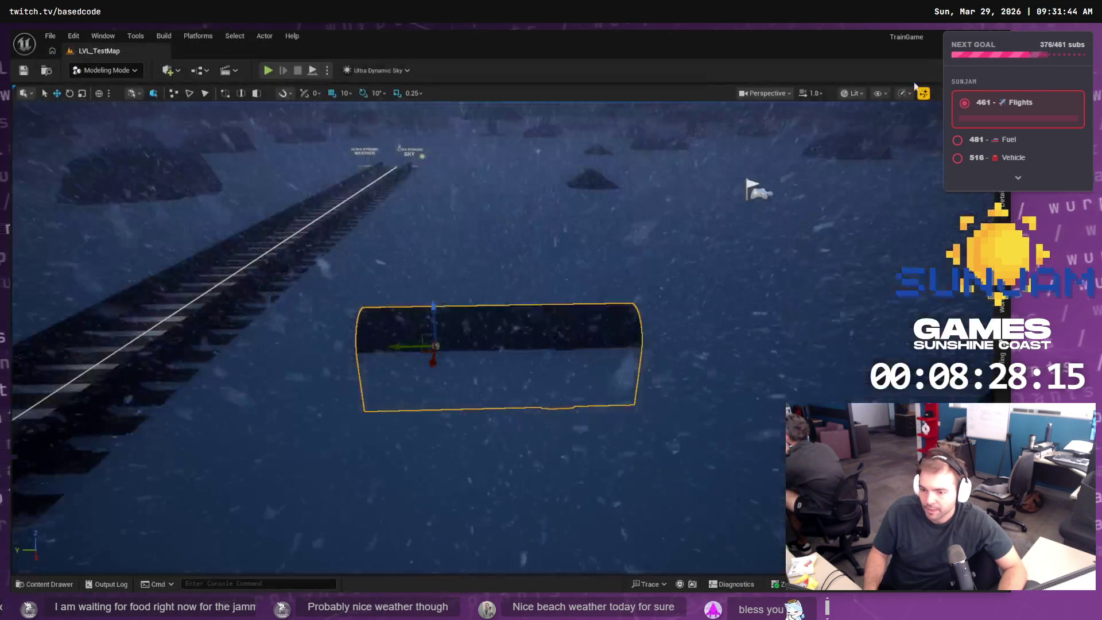
click(68, 584)
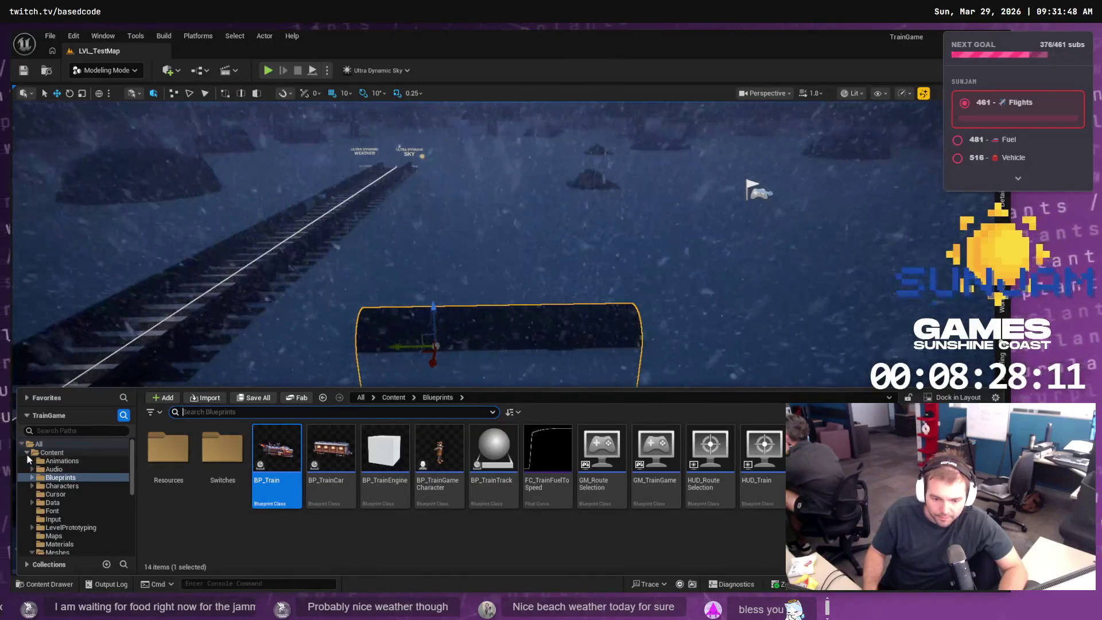
scroll(51, 477, down, 1)
click(66, 510)
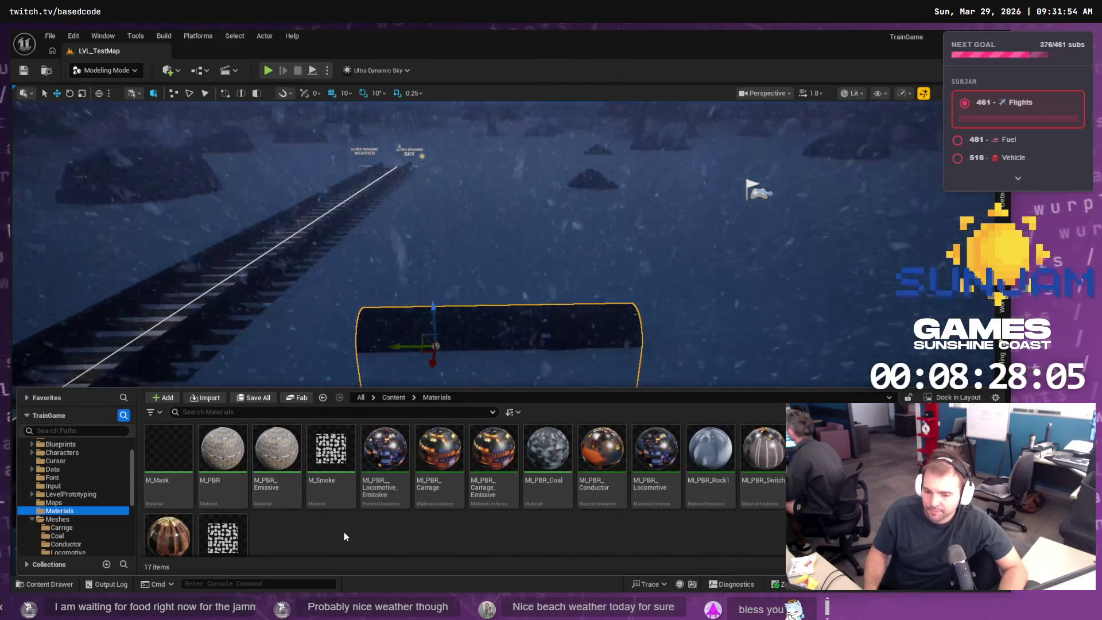
- Create a material instance of M_PBR_Emissive named MI_PBR_Locomotive_Internal and open it
right_click(273, 456)
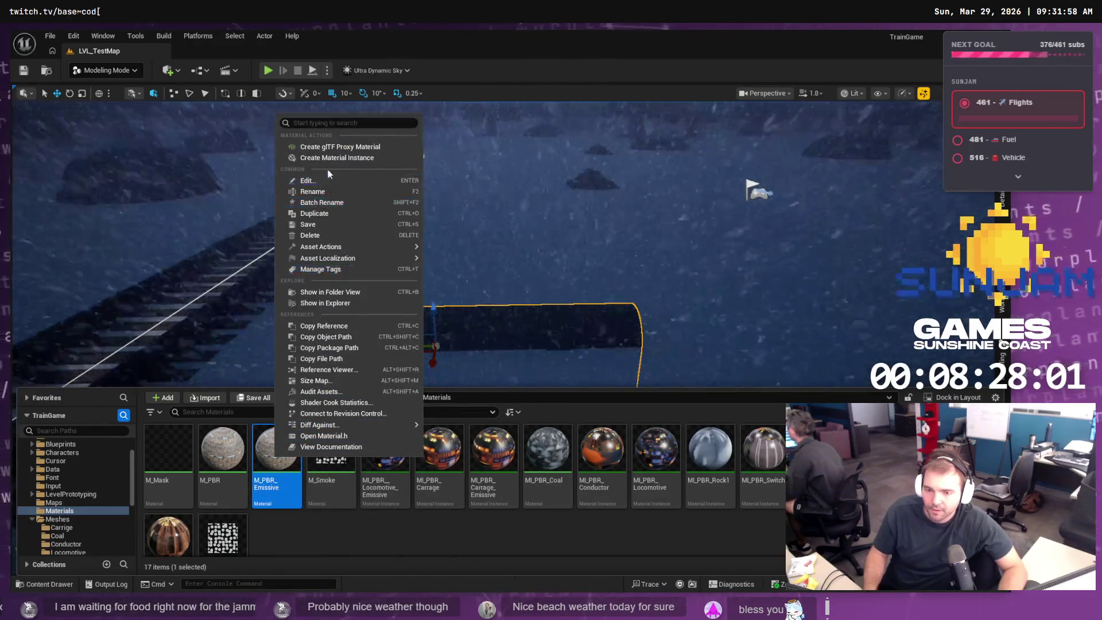
key(Escape)
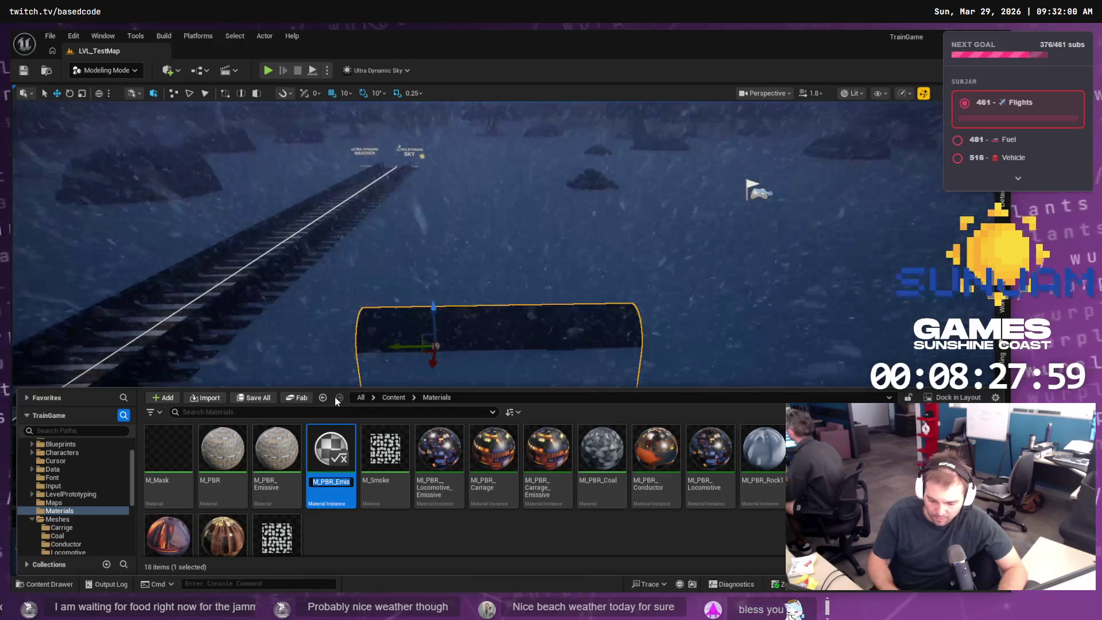
text(MI_PBR_Emissive)
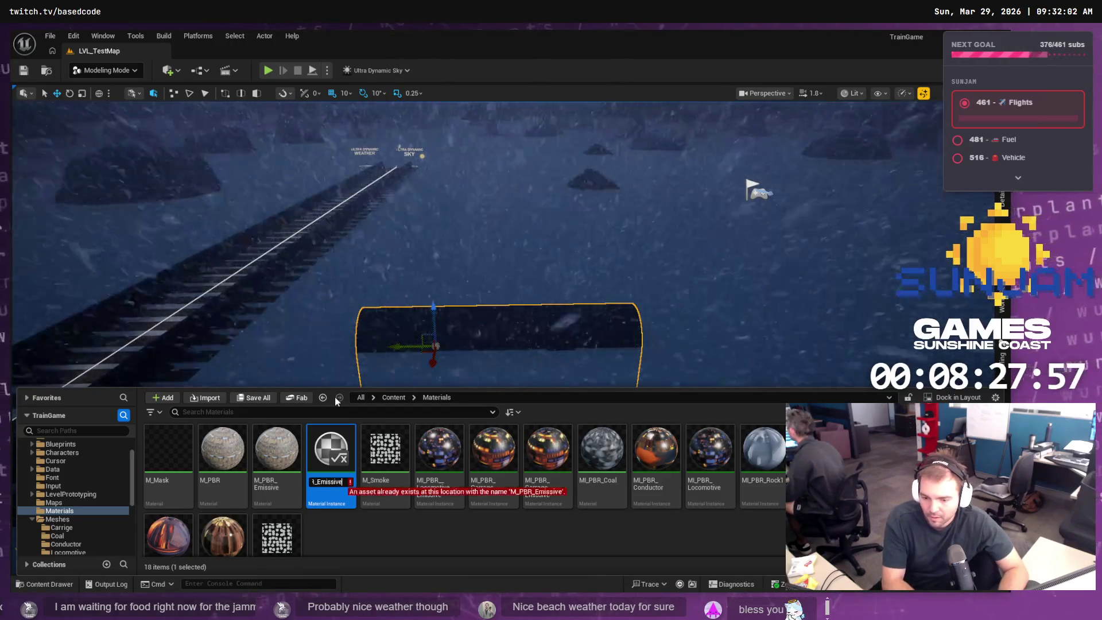
key(BackSpace)
key(BackSpace)
key(BackSpace)
text(Lo)
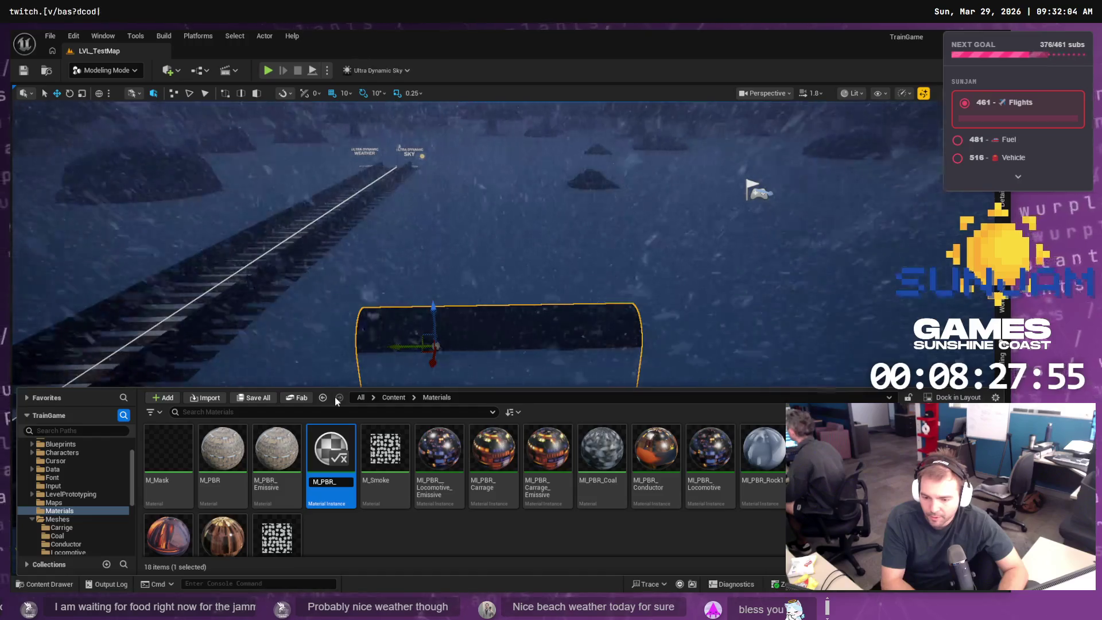
text(comotive)
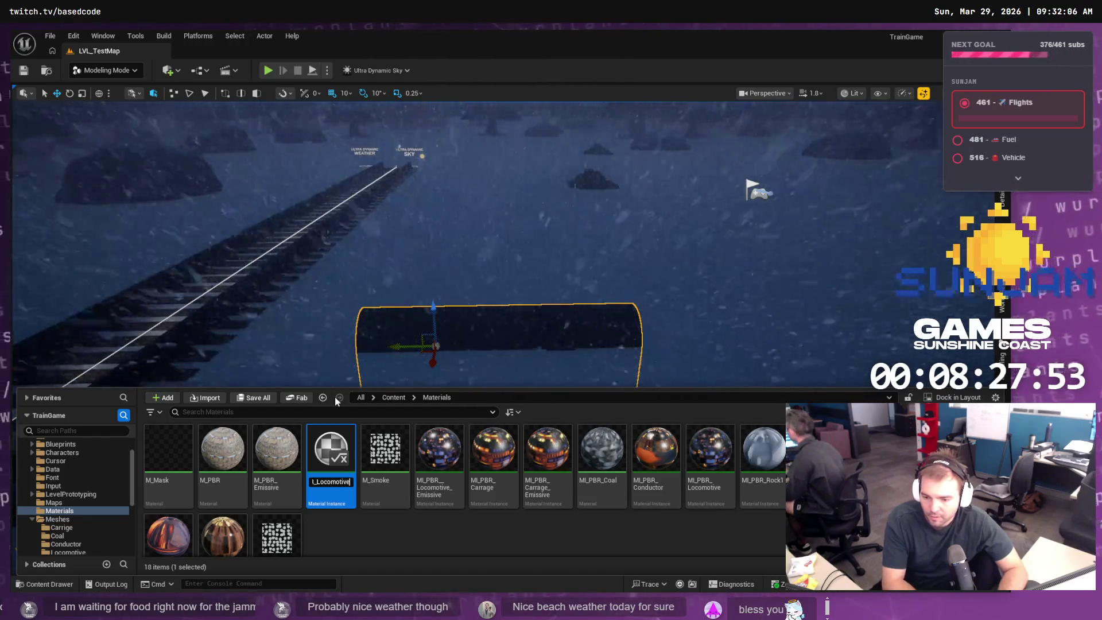
text(_Internal)
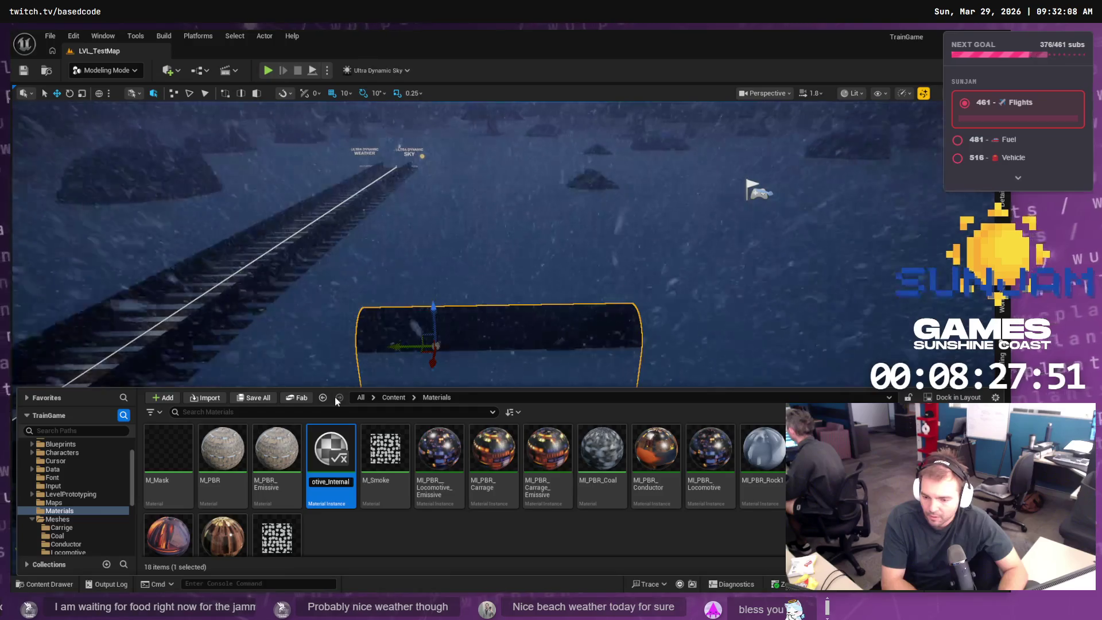
key(Home)
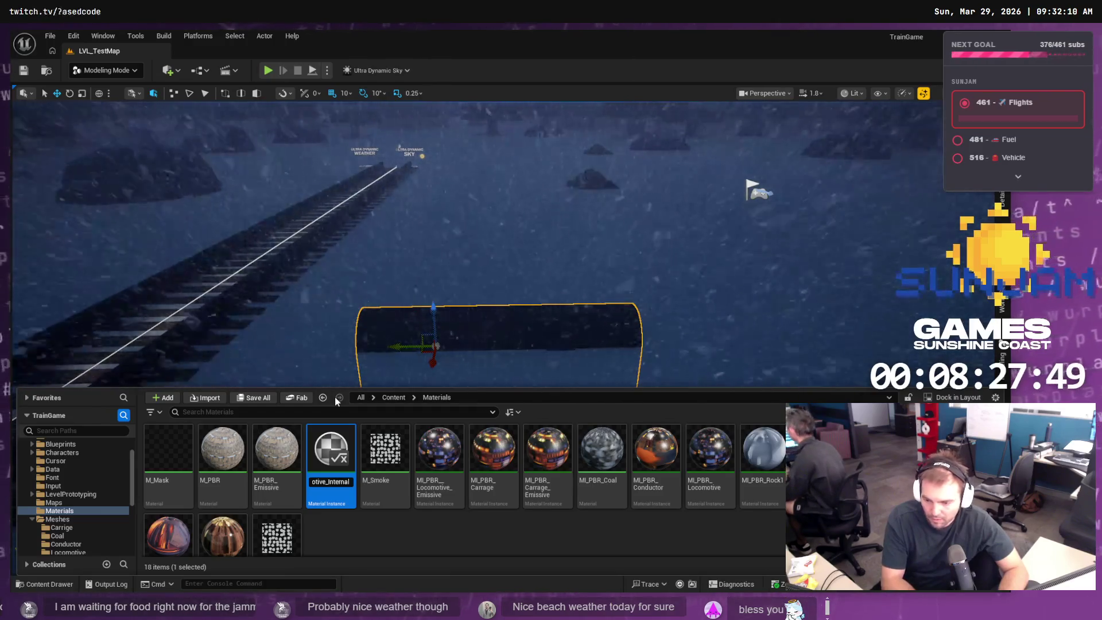
key(Right)
text(I)
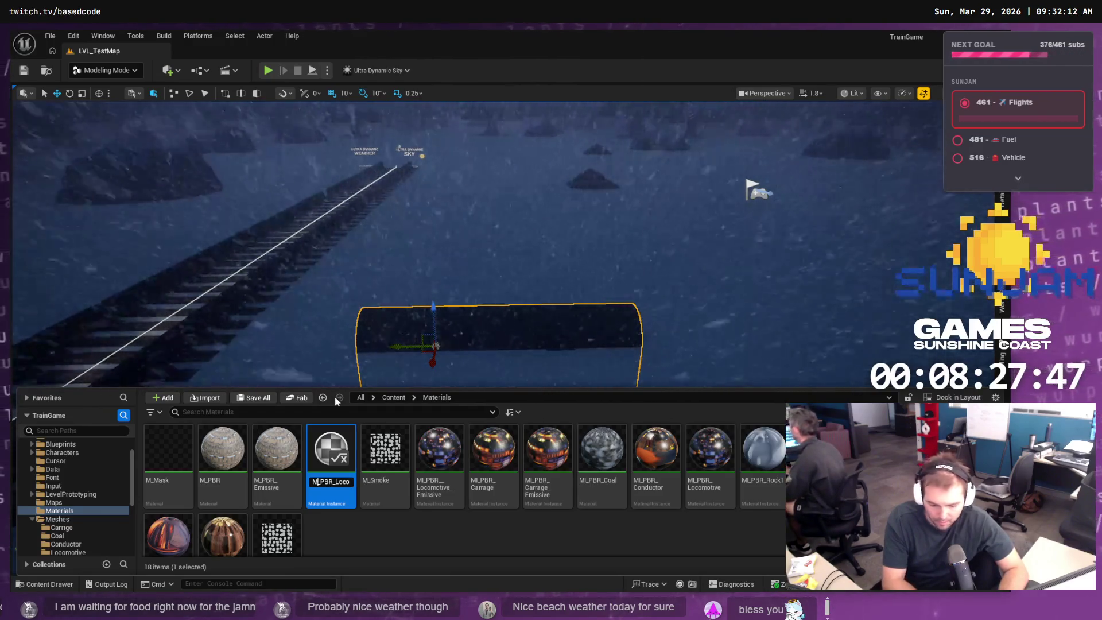
key(Return)
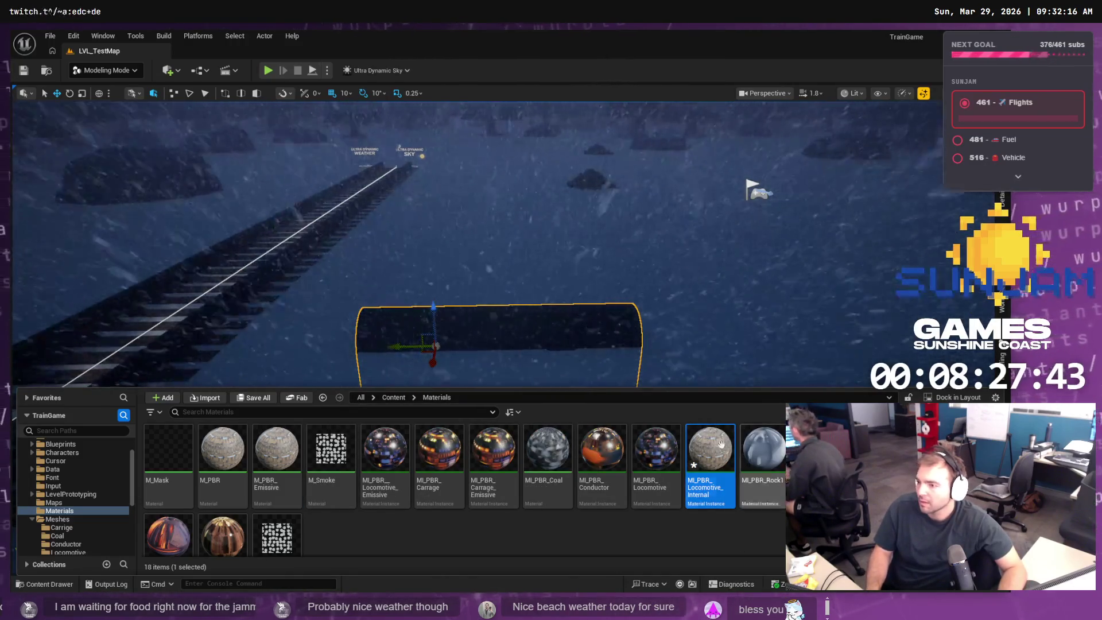
double_click(707, 456)
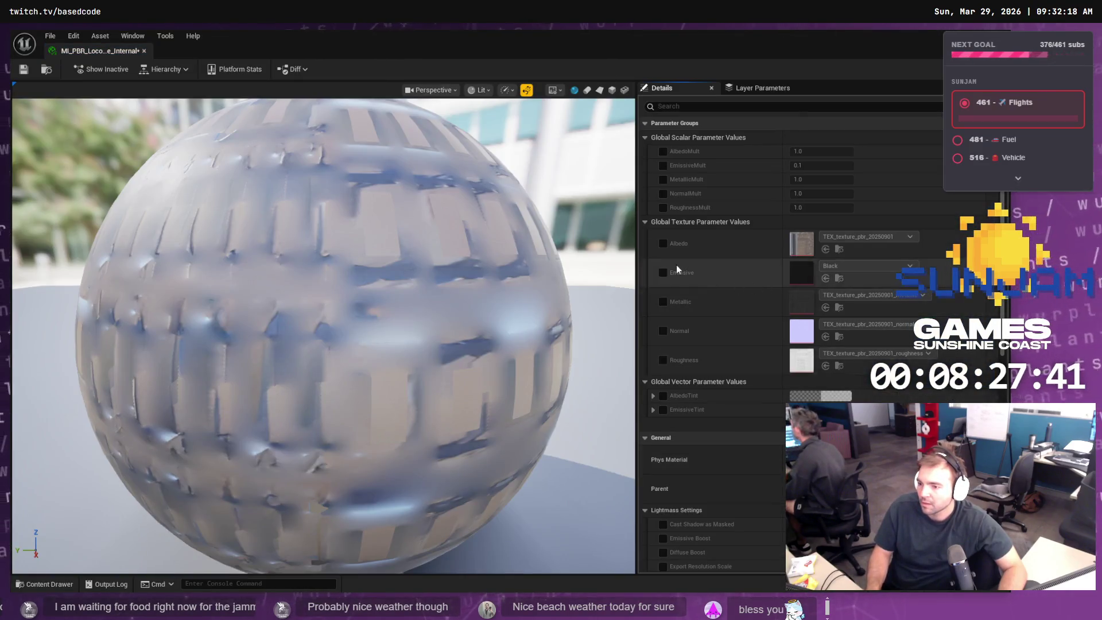
- Enable the Emissive texture as WhiteNoise512 and set AlbedoTint to white
click(663, 273)
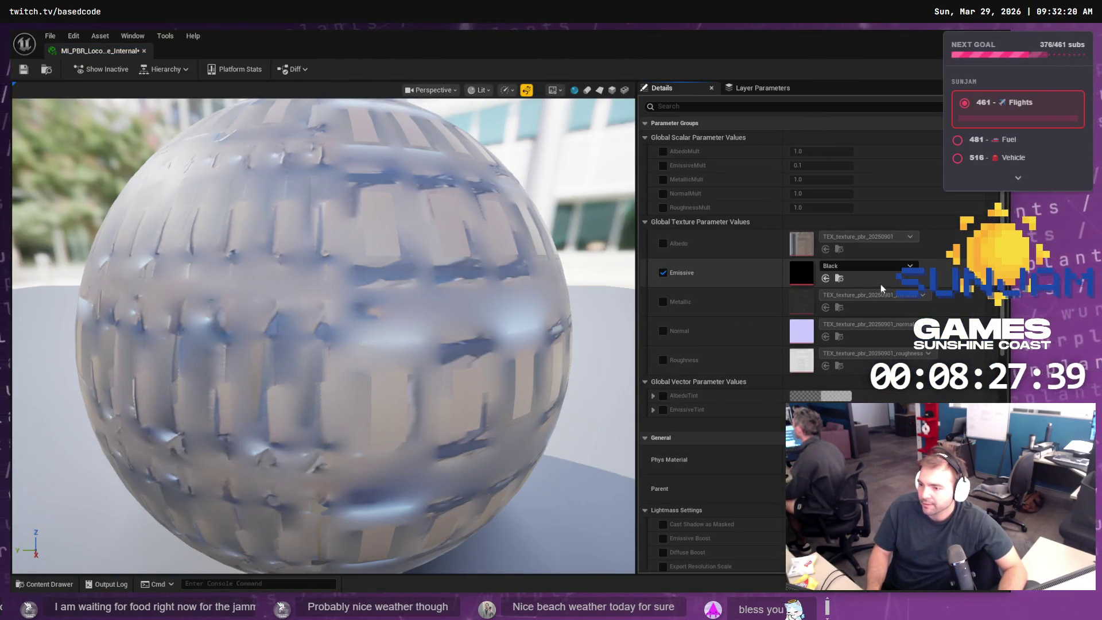
click(825, 267)
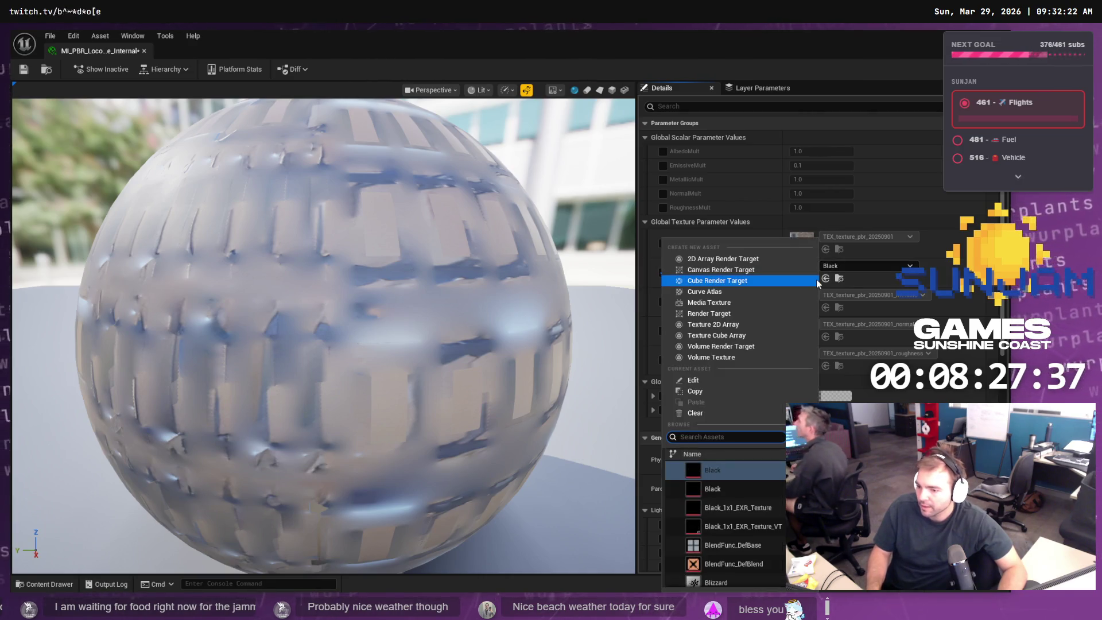
text(white)
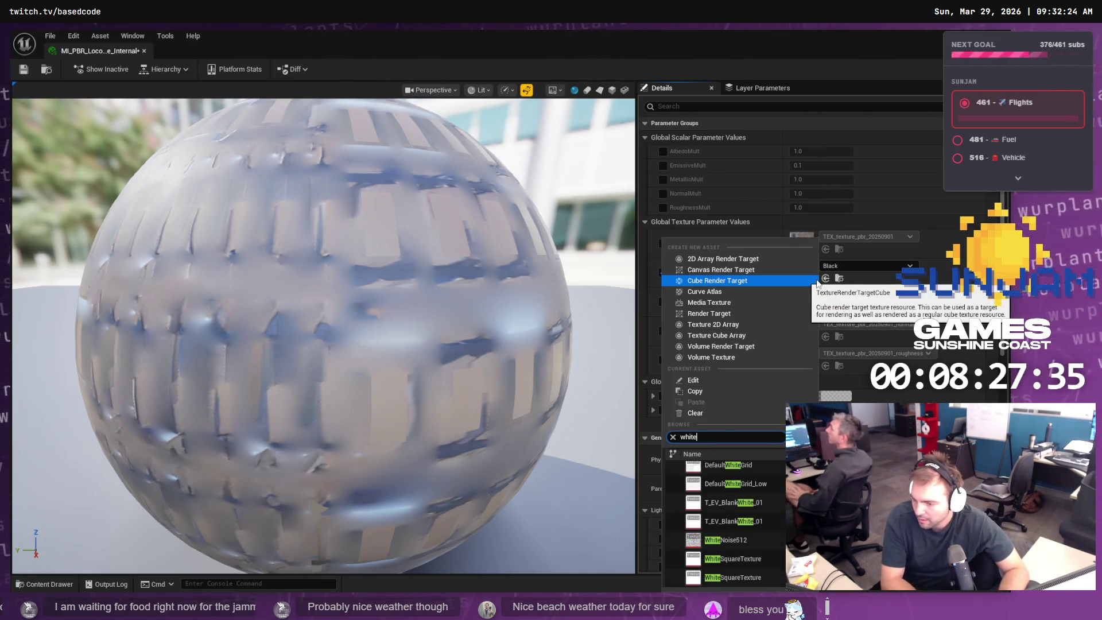
click(763, 539)
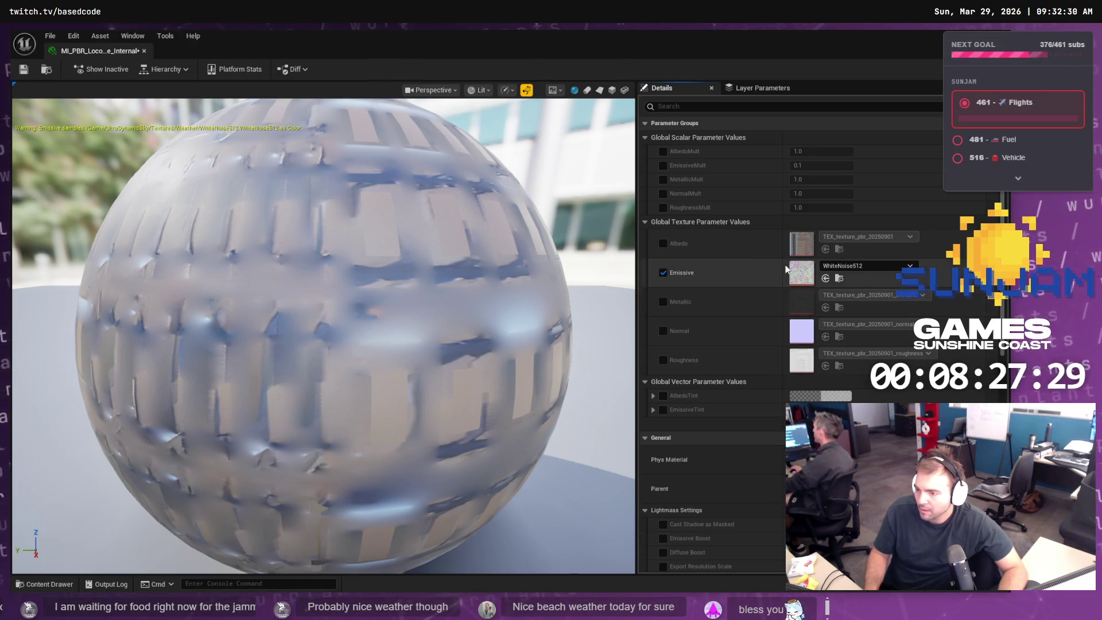
click(663, 396)
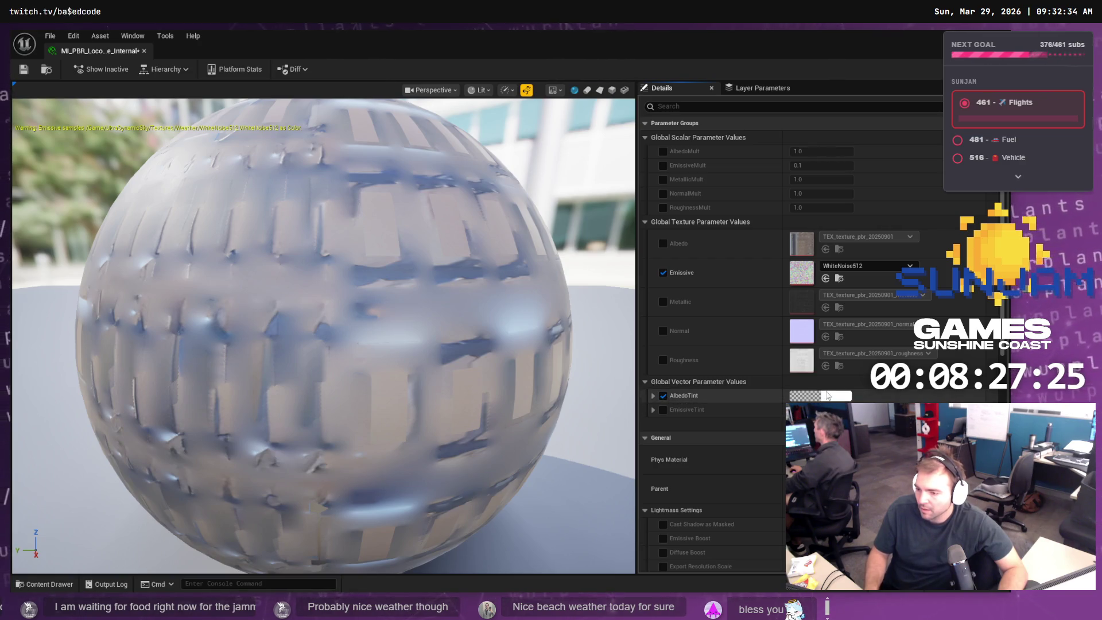
click(834, 397)
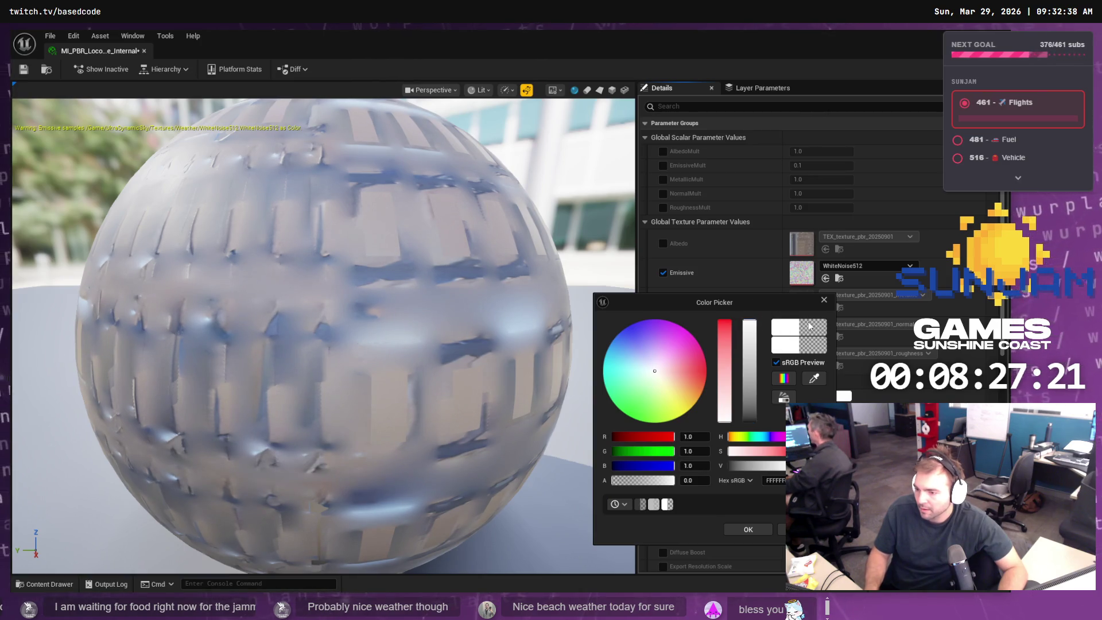
click(742, 527)
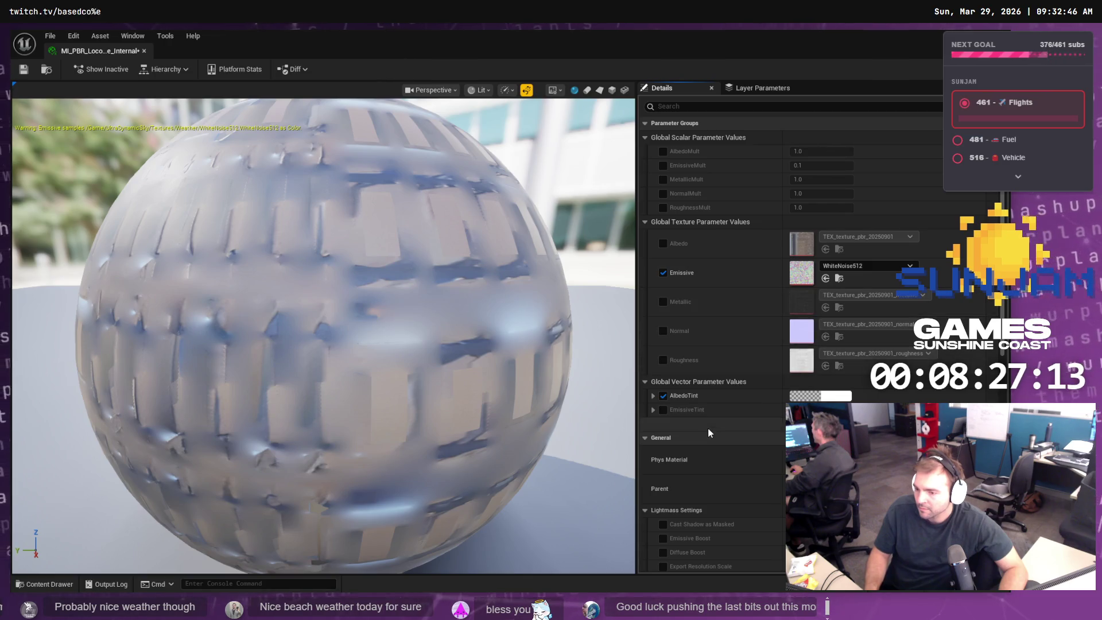
- Set EmissiveTint to full white and EmissiveMult to 3, then save the instance
click(663, 411)
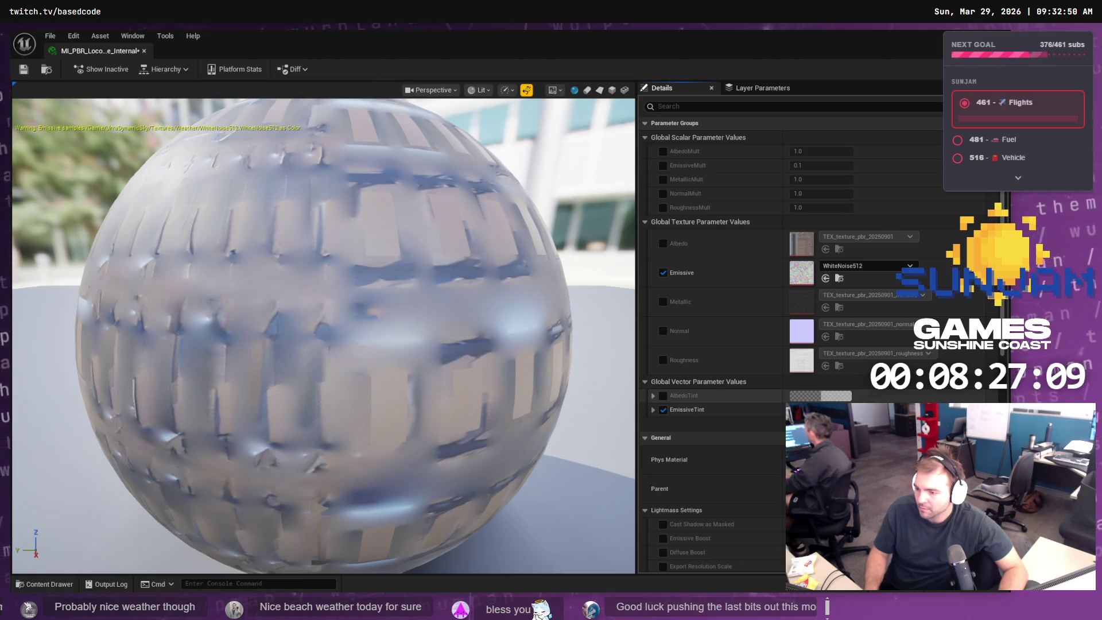
click(809, 409)
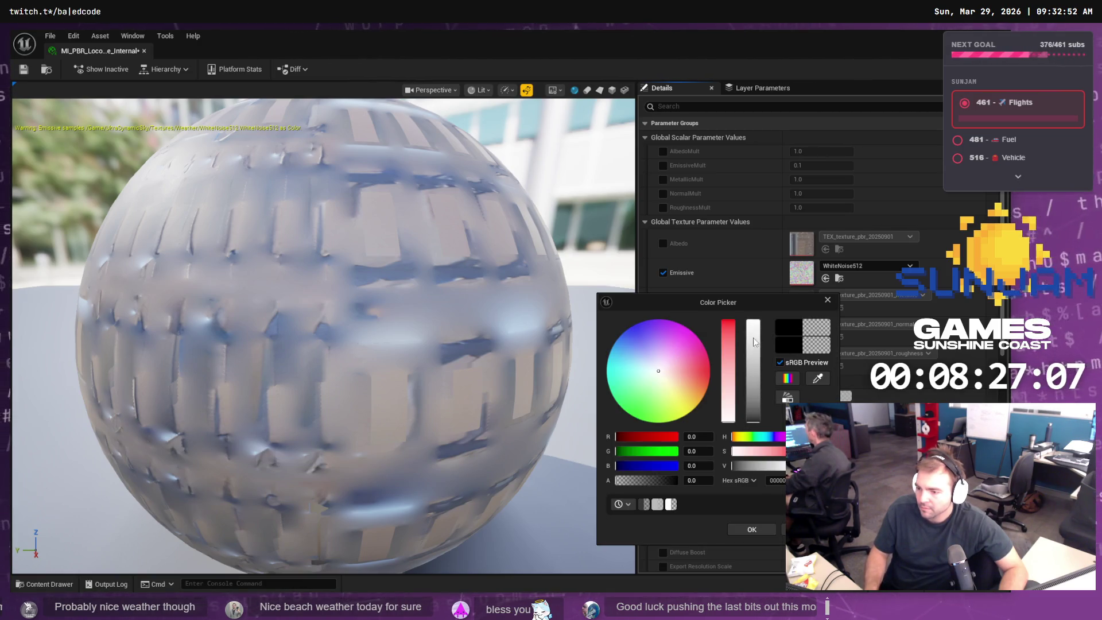
drag(754, 342, 756, 304)
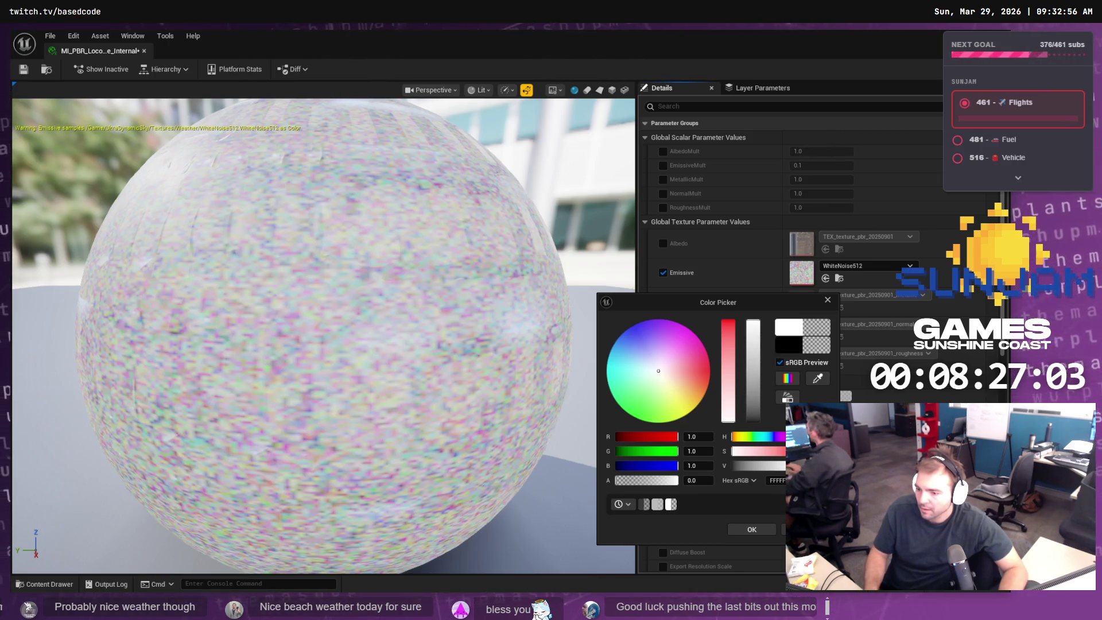
click(747, 530)
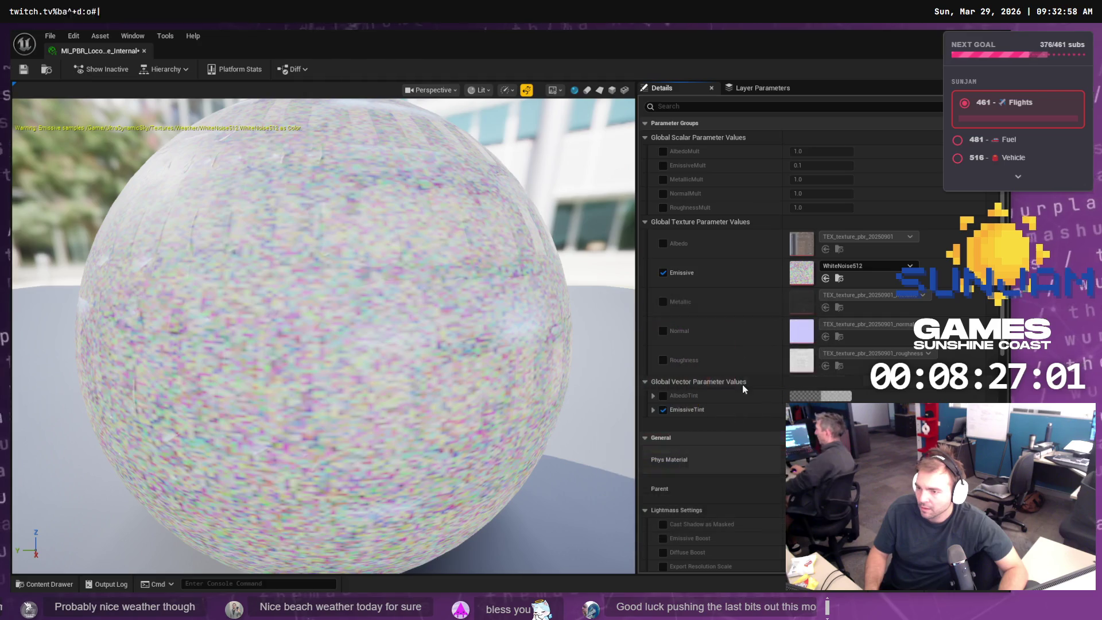
click(663, 166)
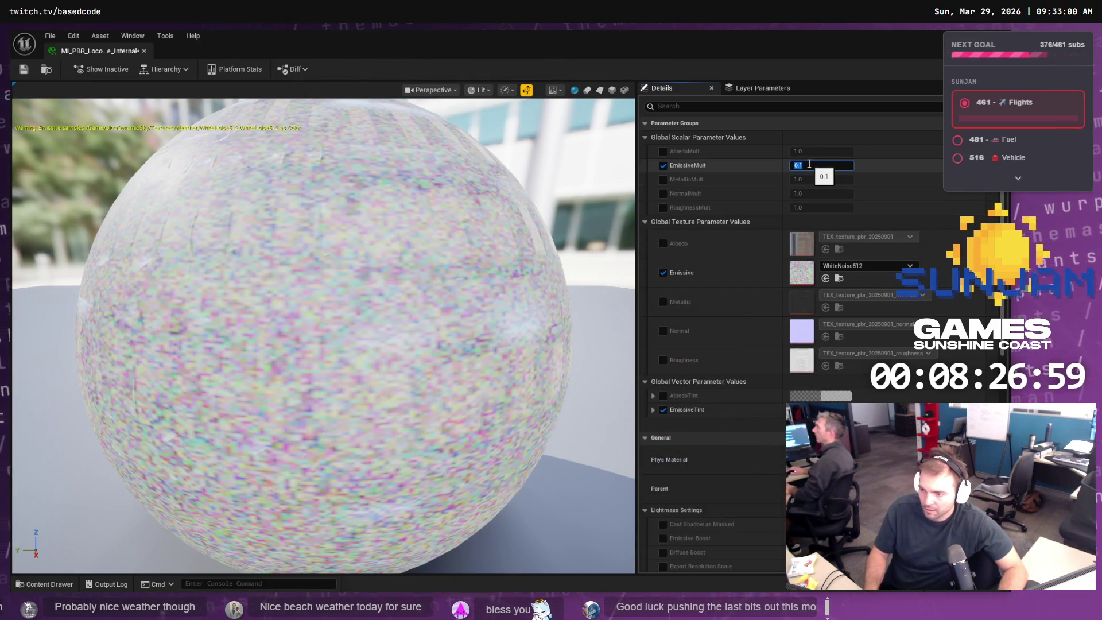
text(3)
key(Return)
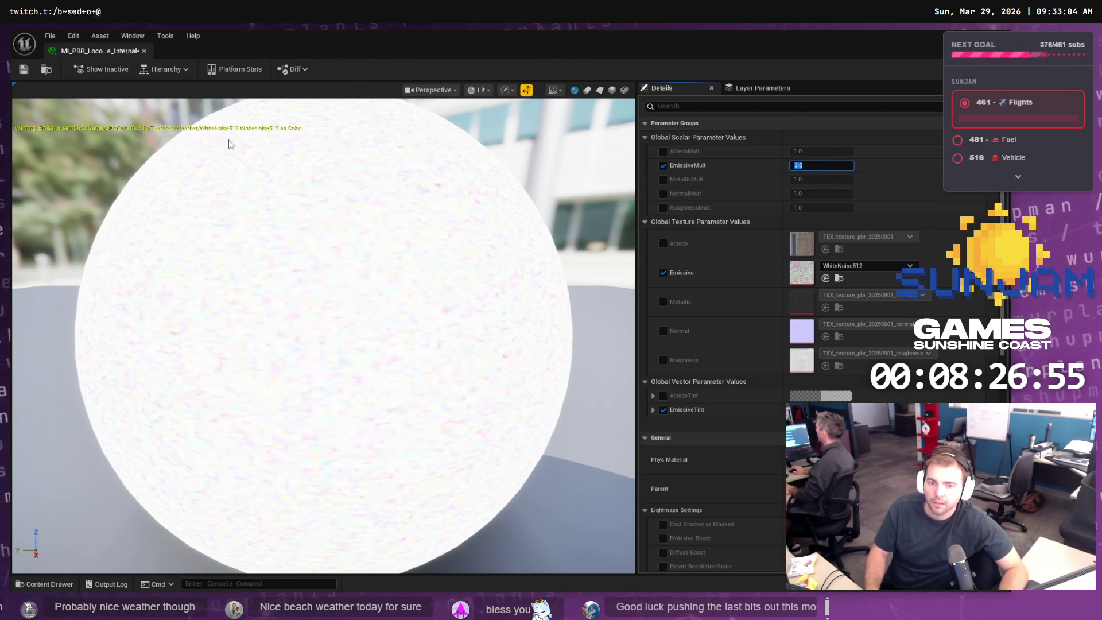
key(ctrl+s)
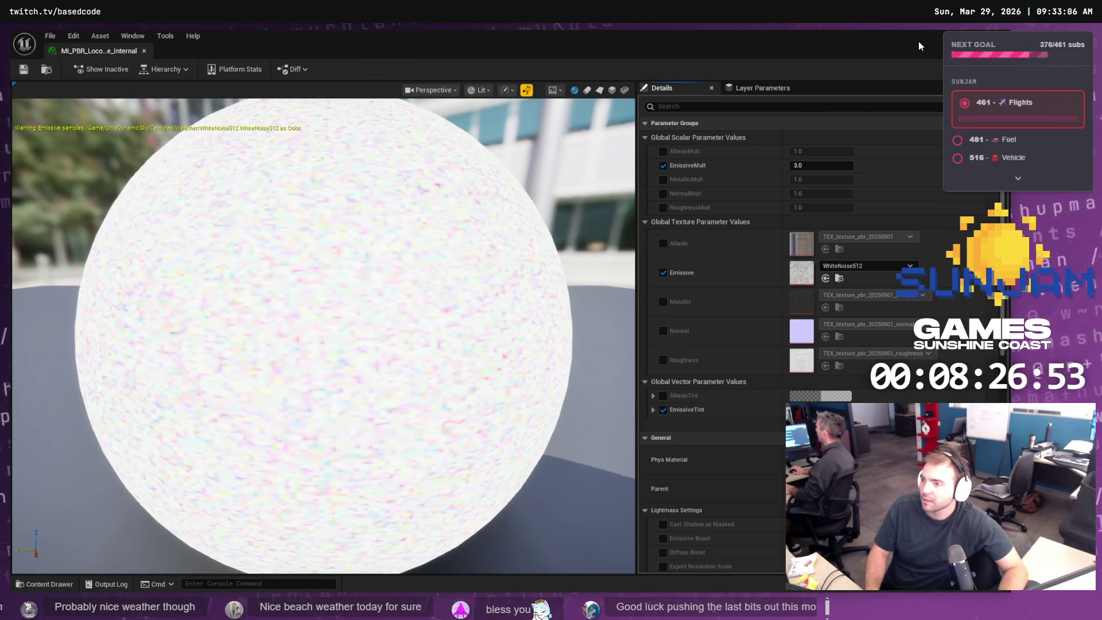
key(alt+Tab)
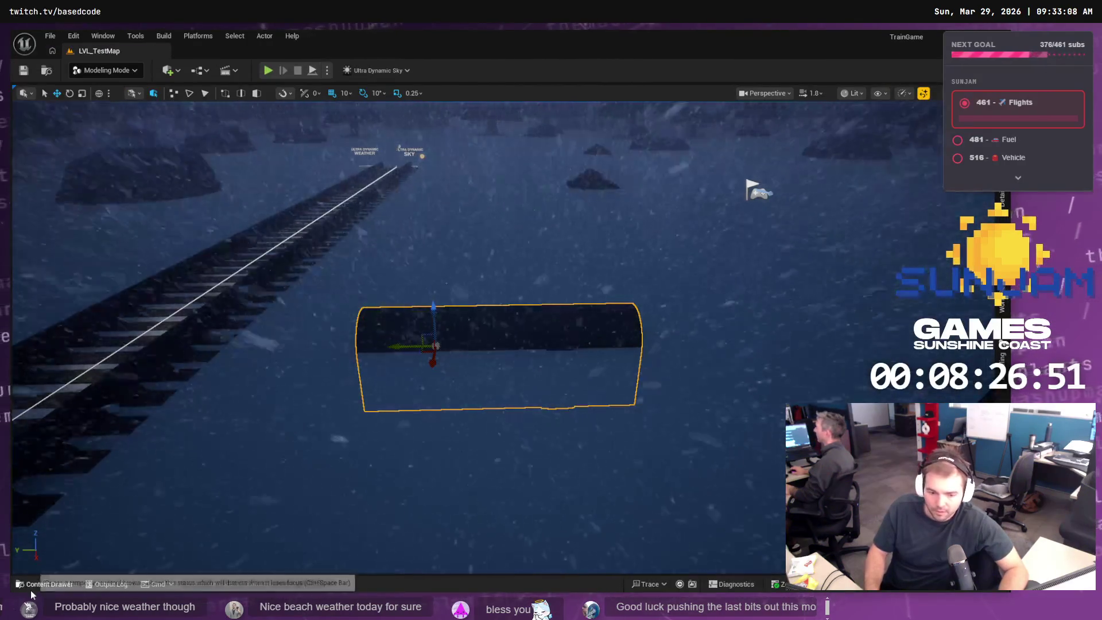
- Open SM_Locomotive_Internal from the Locomotive meshes folder
key(ctrl+space)
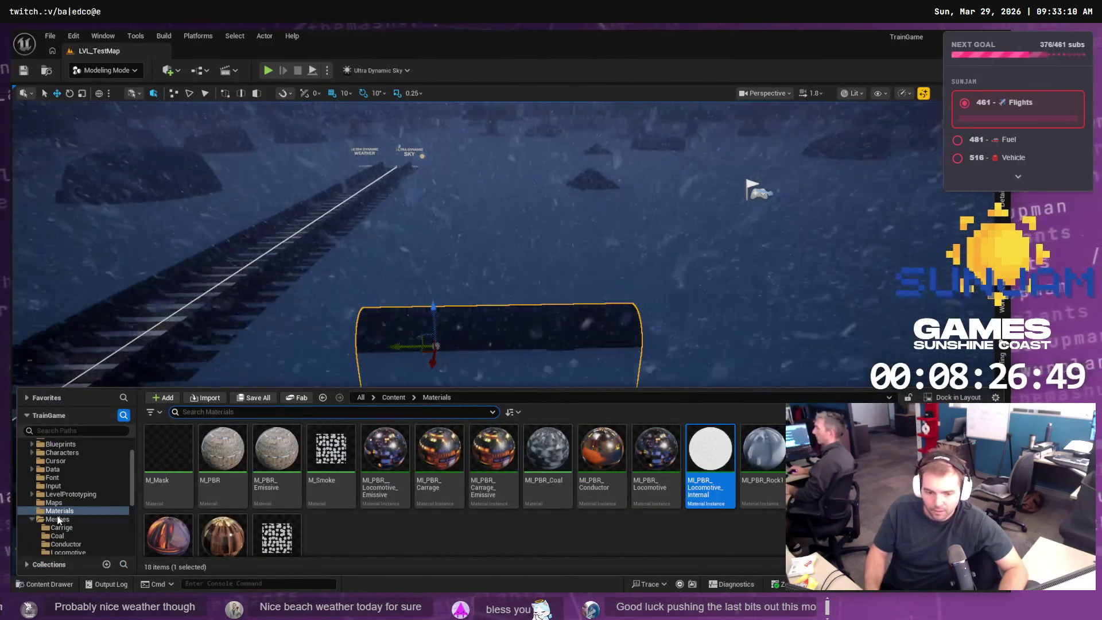
scroll(68, 523, down, 1)
scroll(67, 522, down, 1)
click(83, 519)
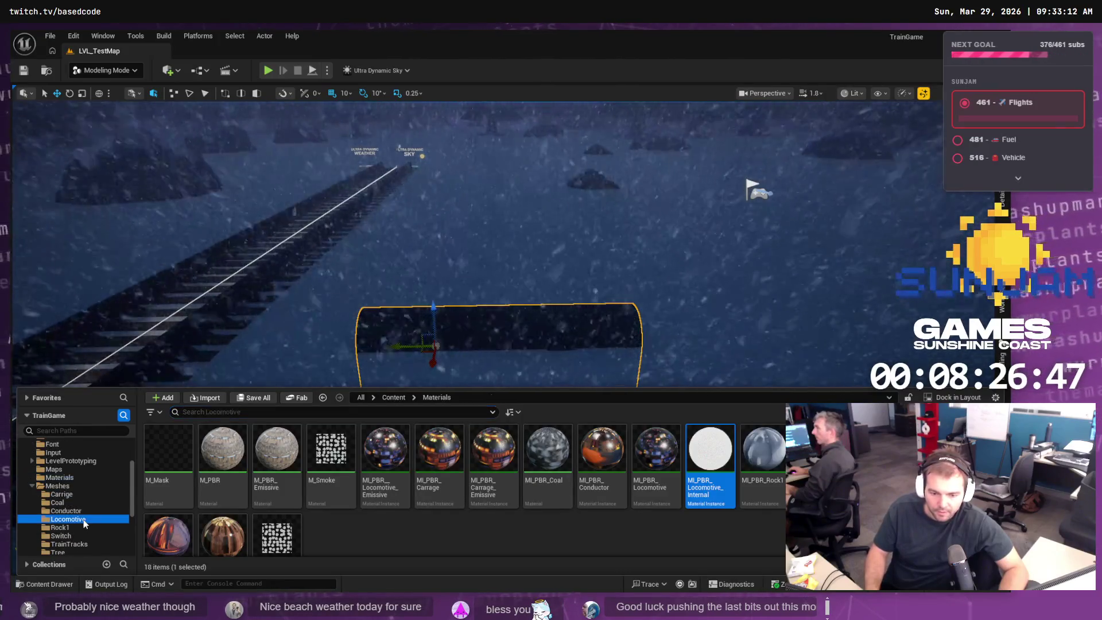
double_click(277, 450)
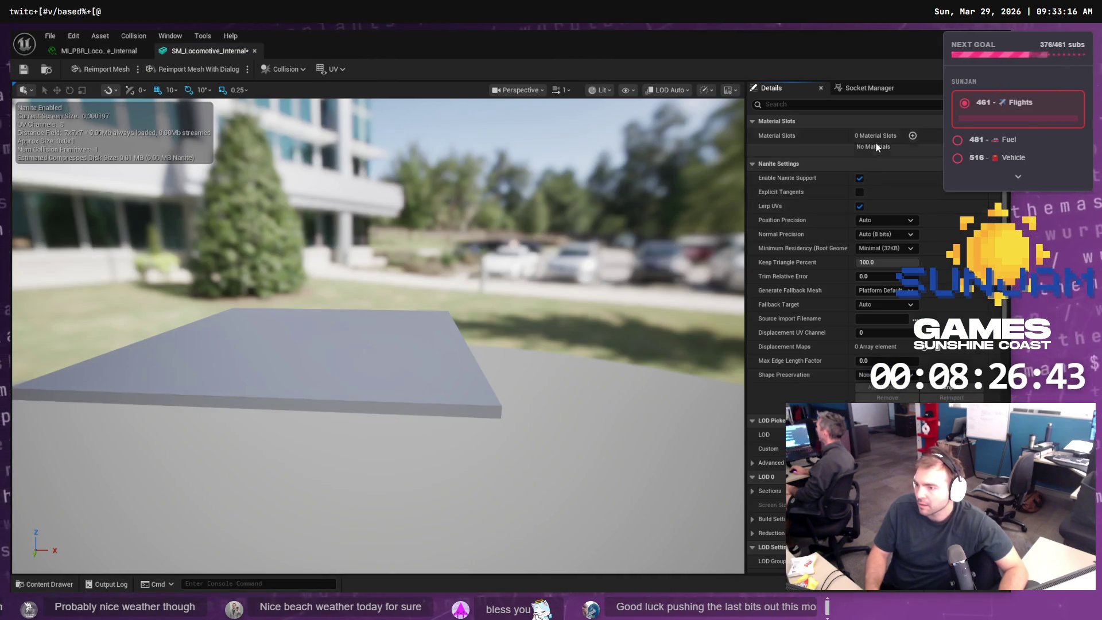
- Add a material slot, assign MI_PBR_Locomotive_Internal to Element 0, and save the mesh
click(913, 136)
click(53, 584)
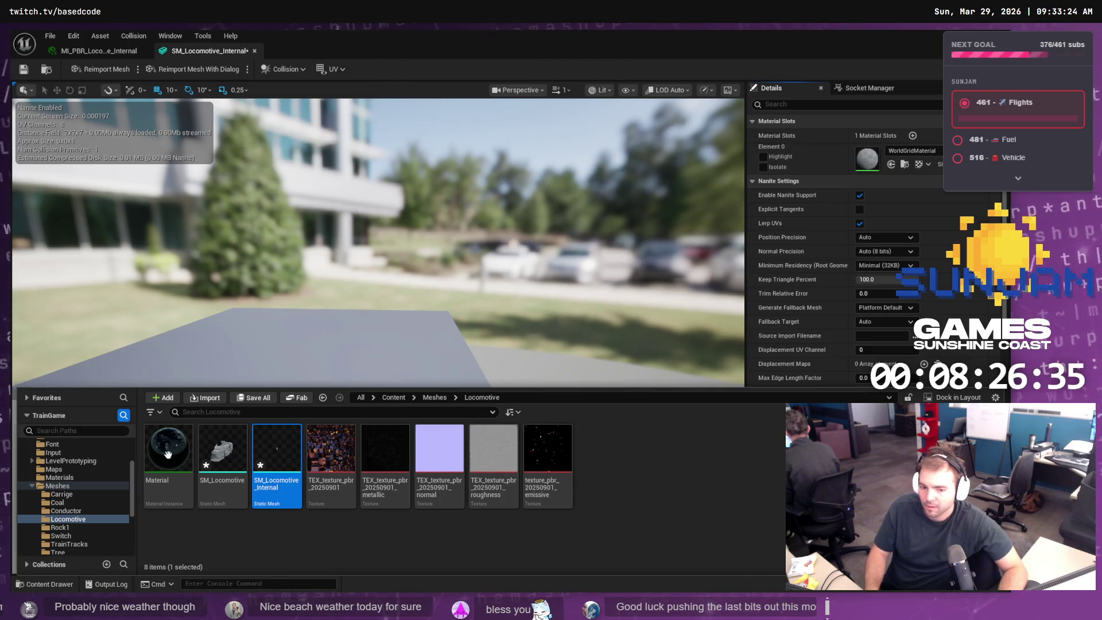
click(60, 476)
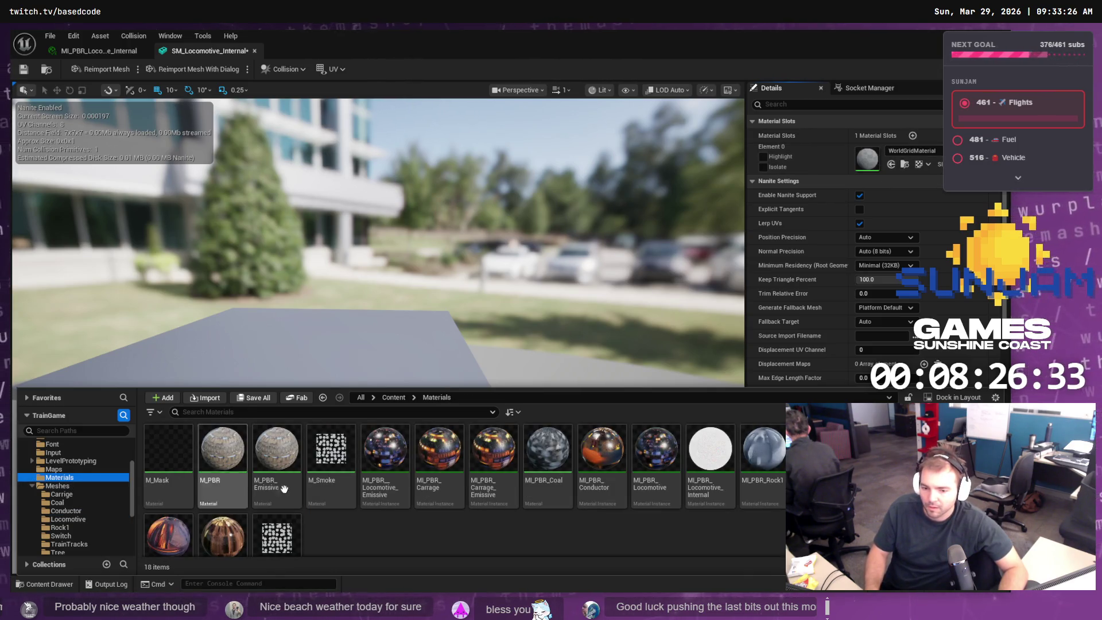
click(704, 463)
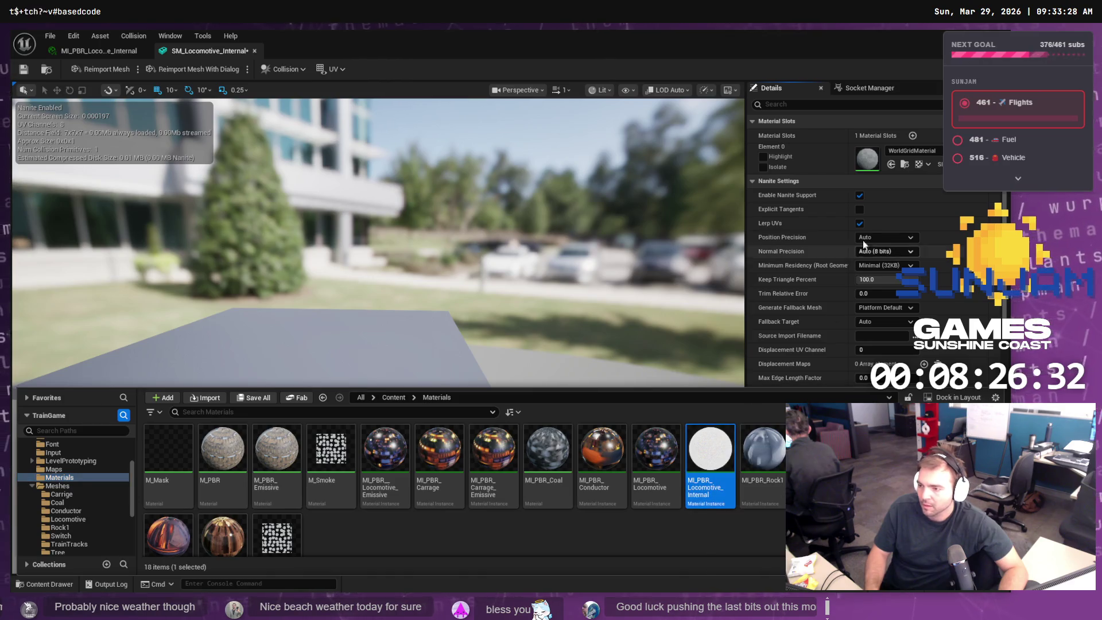
click(891, 165)
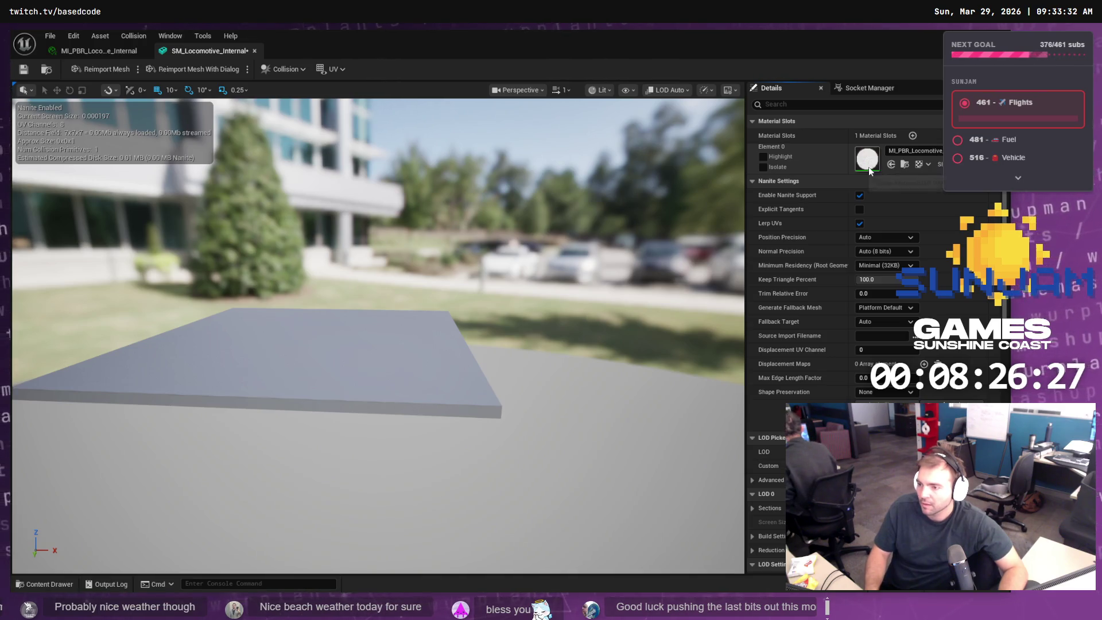
key(ctrl+s)
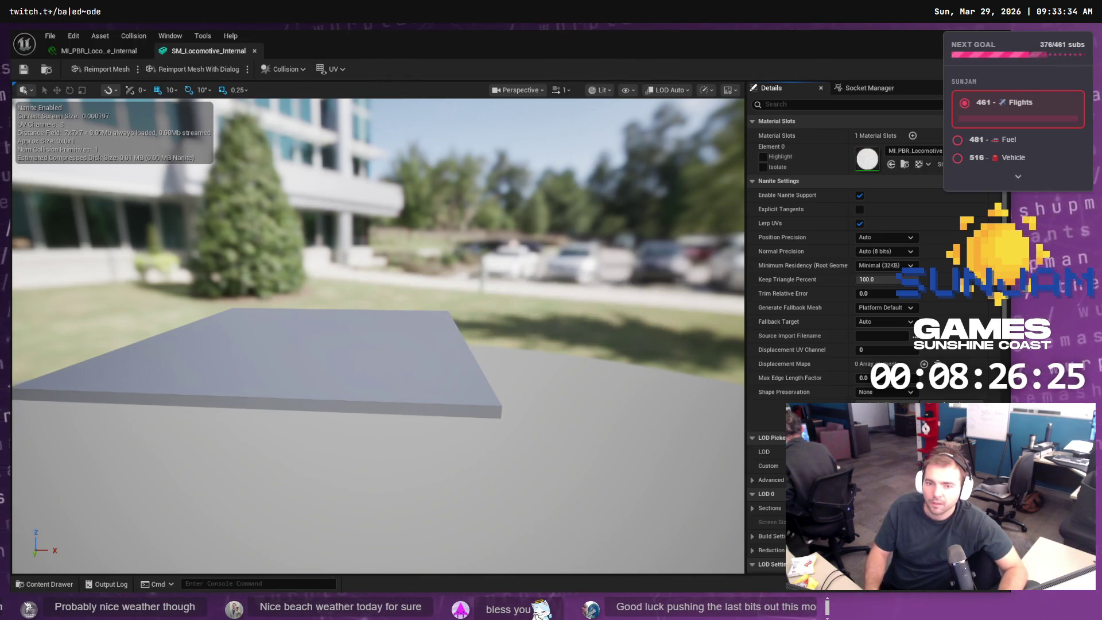
key(alt+Tab)
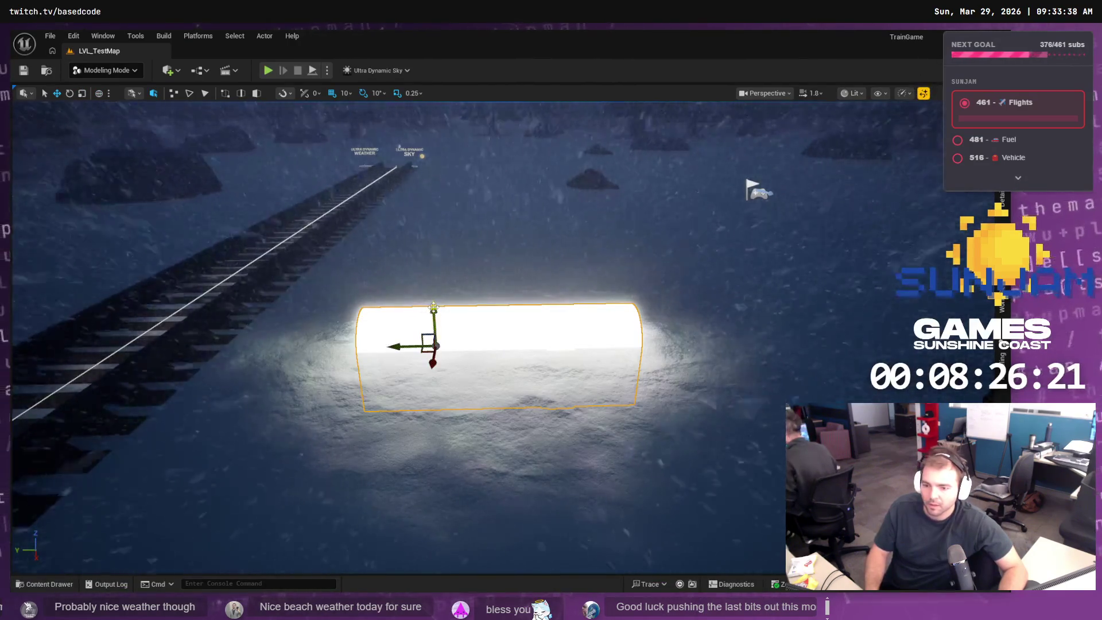
- Browse the Content Drawer to Content > Blueprints and open BP_Train
click(59, 584)
click(55, 585)
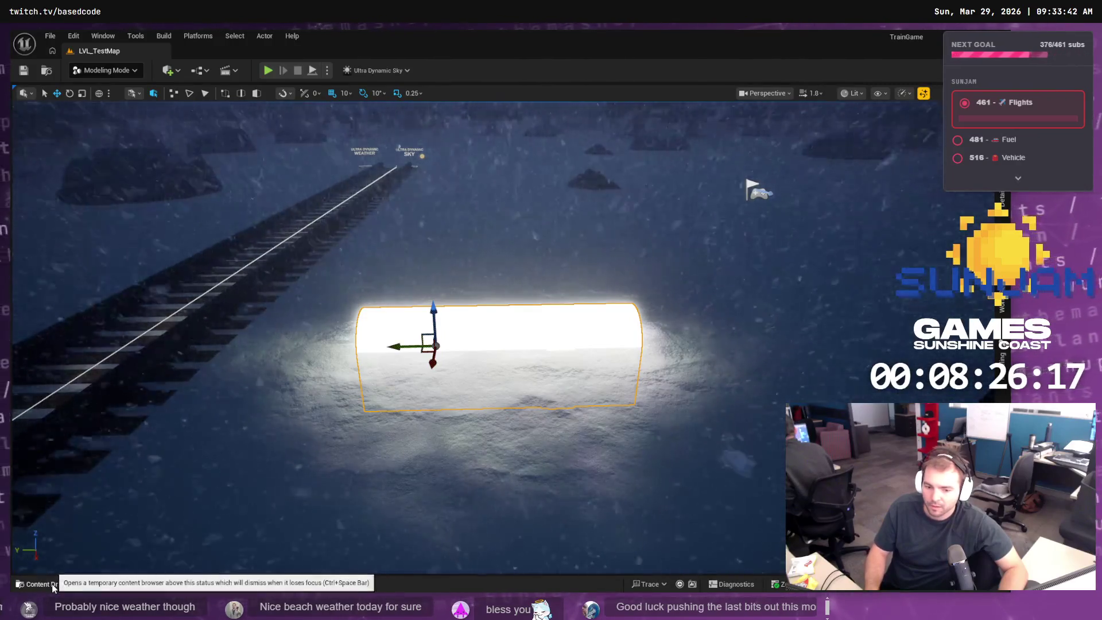
click(54, 584)
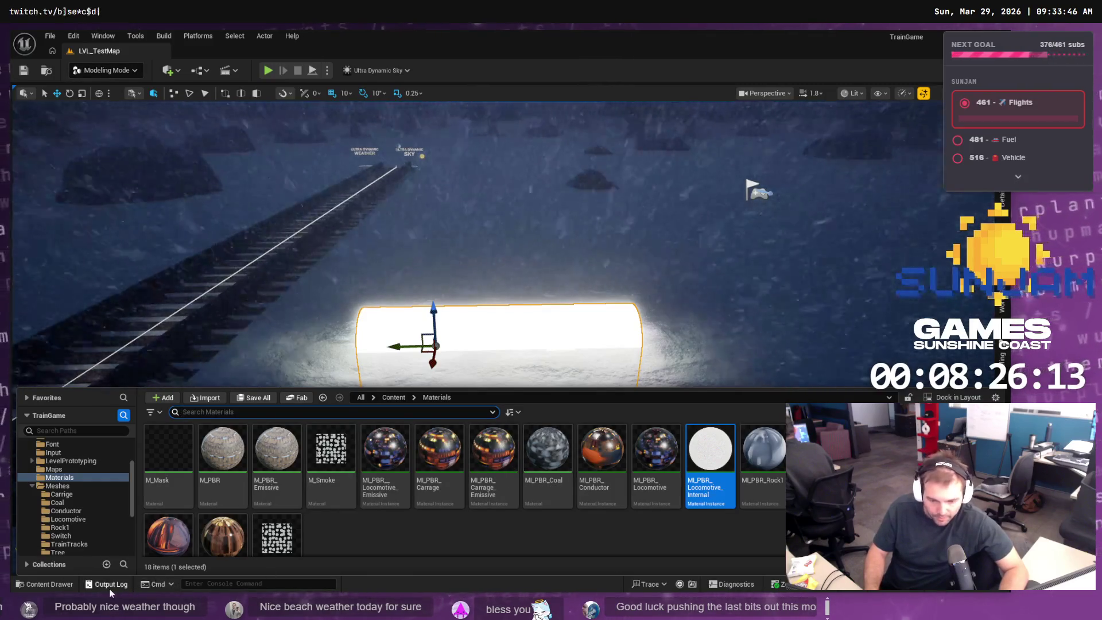
scroll(67, 457, up, 4)
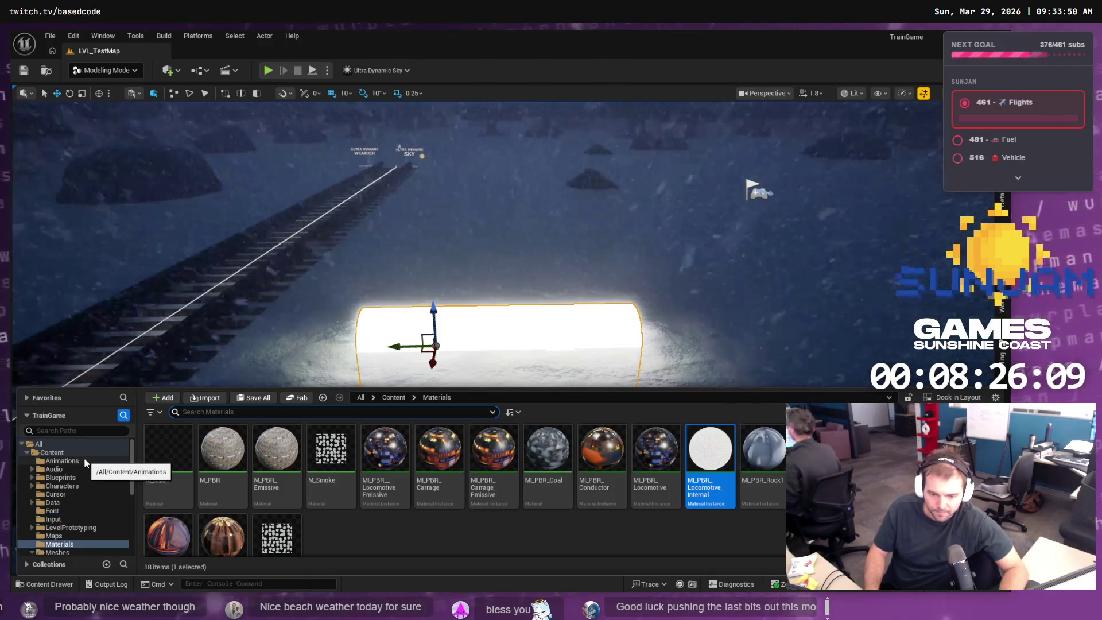
click(64, 444)
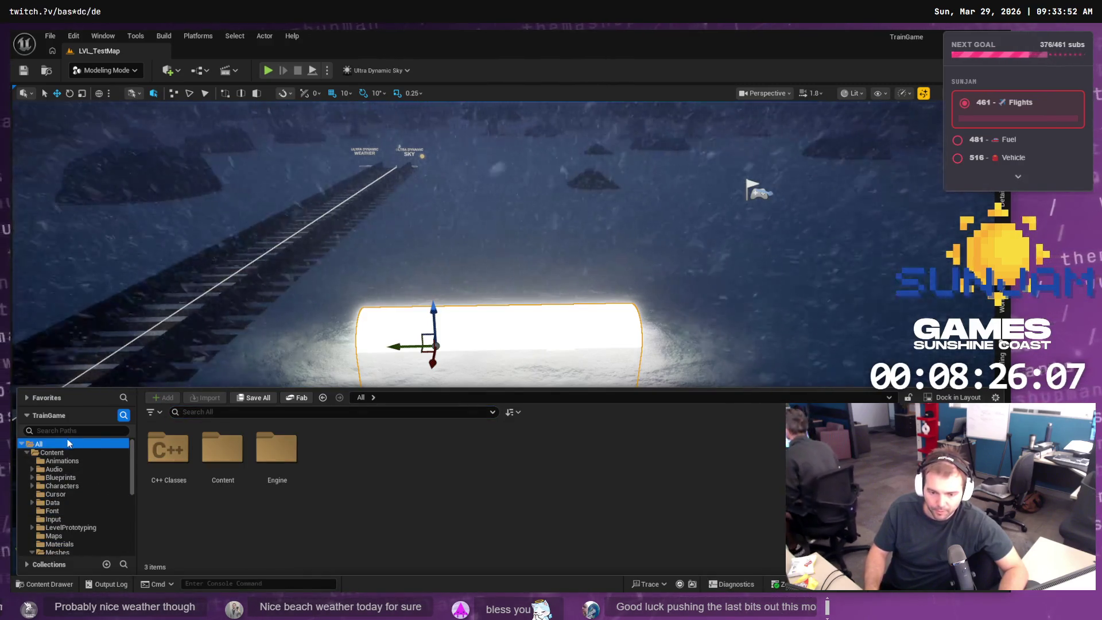
click(67, 462)
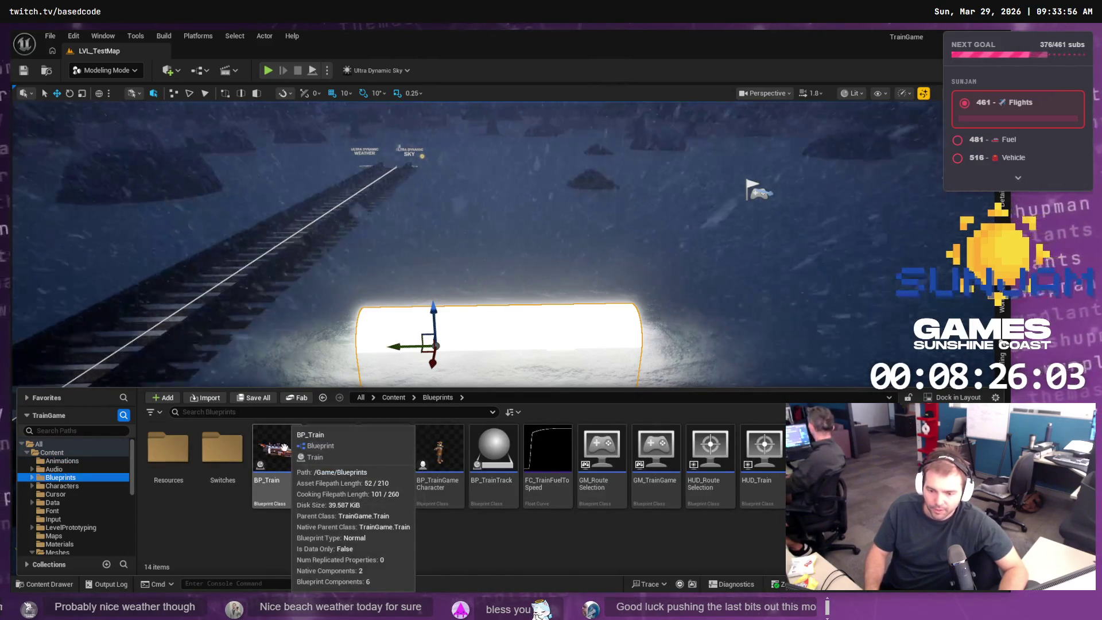
double_click(283, 453)
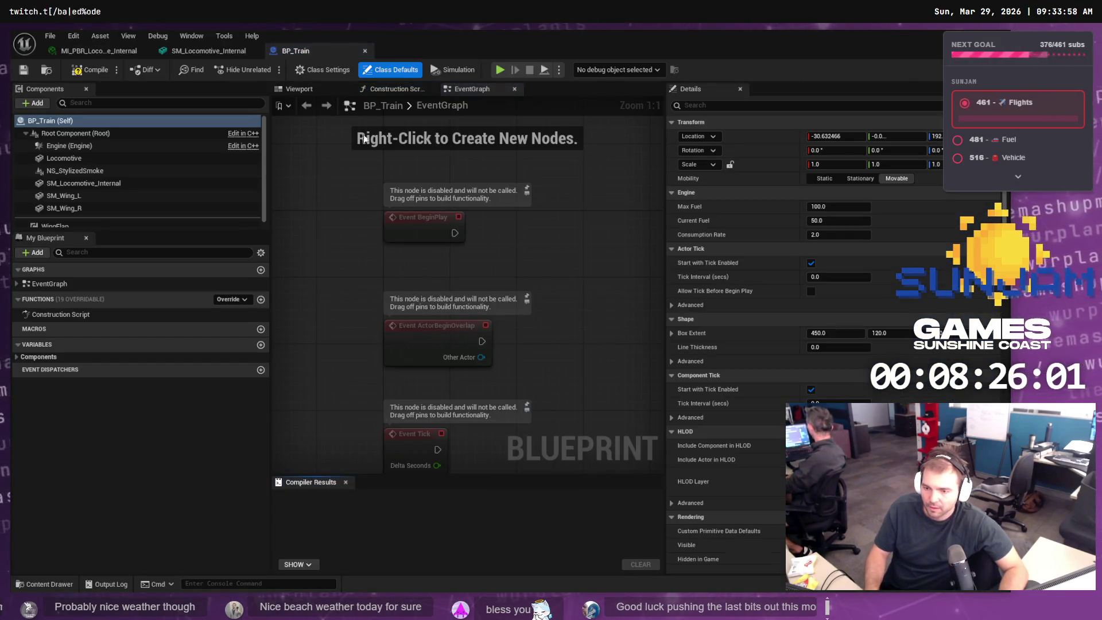
- In BP_Train's Viewport, lower SM_Locomotive_Internal to Z 190 and open its material instance
click(312, 93)
mouse_move(403, 271)
mouse_down()
mouse_move(397, 253)
mouse_move(418, 274)
mouse_up()
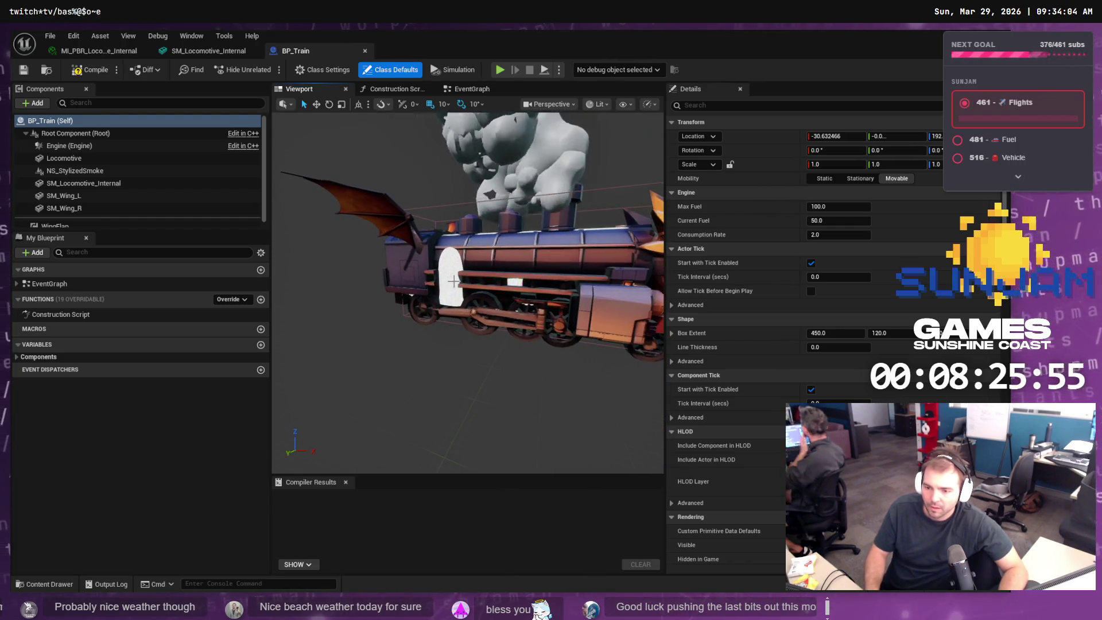
click(465, 280)
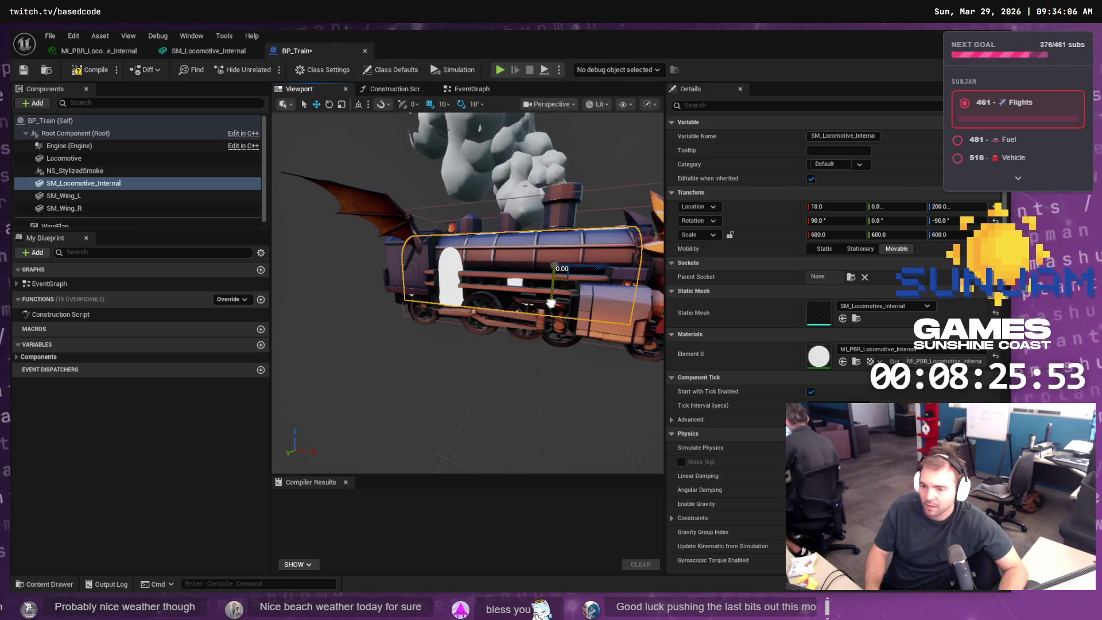
drag(551, 303, 552, 304)
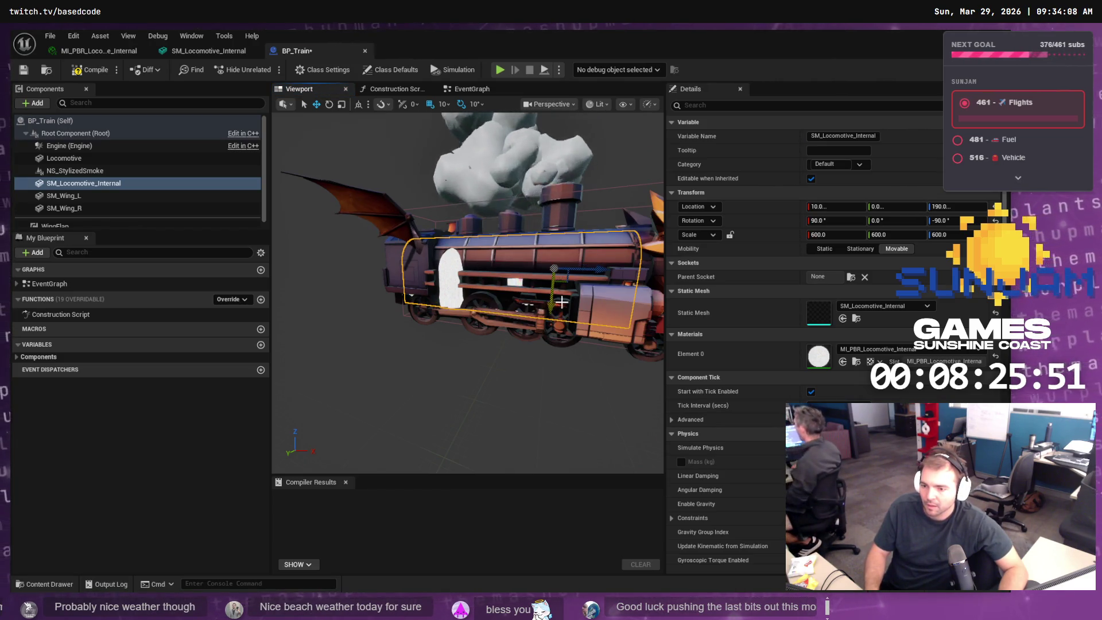
mouse_move(611, 338)
mouse_down()
mouse_move(557, 338)
mouse_move(509, 293)
mouse_up()
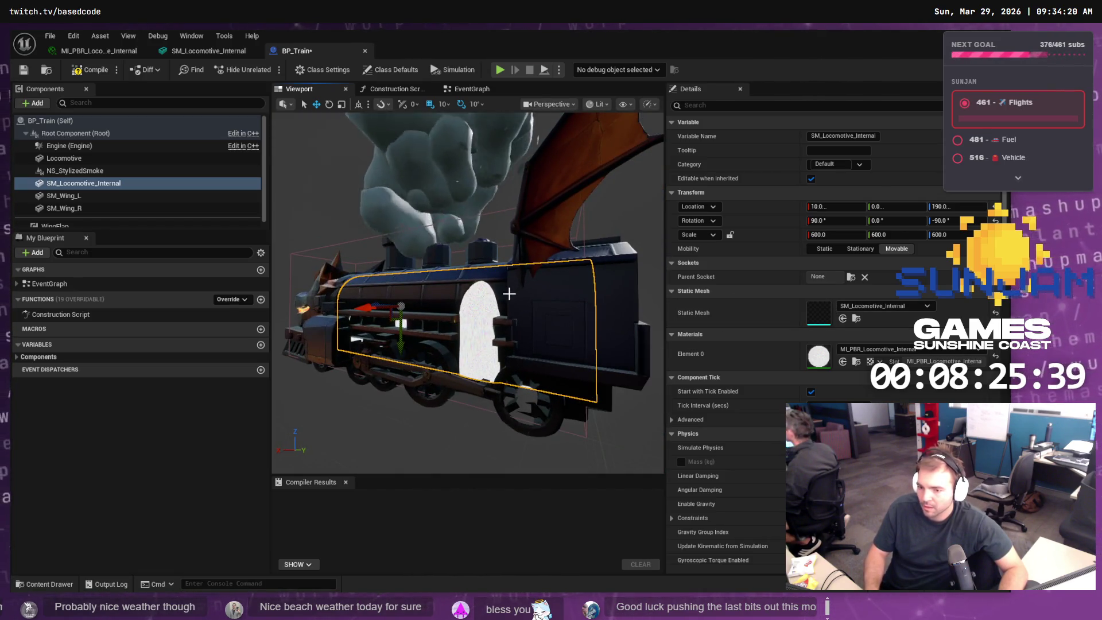
double_click(828, 356)
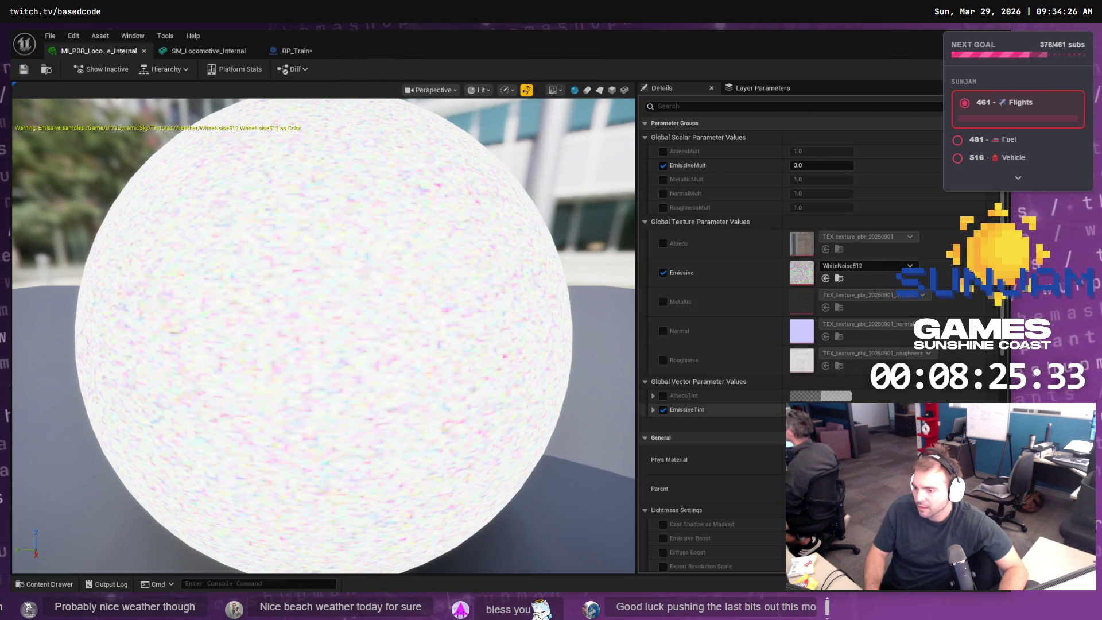
- Set EmissiveTint to a warm orange and the Emissive texture to WhiteSquareTexture
click(821, 409)
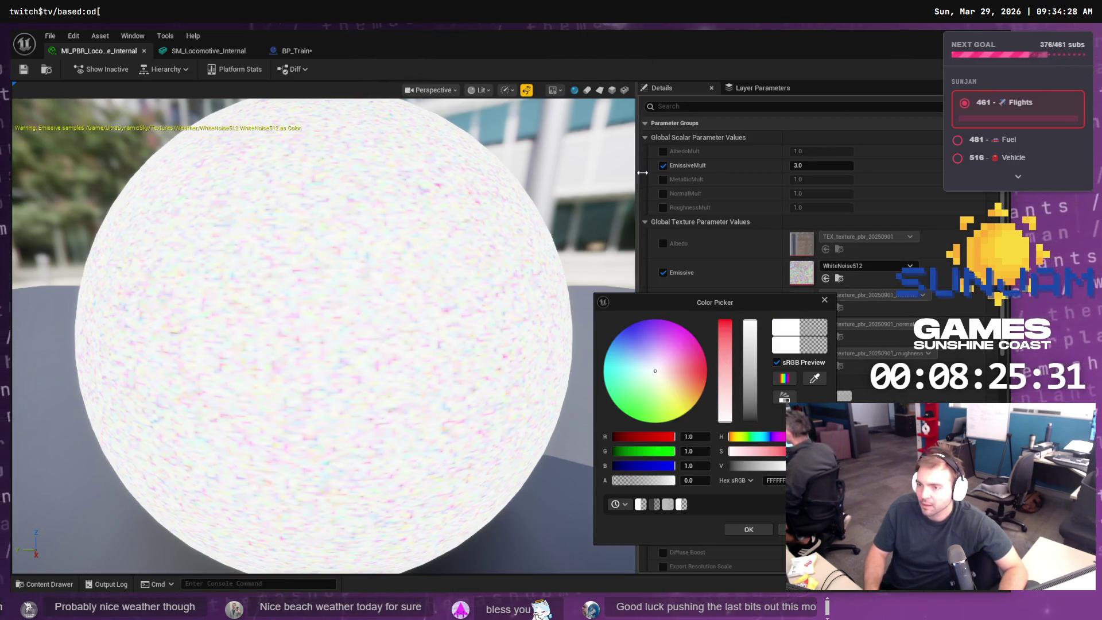
drag(686, 398, 696, 381)
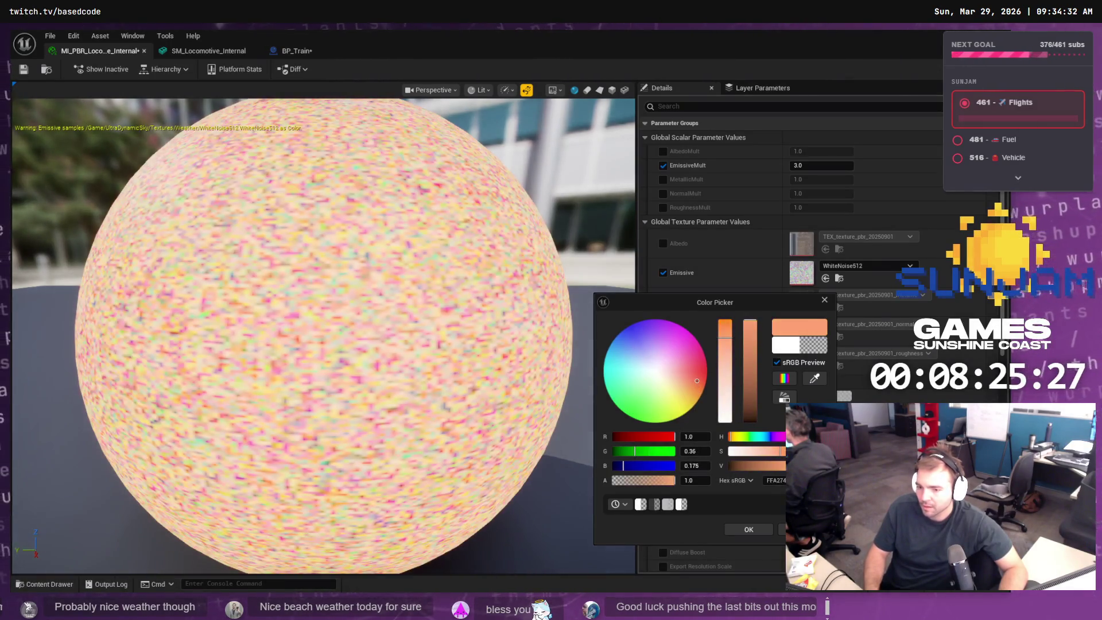
click(761, 525)
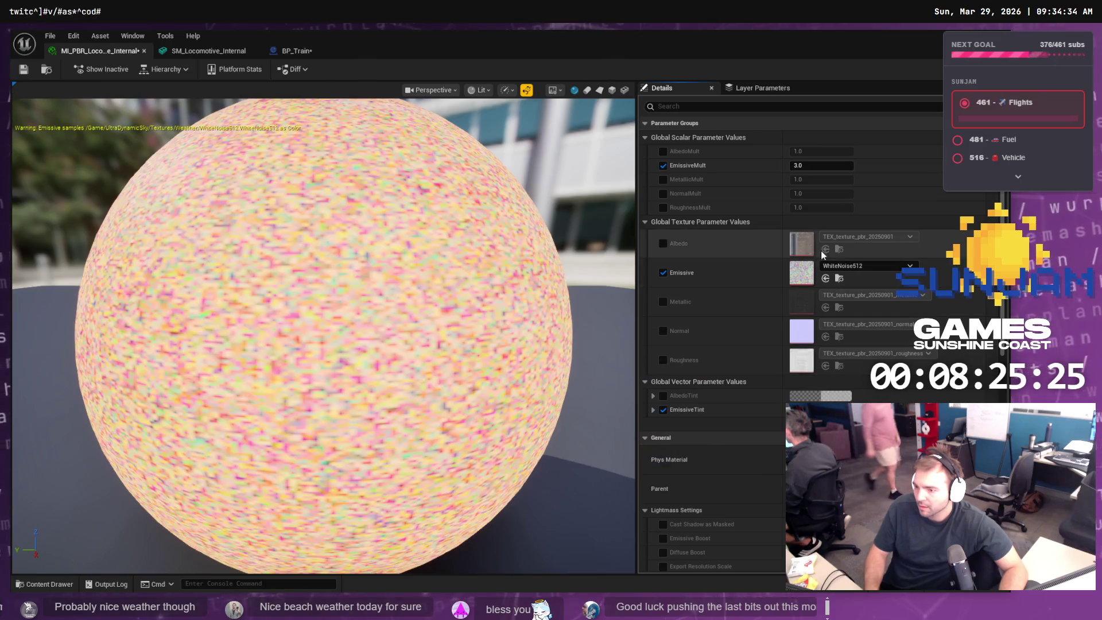
click(875, 265)
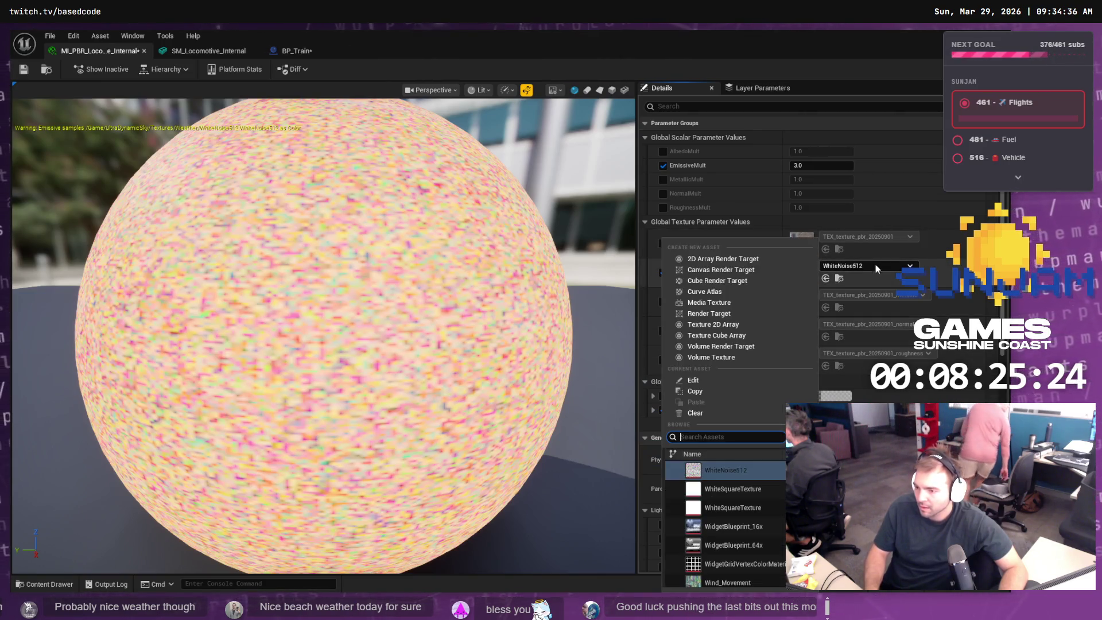
click(749, 488)
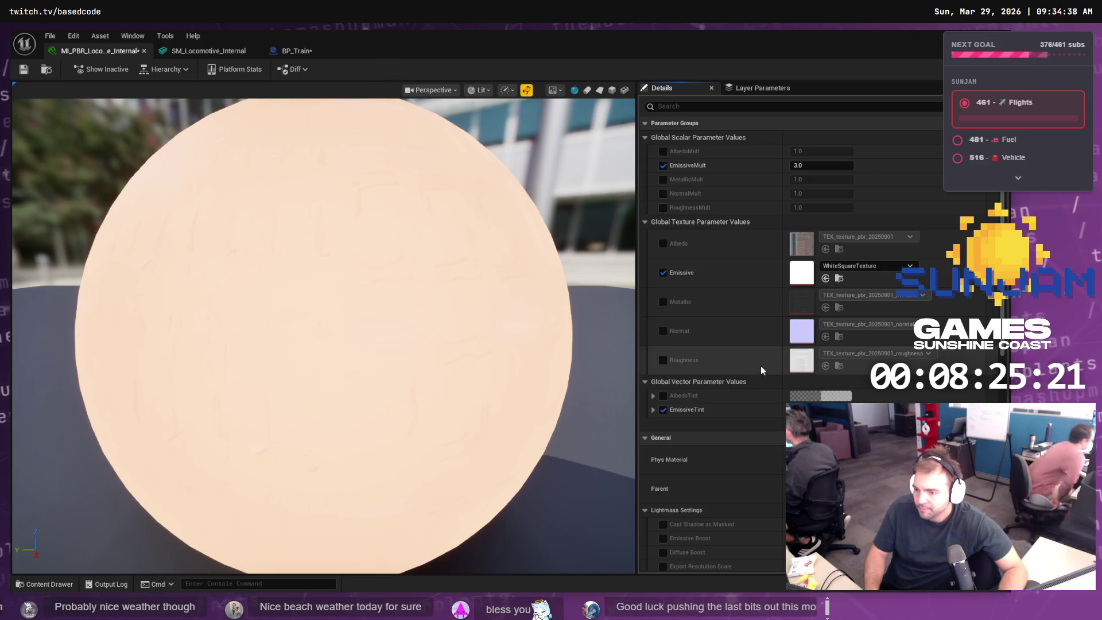
mouse_move(633, 57)
mouse_down()
mouse_move(666, 109)
mouse_move(652, 305)
mouse_move(776, 340)
mouse_move(764, 223)
mouse_up()
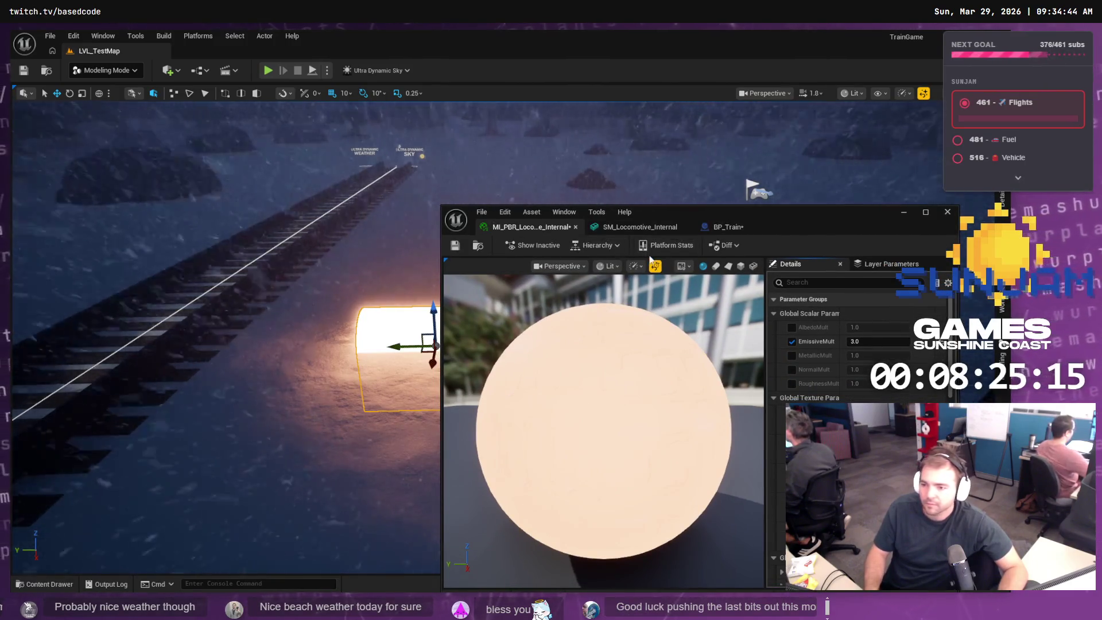
- Bring the train up close in the level view with the Blueprint window set aside
click(720, 228)
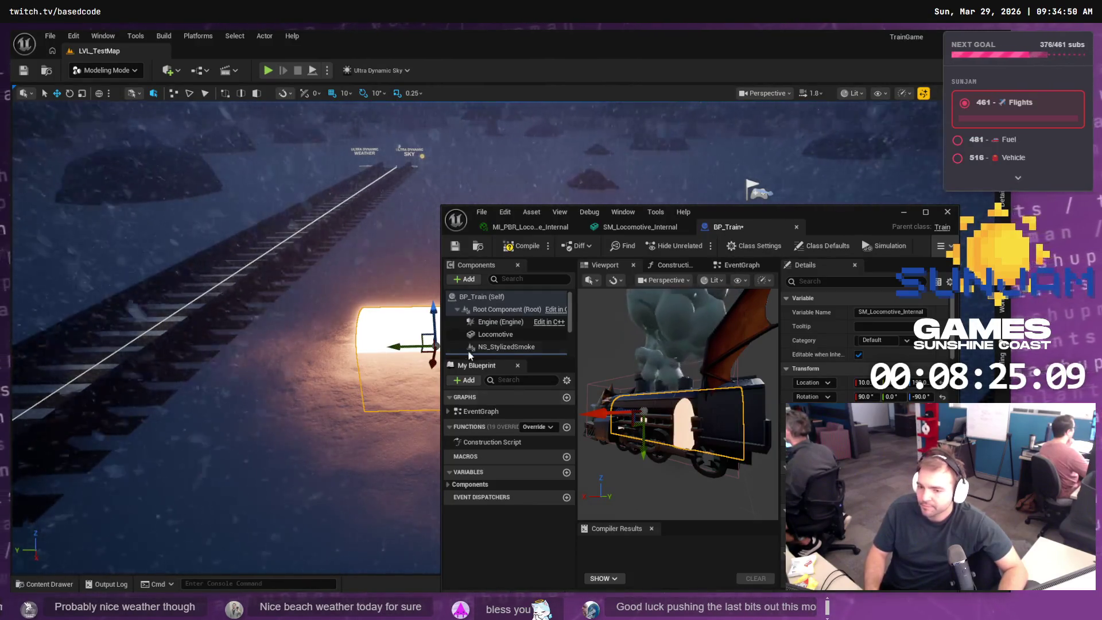
click(50, 585)
mouse_move(277, 456)
mouse_down()
mouse_move(476, 379)
mouse_move(402, 362)
mouse_move(298, 361)
mouse_move(322, 356)
mouse_up()
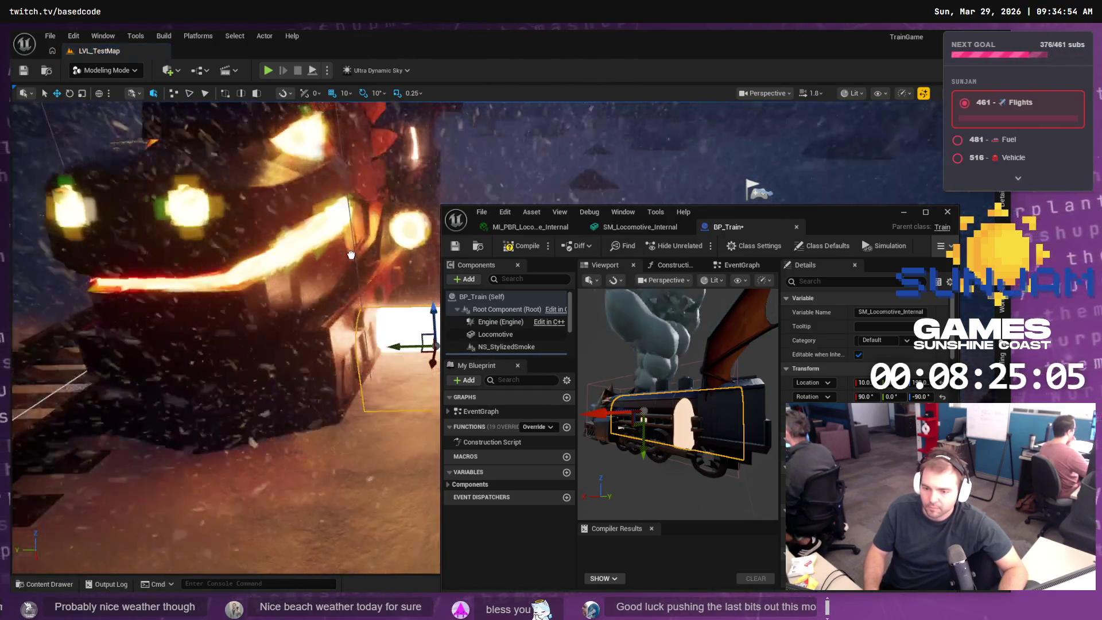
click(422, 334)
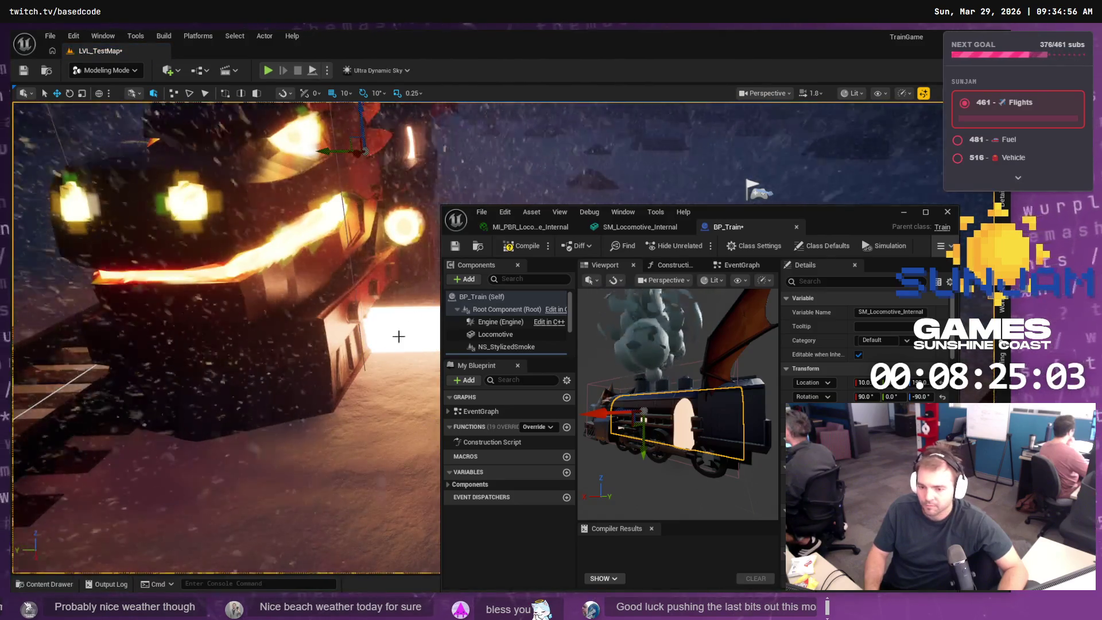
scroll(415, 255, down, 5)
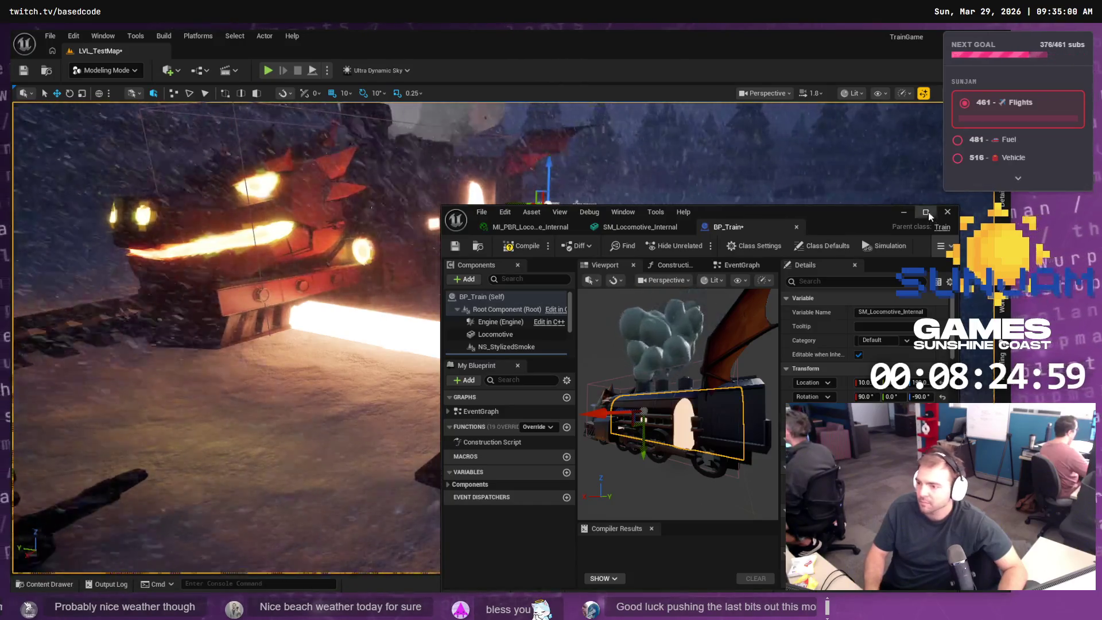
click(509, 294)
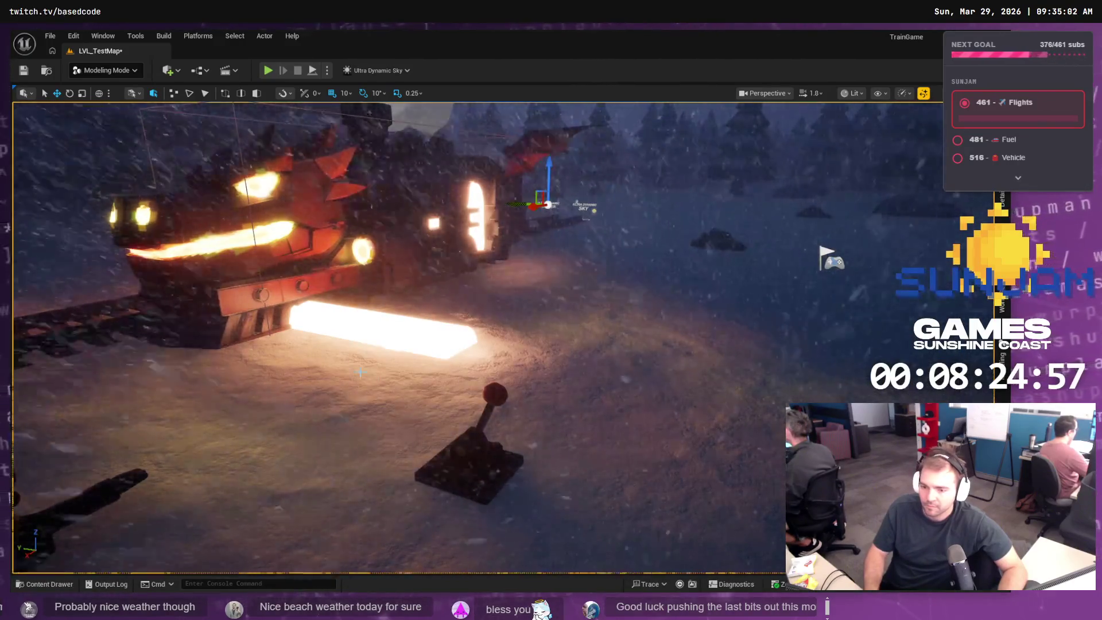
- Delete the glowing bar beside the train and select the train actor
click(1001, 252)
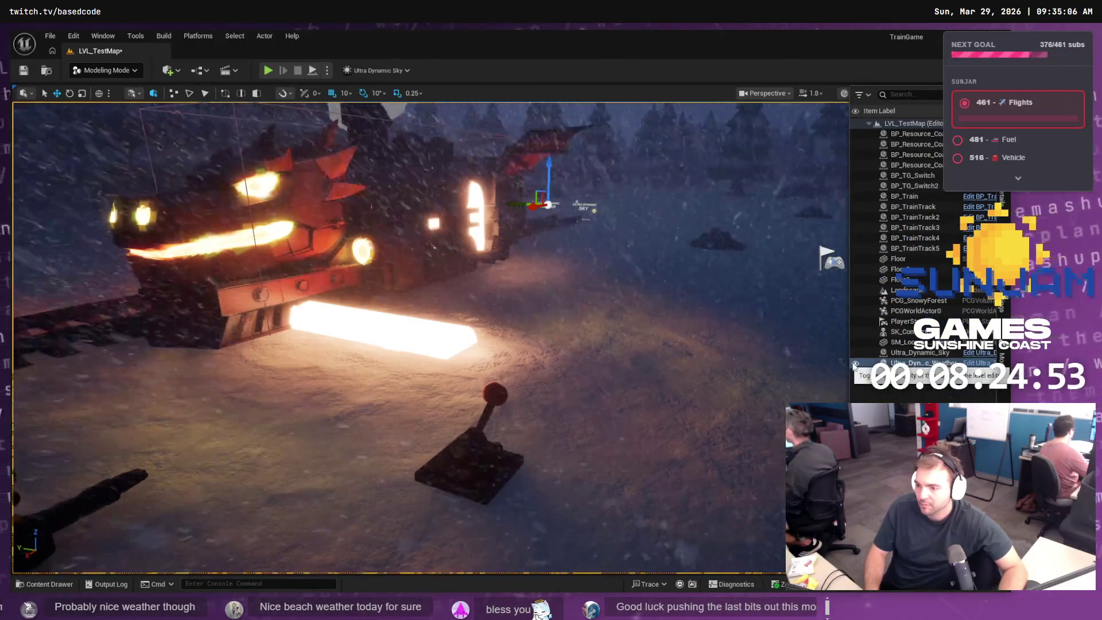
click(469, 324)
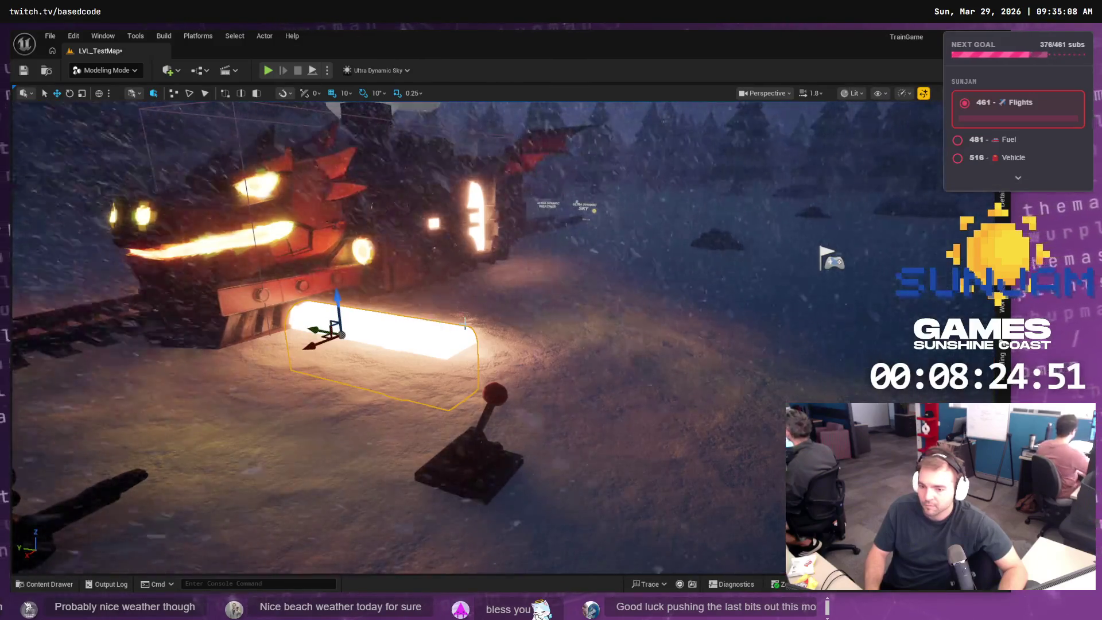
key(Delete)
key(Delete)
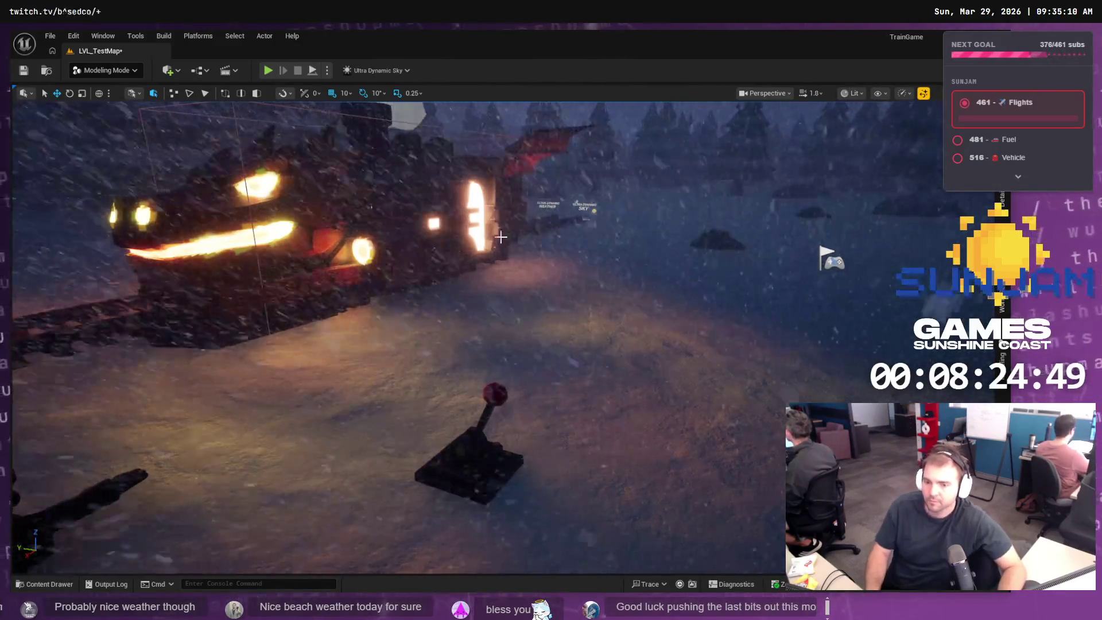
mouse_move(623, 246)
mouse_down()
mouse_move(597, 338)
mouse_move(303, 564)
mouse_move(597, 253)
mouse_move(583, 253)
mouse_move(604, 252)
mouse_up()
click(348, 350)
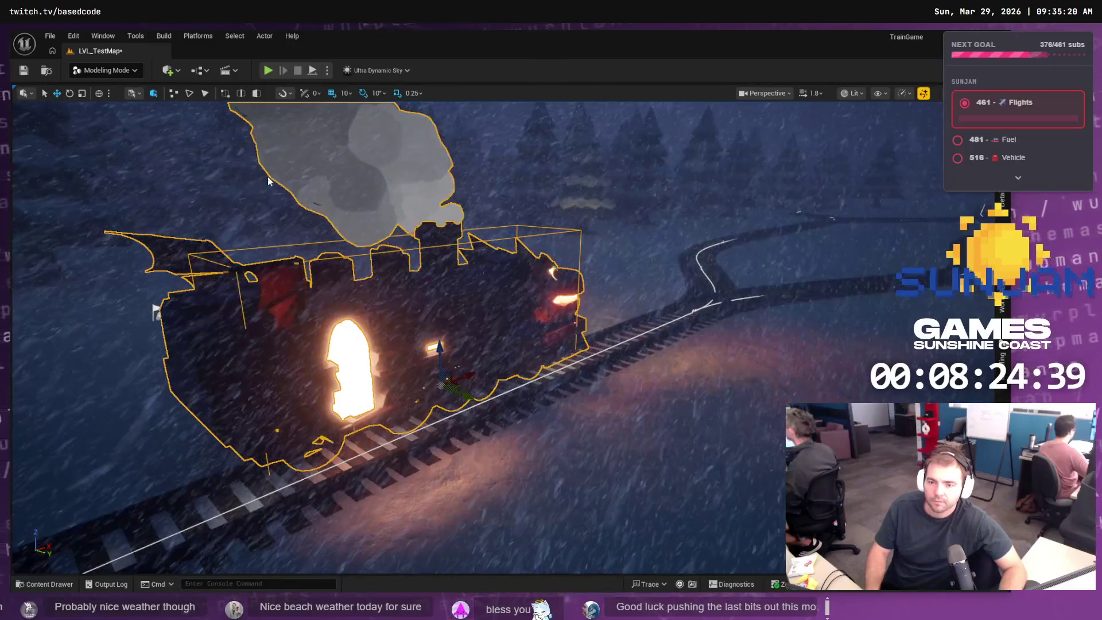
- Check the locomotive's object menu in Blender, then return to the BP_Train editor
key(alt+Tab)
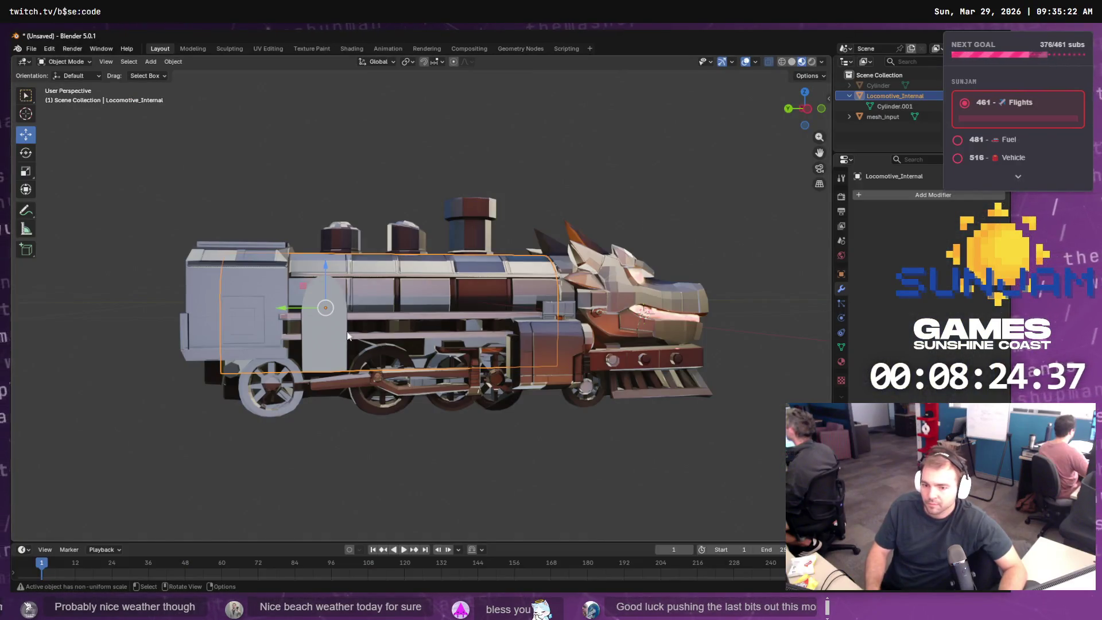
right_click(450, 334)
key(alt+Tab)
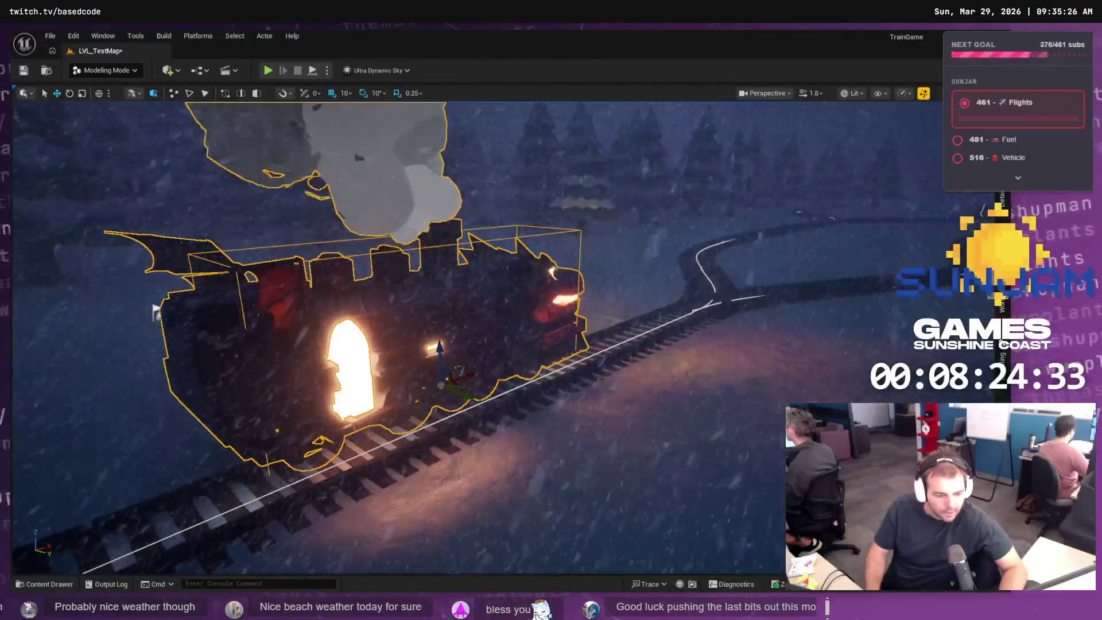
key(alt+Tab)
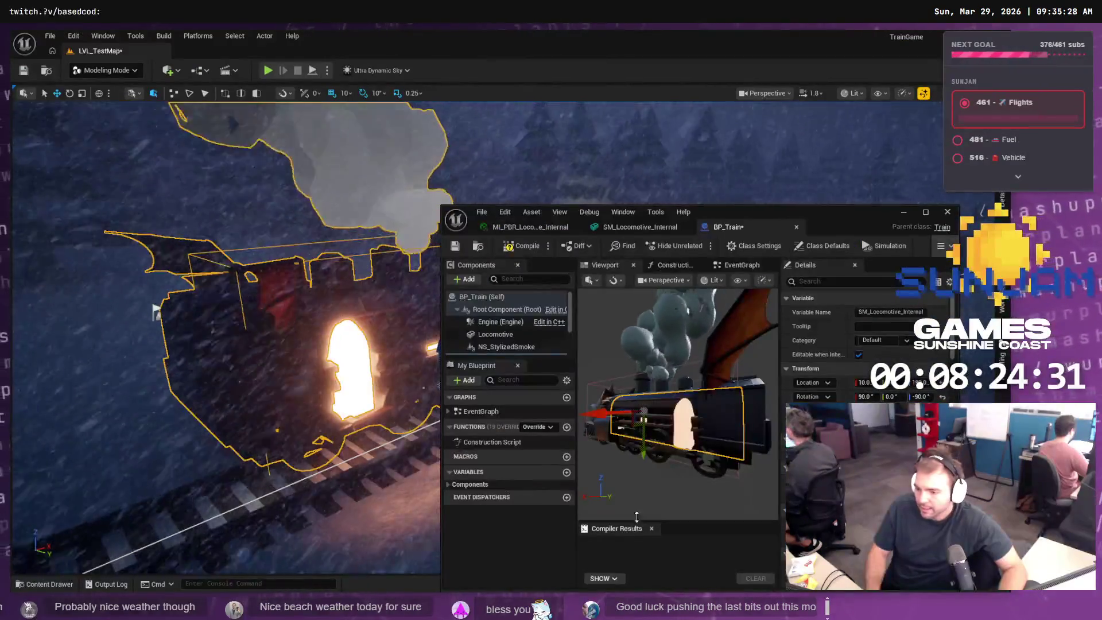
- Maximize BP_Train and try an X scale of 500 on SM_Locomotive_Internal, inspecting the preview
click(925, 212)
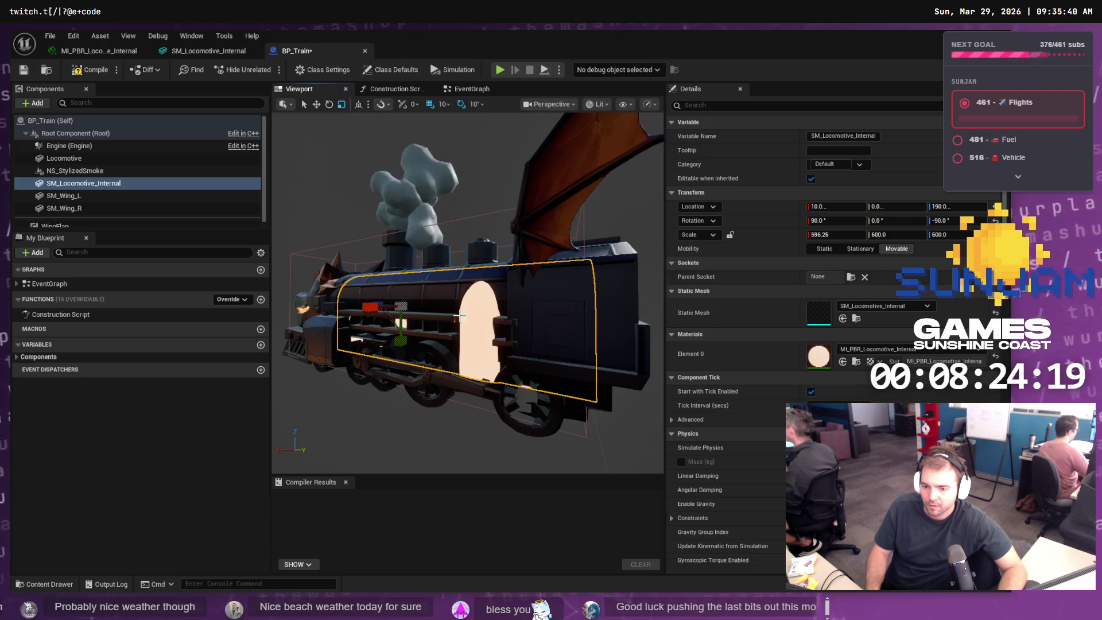
drag(460, 315, 525, 332)
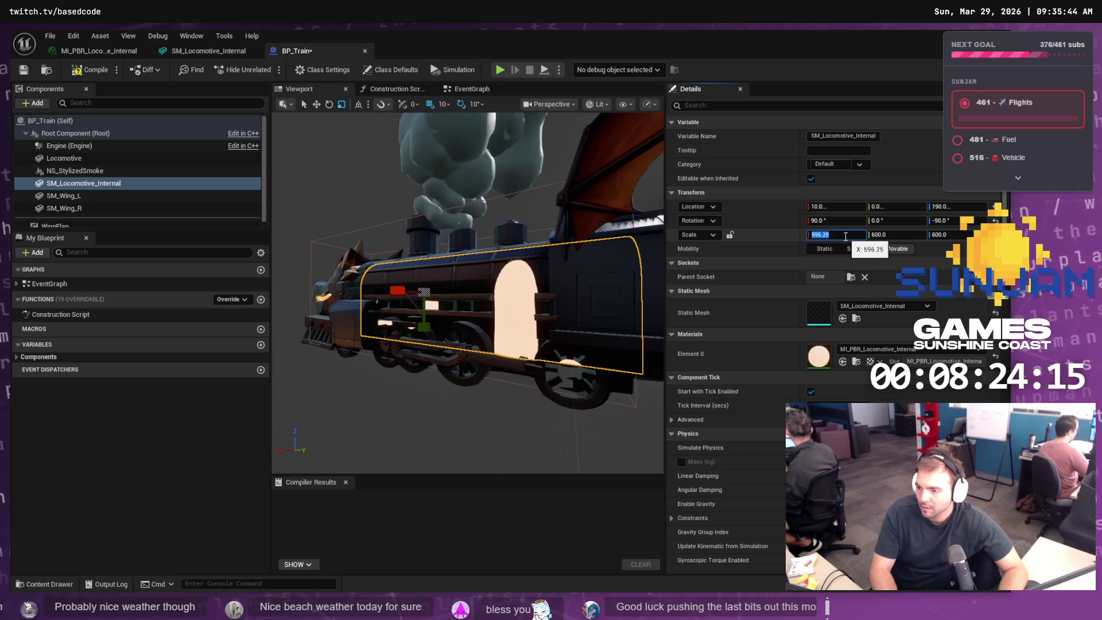
text(80)
key(Return)
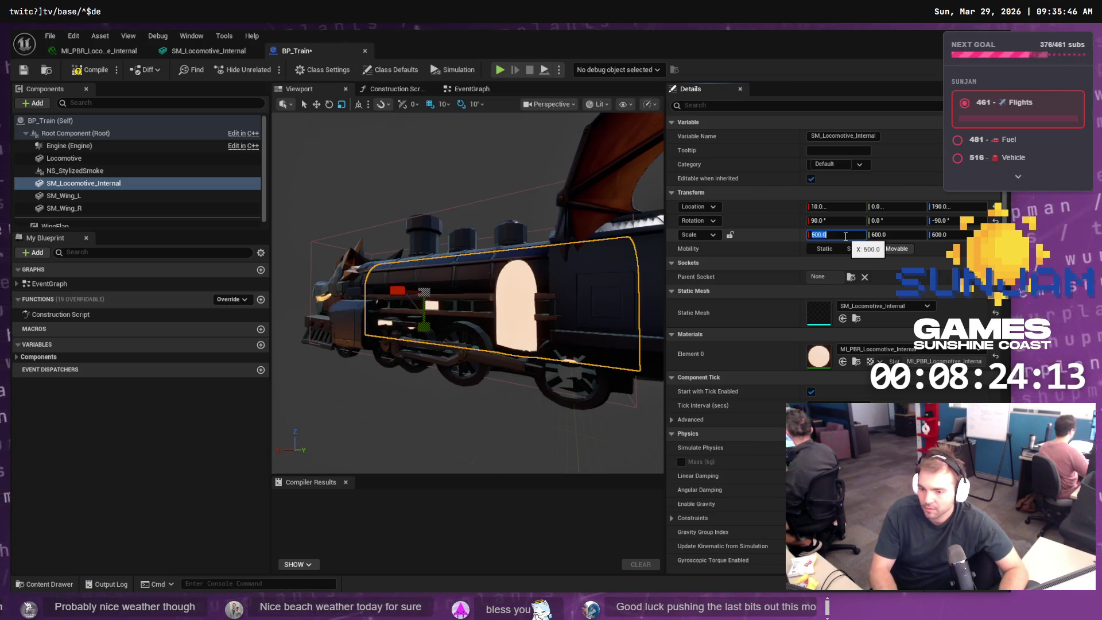
mouse_move(399, 323)
mouse_down()
mouse_move(494, 325)
mouse_move(502, 298)
mouse_move(528, 353)
mouse_up()
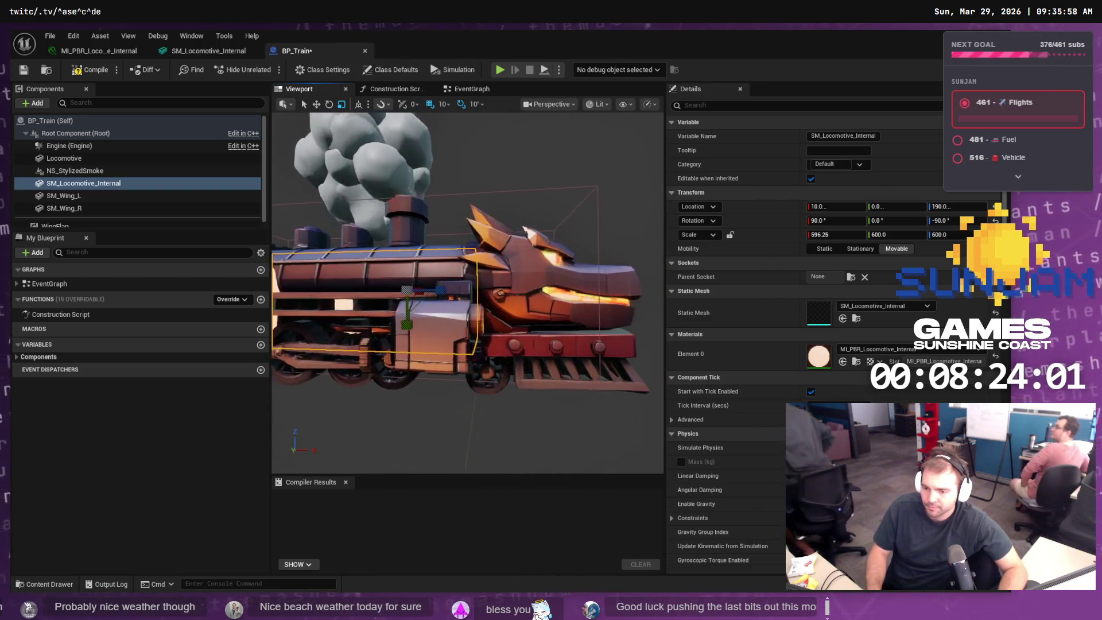
scroll(468, 292, up, 5)
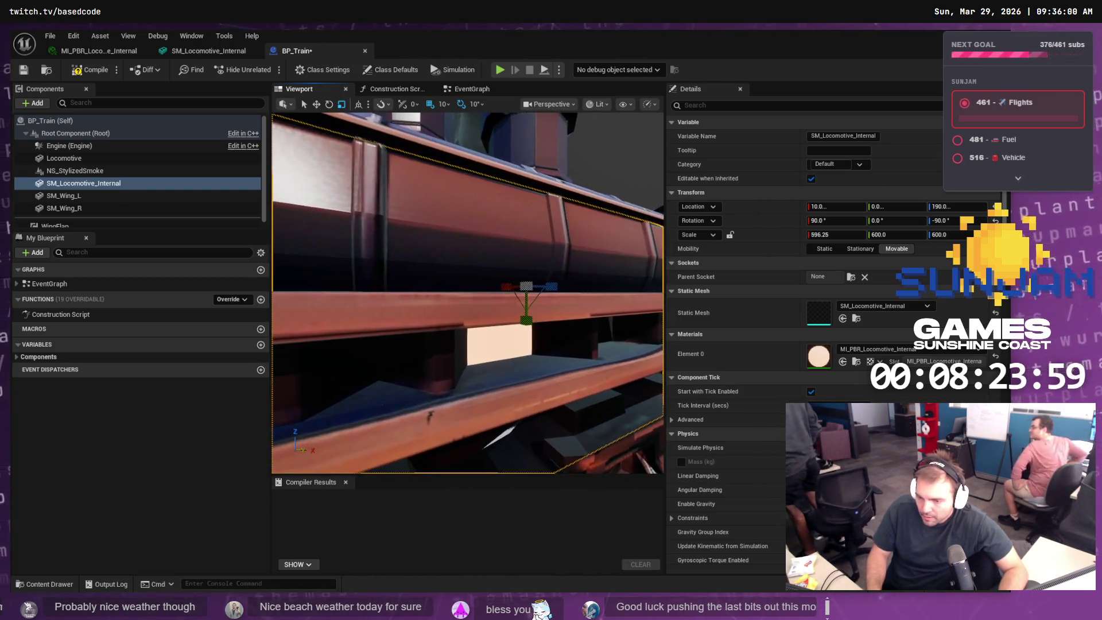
scroll(468, 293, down, 3)
scroll(468, 293, up, 3)
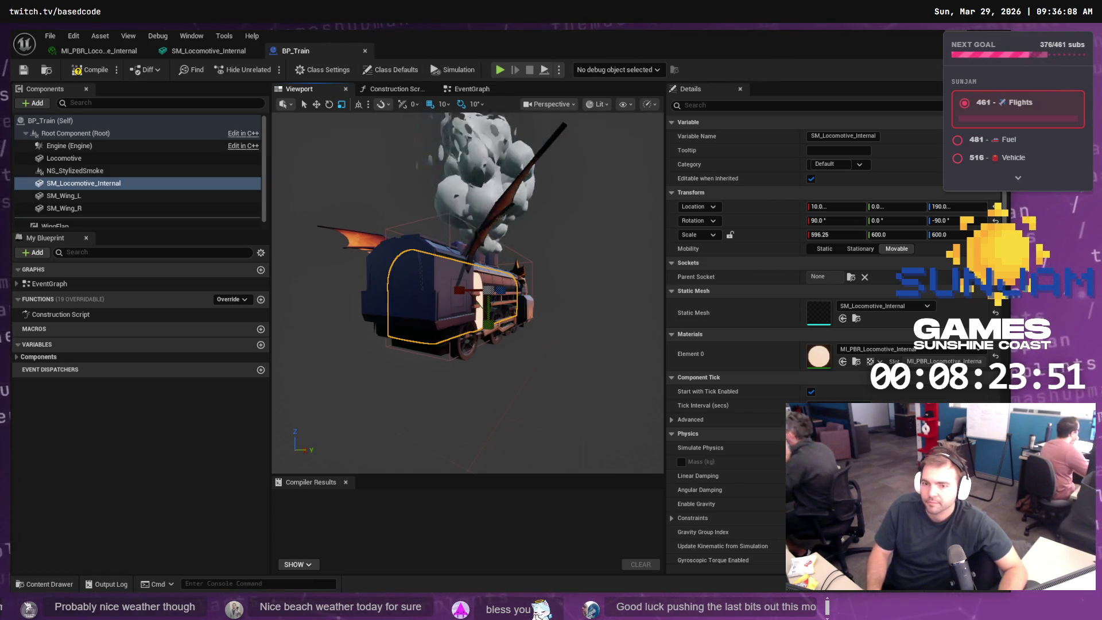
- Back in the level, swing the view so the track runs horizontally
key(alt+Tab)
mouse_move(155, 313)
mouse_down()
mouse_move(95, 312)
mouse_move(69, 363)
mouse_move(20, 378)
mouse_move(748, 239)
mouse_up()
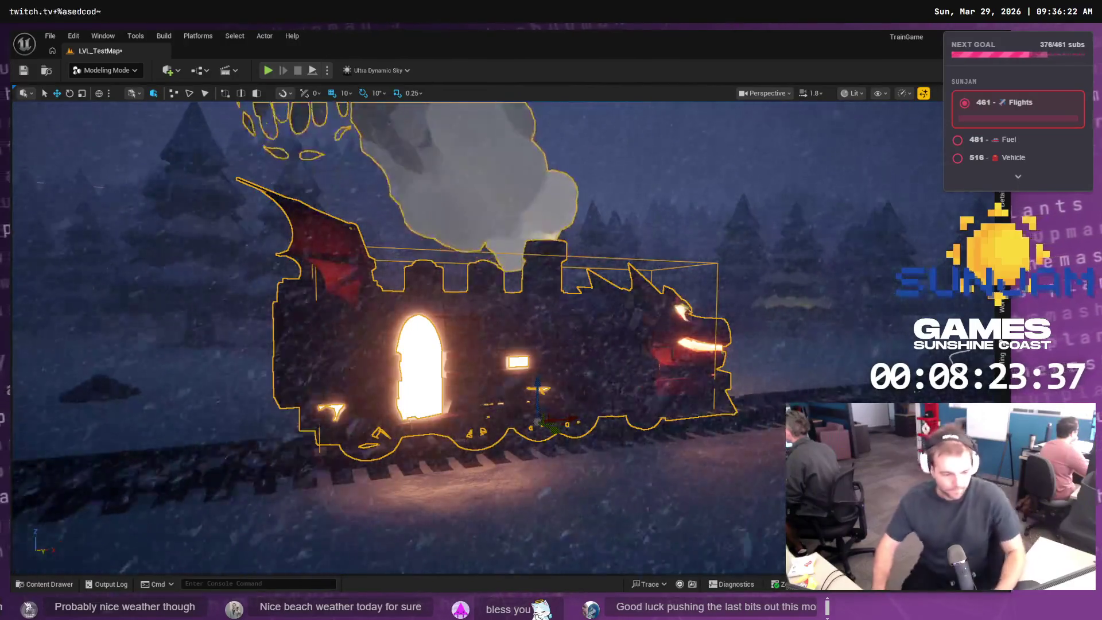
key(alt+Tab)
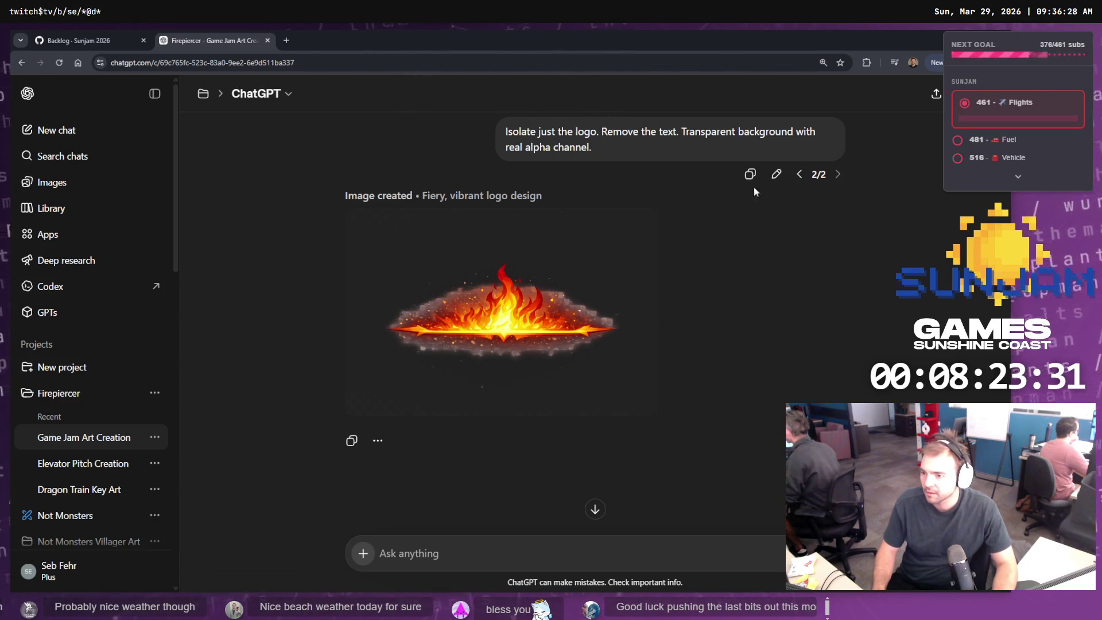
- Edit the ChatGPT logo prompt to drop 'Remove the text.' and resend it
scroll(704, 302, up, 5)
scroll(706, 294, down, 3)
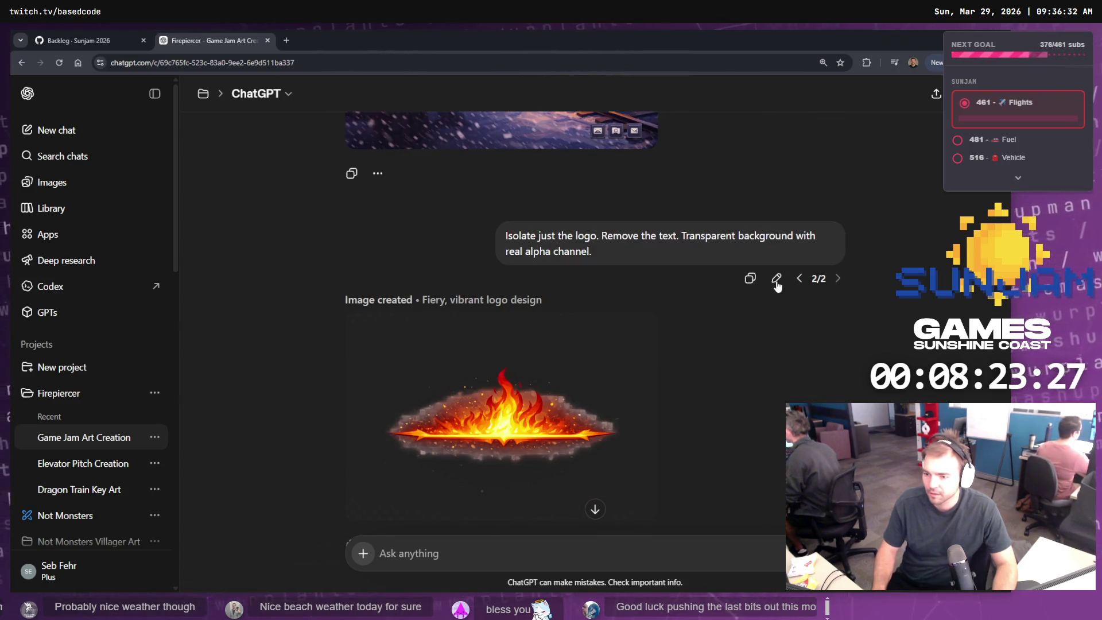
click(776, 278)
key(ctrl+a)
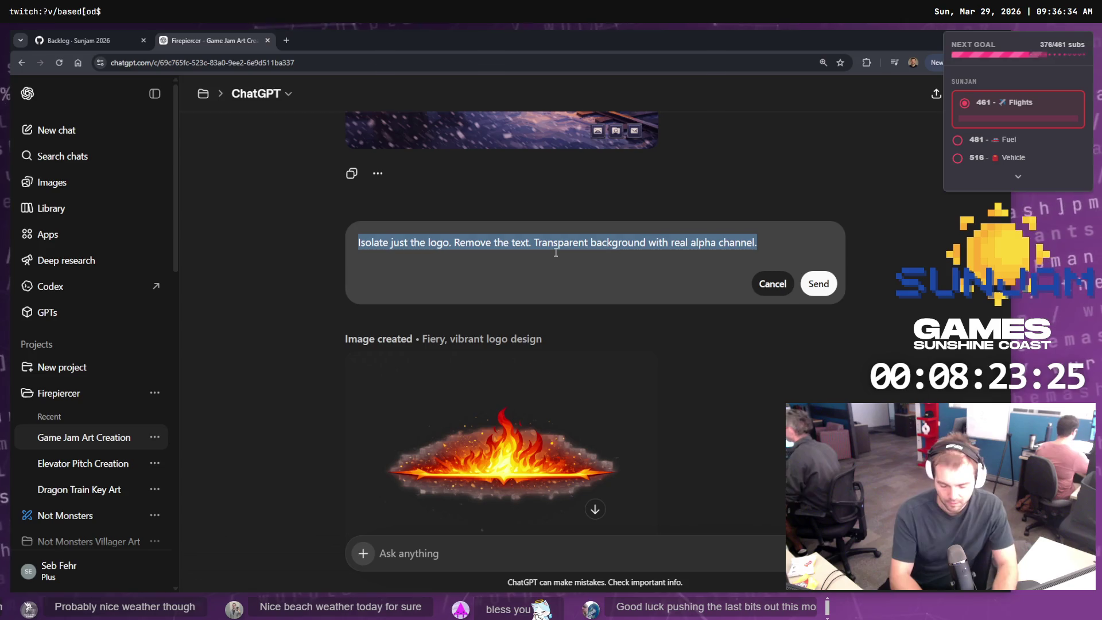
key(End)
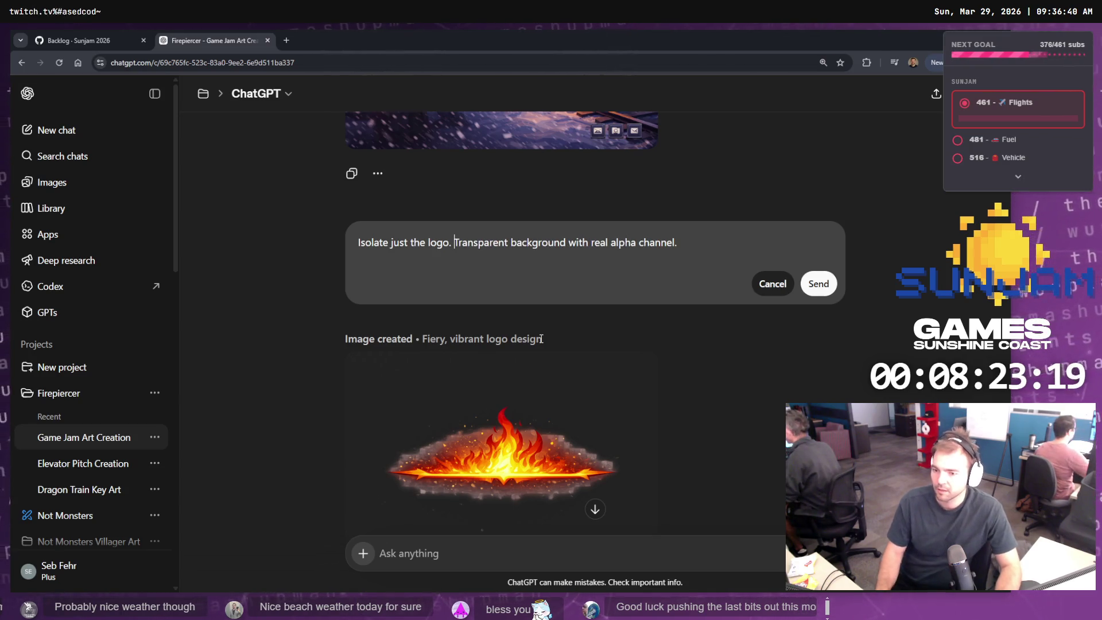
click(819, 284)
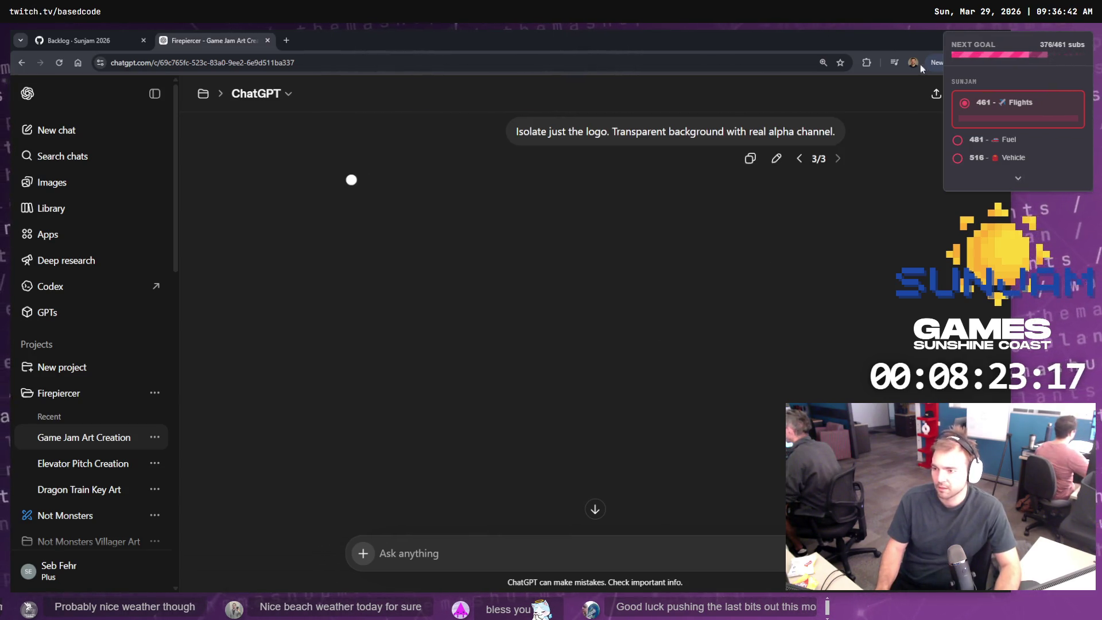
key(alt+Tab)
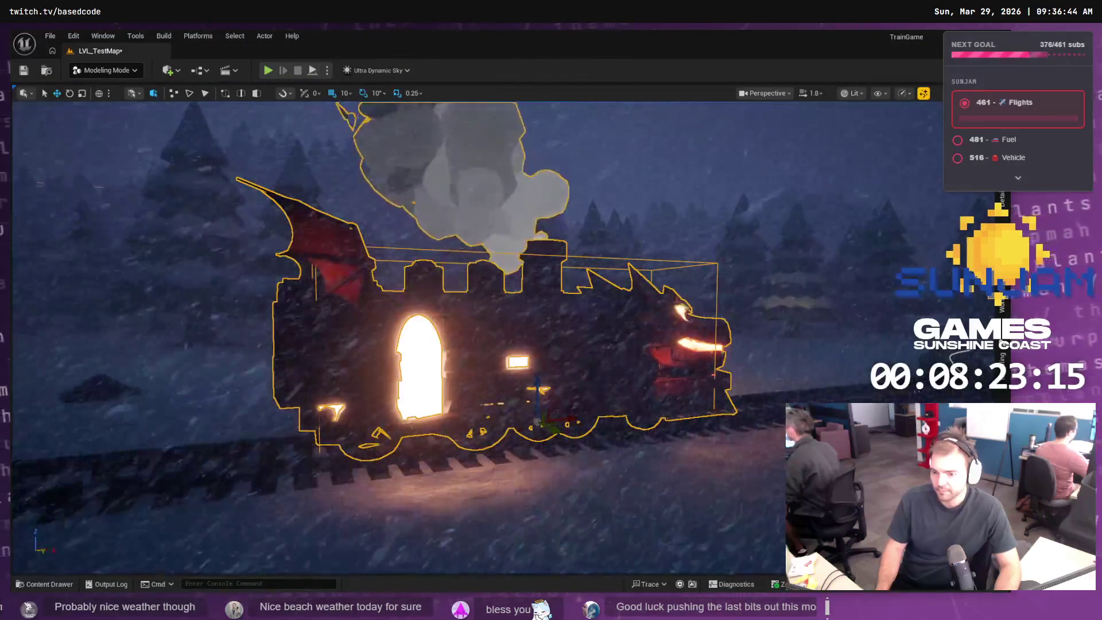
- Inspect the train in the level, deselect it, and return to the BP_Train Blueprint editor
key(w)
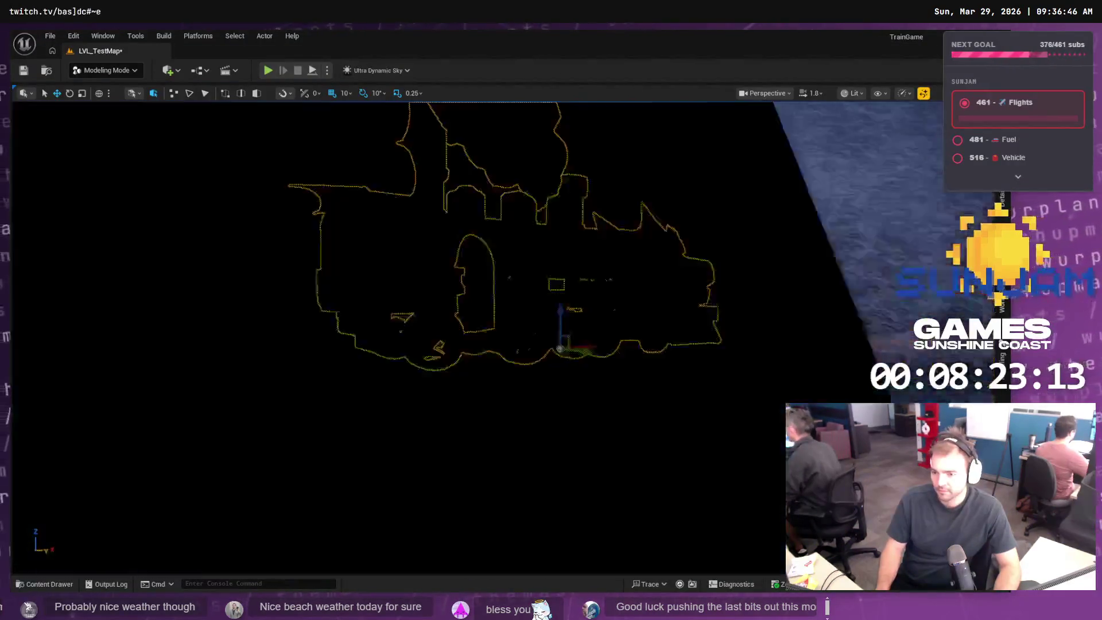
key(s)
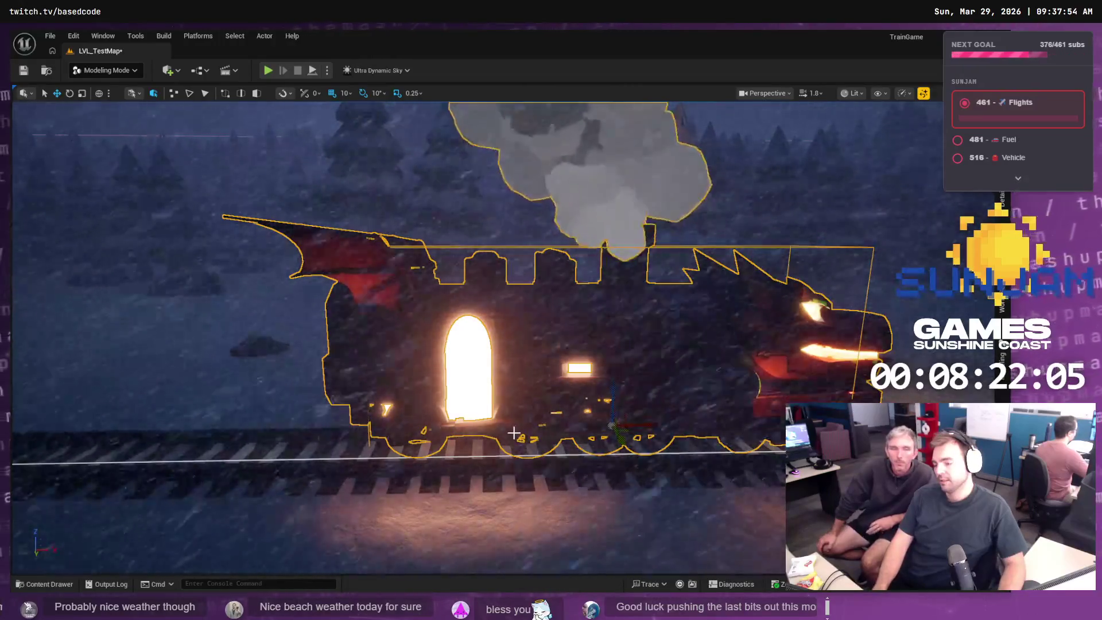
click(469, 376)
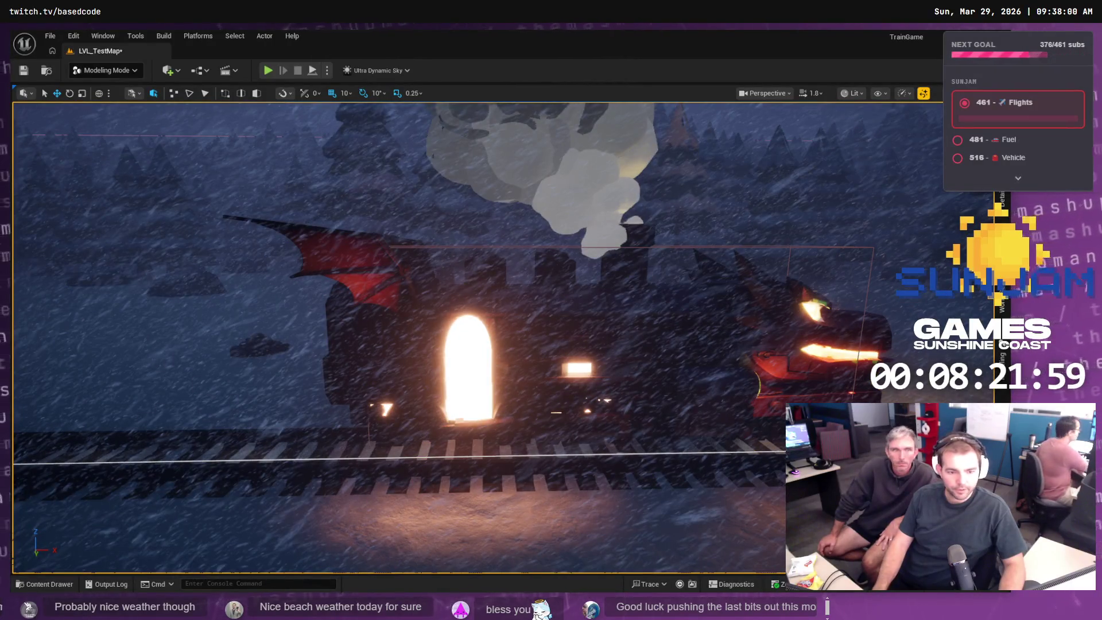
key(alt+Tab)
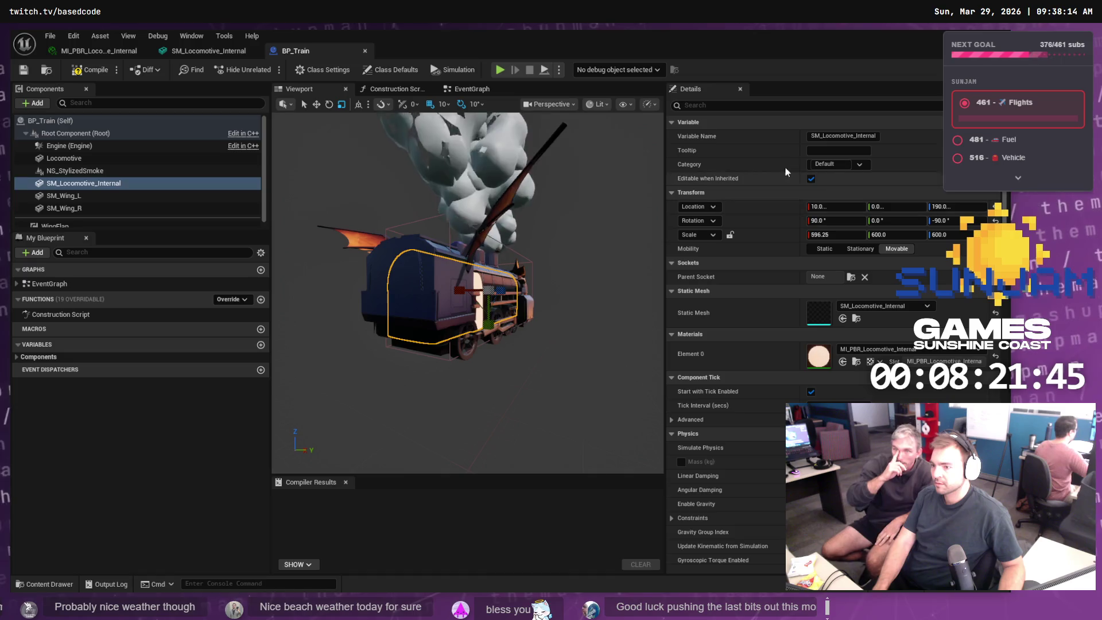
- Turn Hidden in Game on and back off for SM_Locomotive_Internal
click(753, 105)
text(hidden)
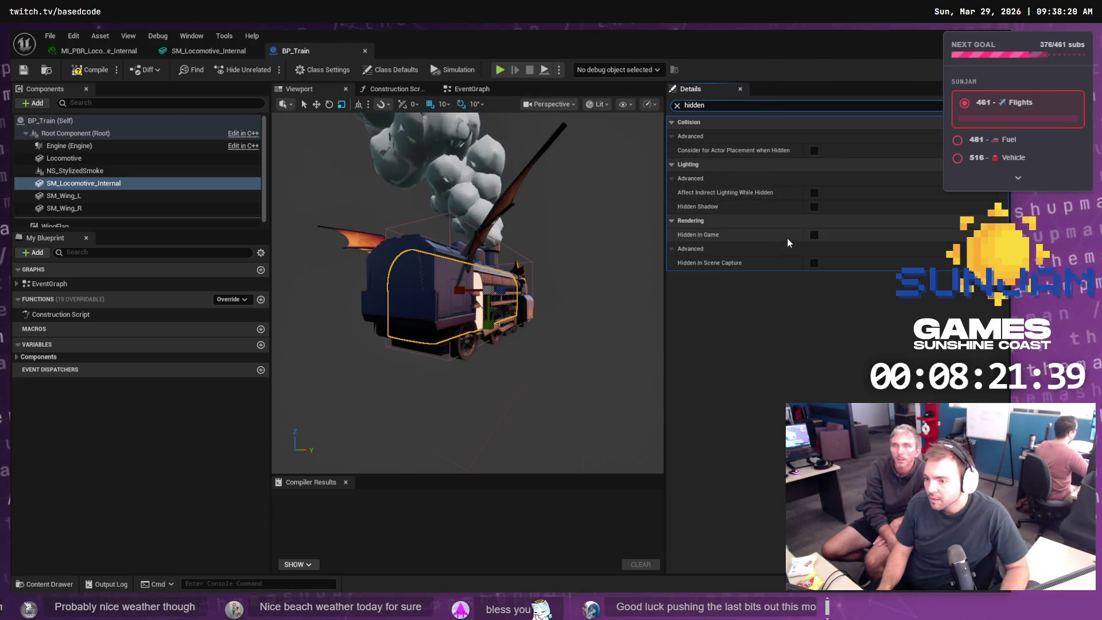
click(812, 236)
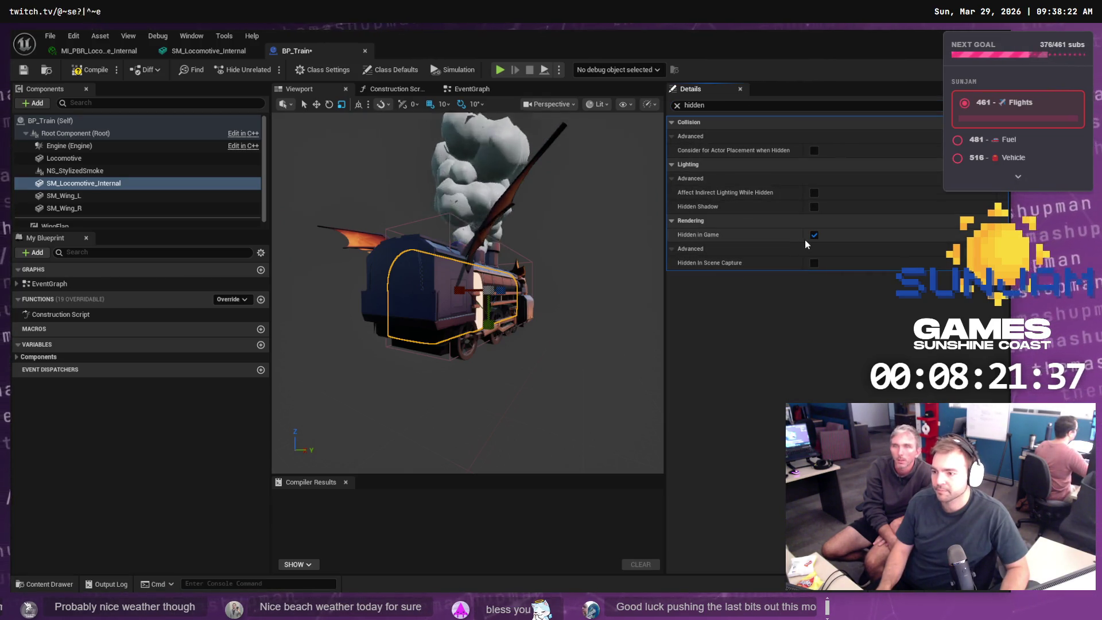
click(814, 236)
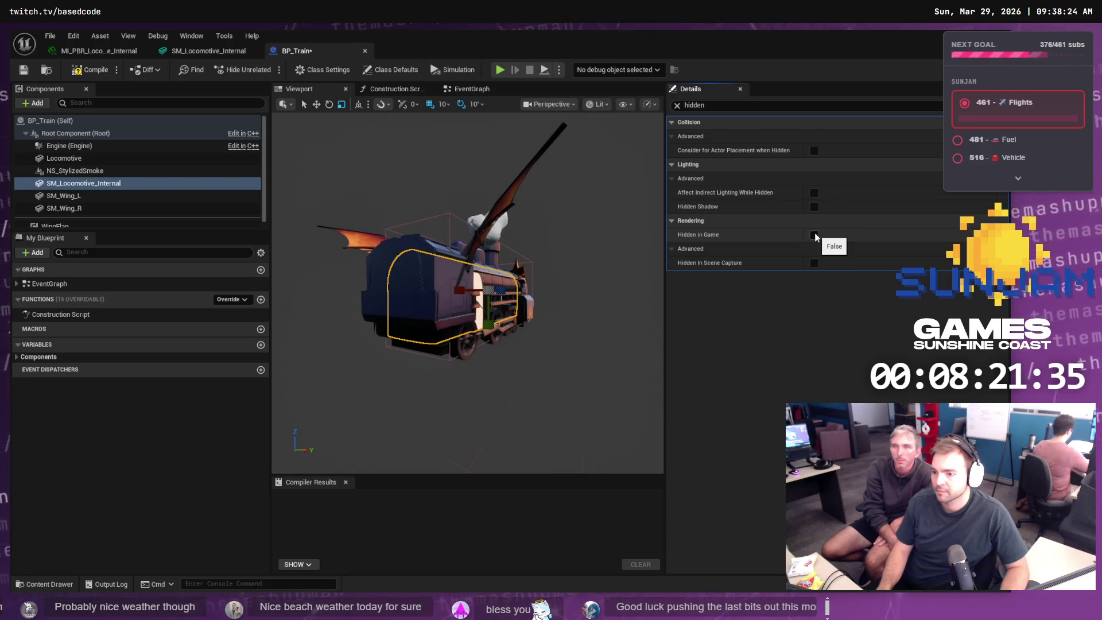
text(vis)
- Uncheck Visible to preview the train without the internal mesh, then undo to restore it
double_click(732, 106)
text(visib)
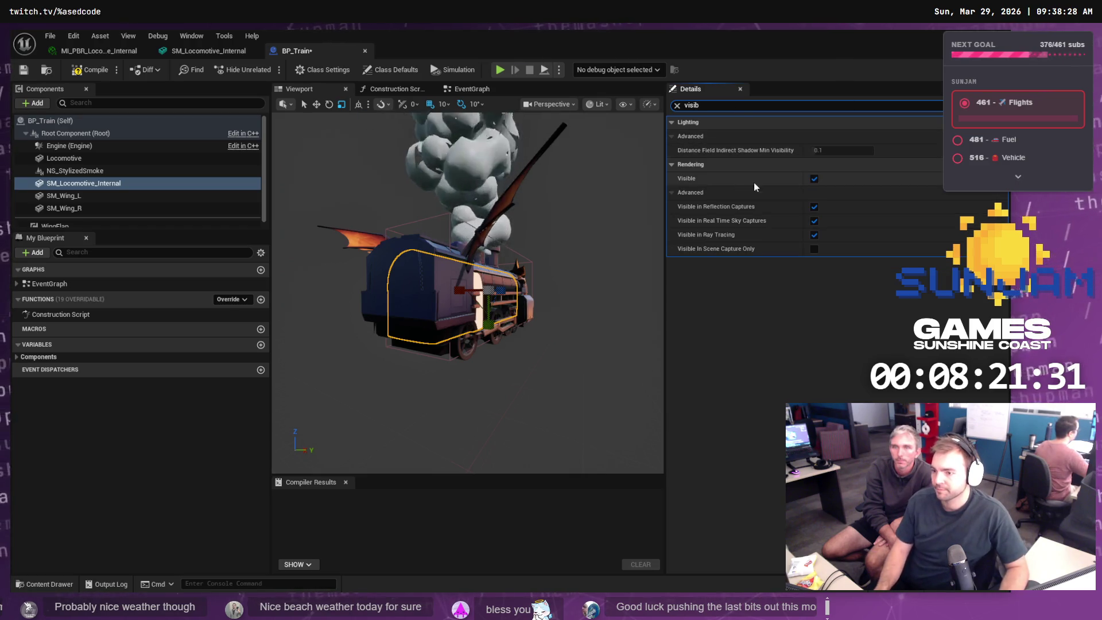
click(814, 179)
mouse_move(515, 300)
mouse_down()
mouse_move(596, 307)
mouse_move(597, 244)
mouse_move(453, 256)
mouse_move(519, 339)
mouse_up()
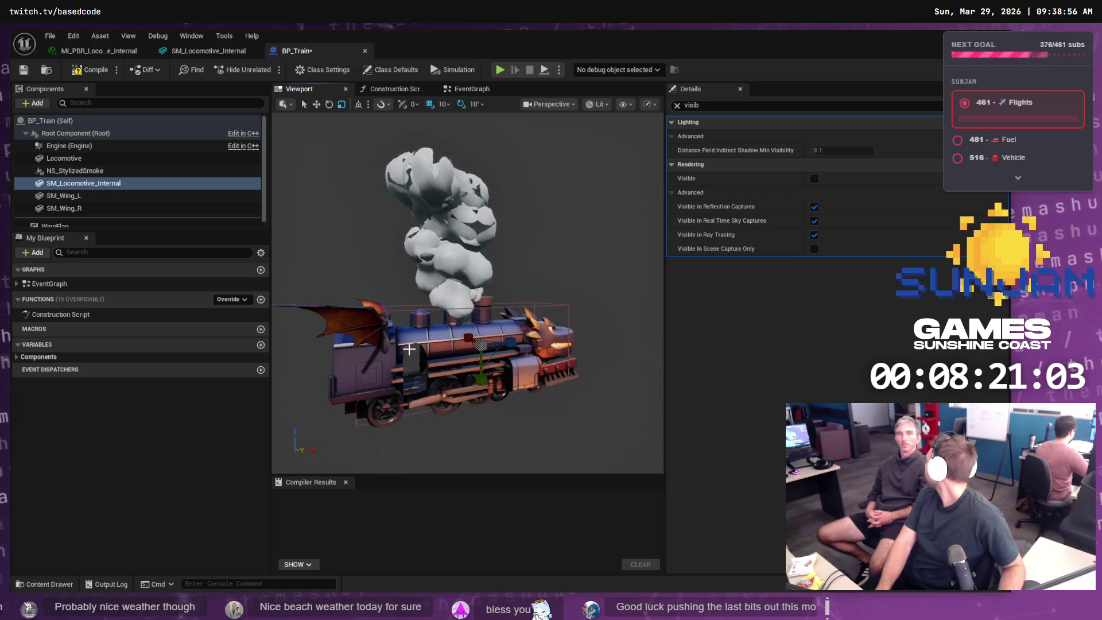
key(ctrl+z)
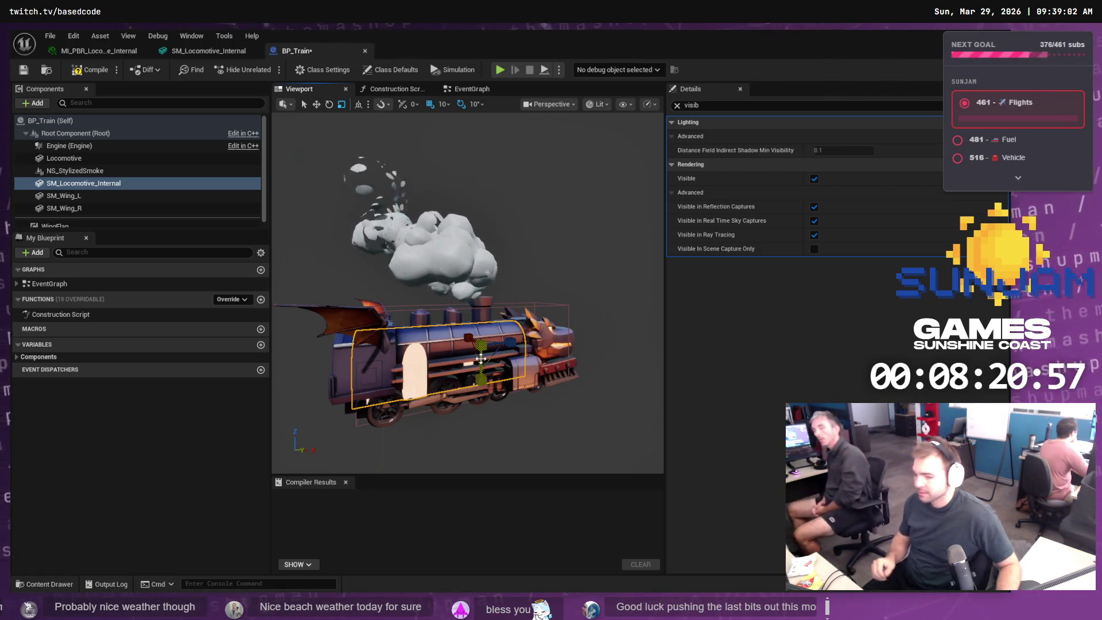
key(alt+Tab)
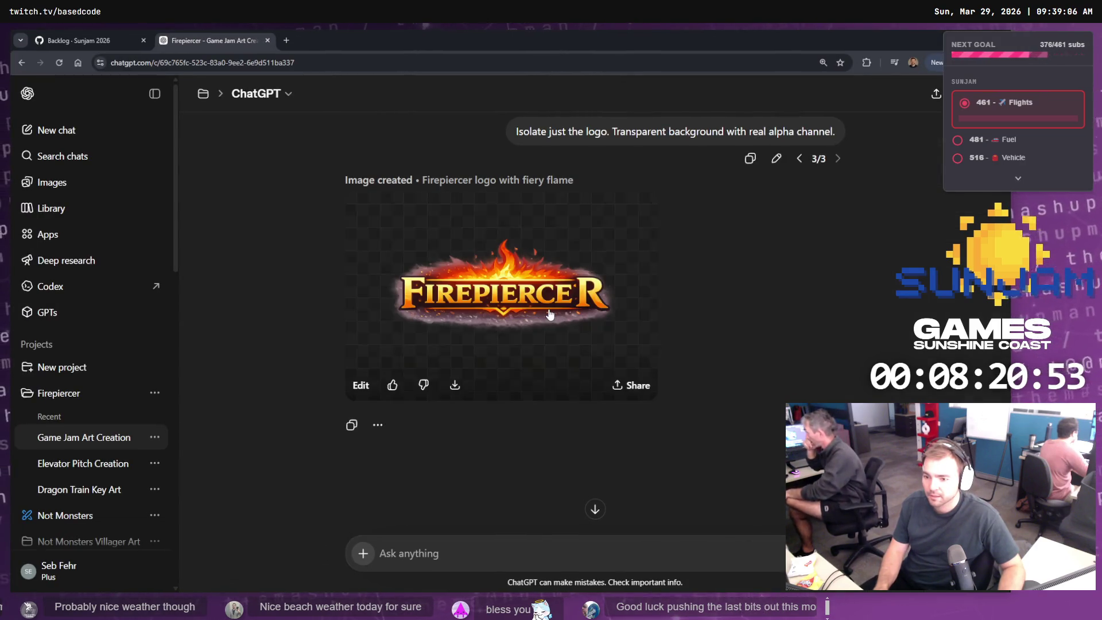
- Copy the regenerated FIREPIERCER flame logo image and bring up the Firepiercer whiteboard
click(528, 306)
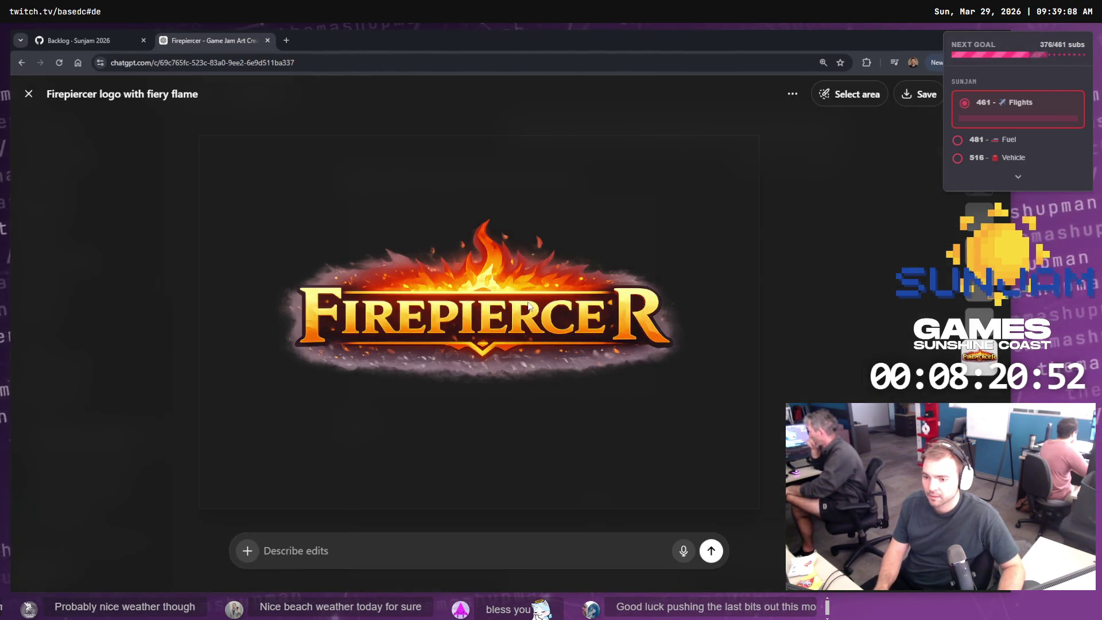
right_click(555, 339)
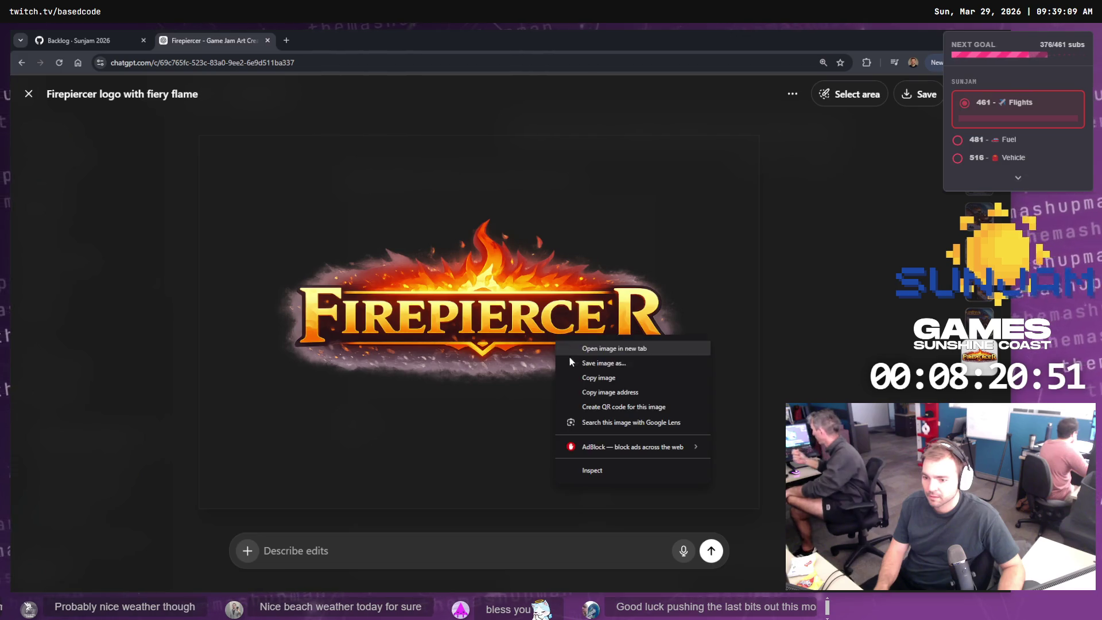
click(613, 379)
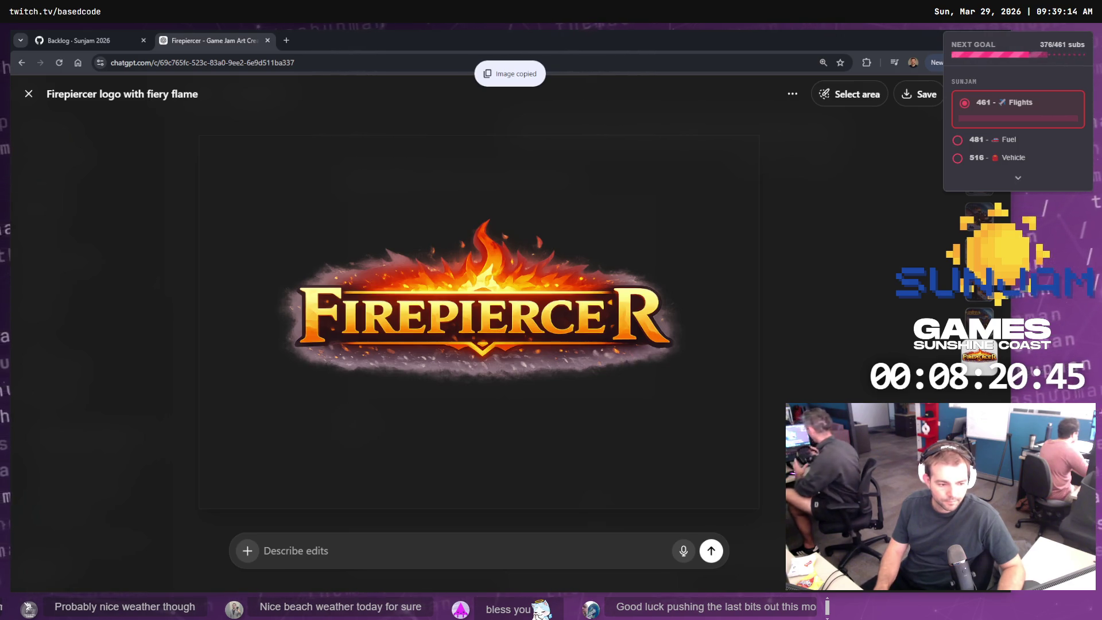
key(alt+Tab)
drag(401, 447, 436, 468)
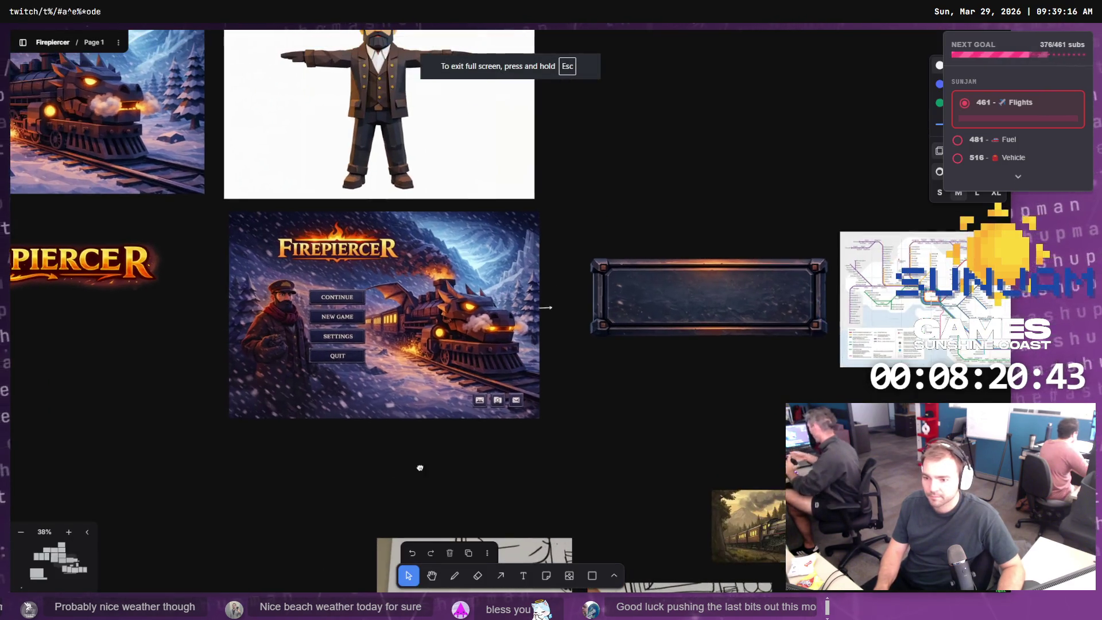
- Paste the logo onto the board just above the empty frame panel, then return to Unreal
key(ctrl+v)
mouse_move(540, 311)
mouse_down()
mouse_move(691, 199)
mouse_move(726, 208)
mouse_up()
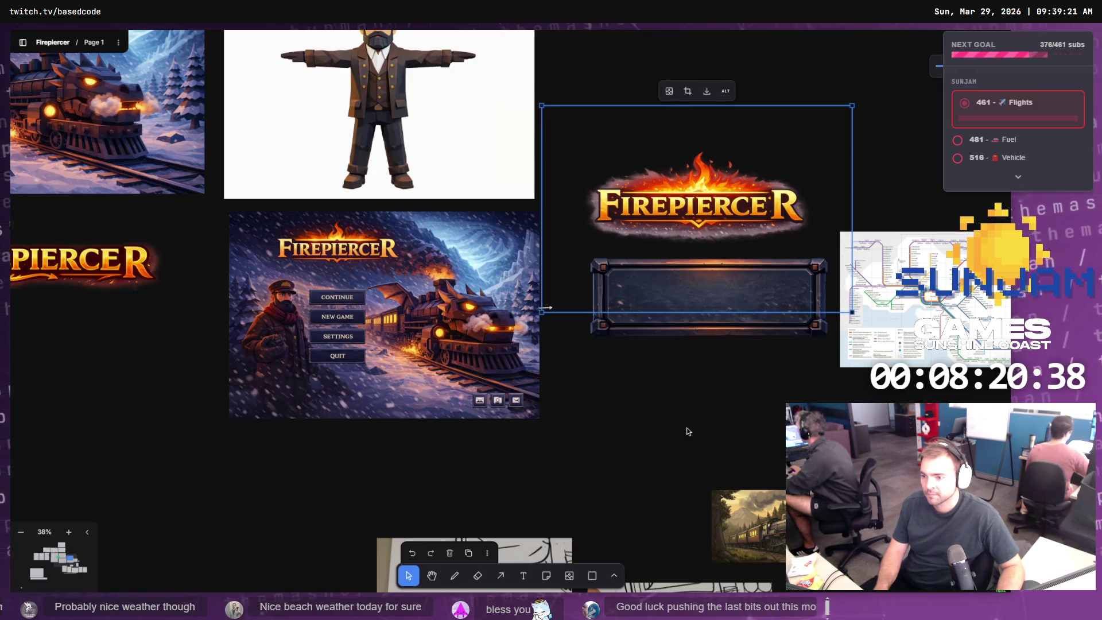
click(682, 369)
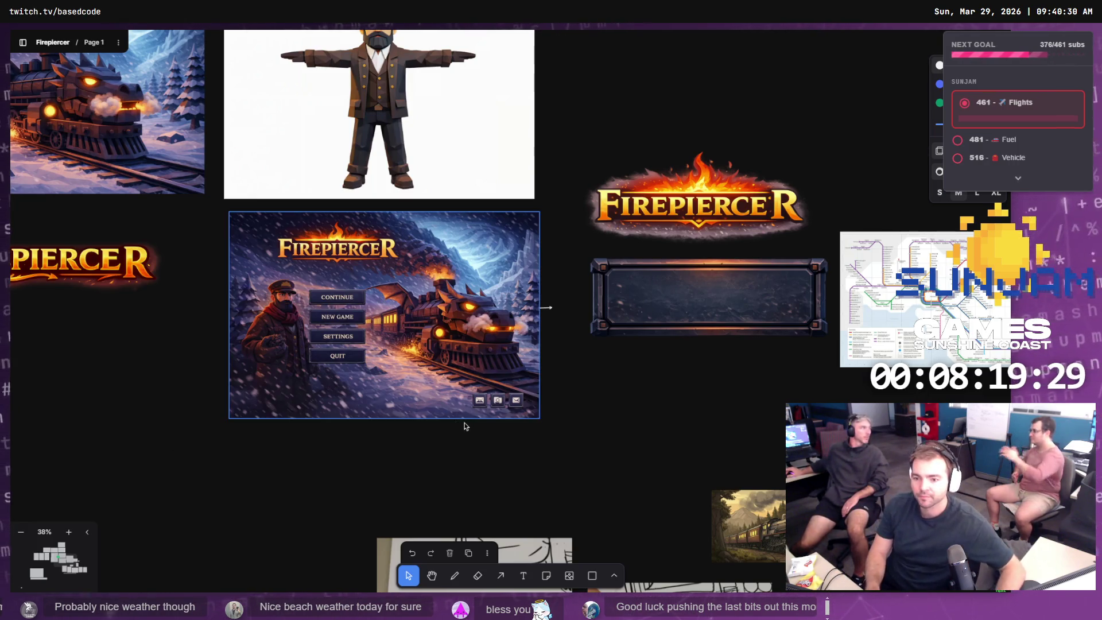
scroll(653, 405, left, 4)
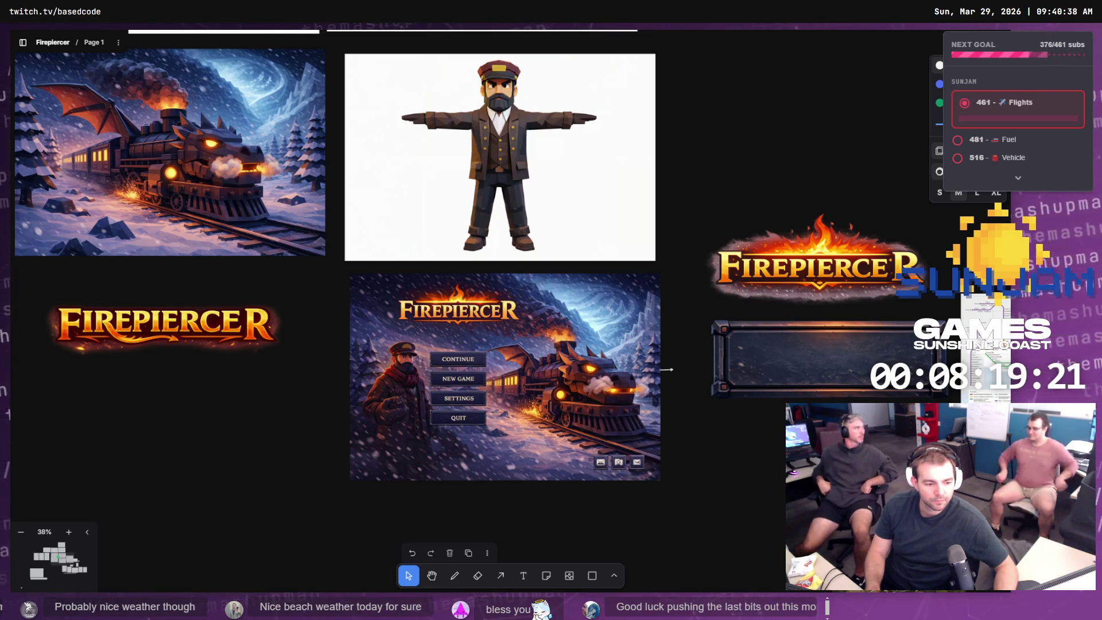
key(alt+Tab)
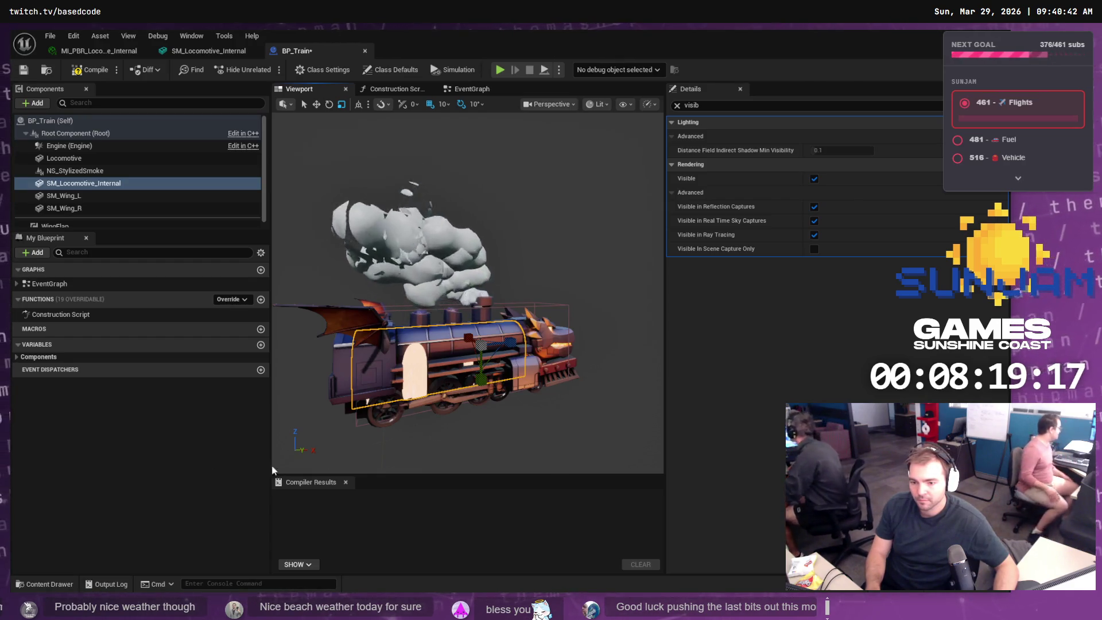
- Stretch the cube into a long box over the locomotive
key(alt+Tab)
right_click(450, 394)
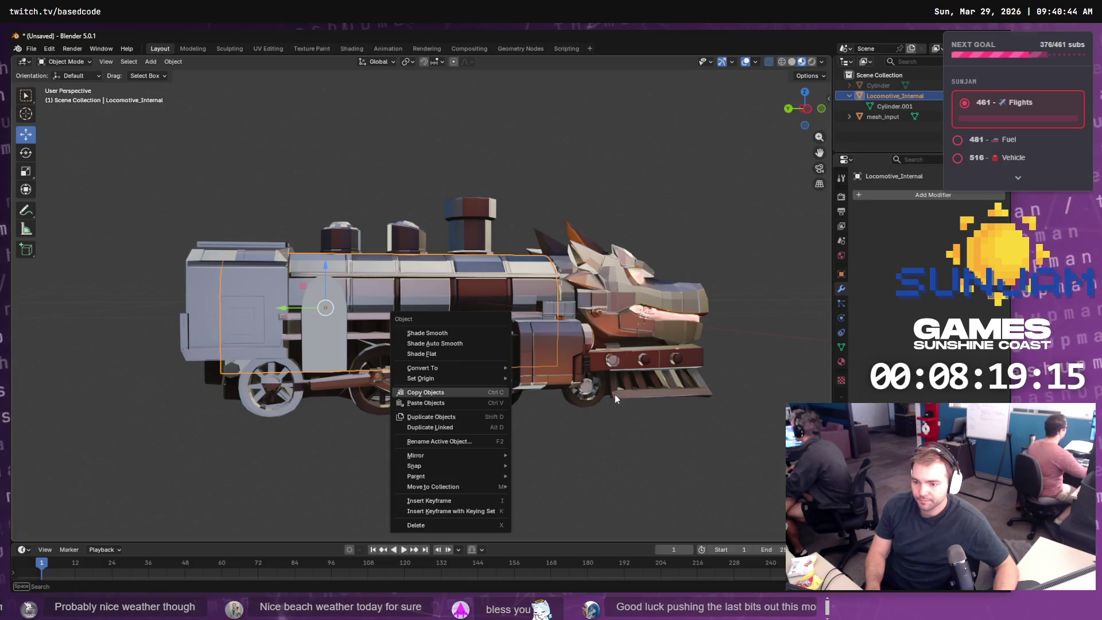
click(589, 294)
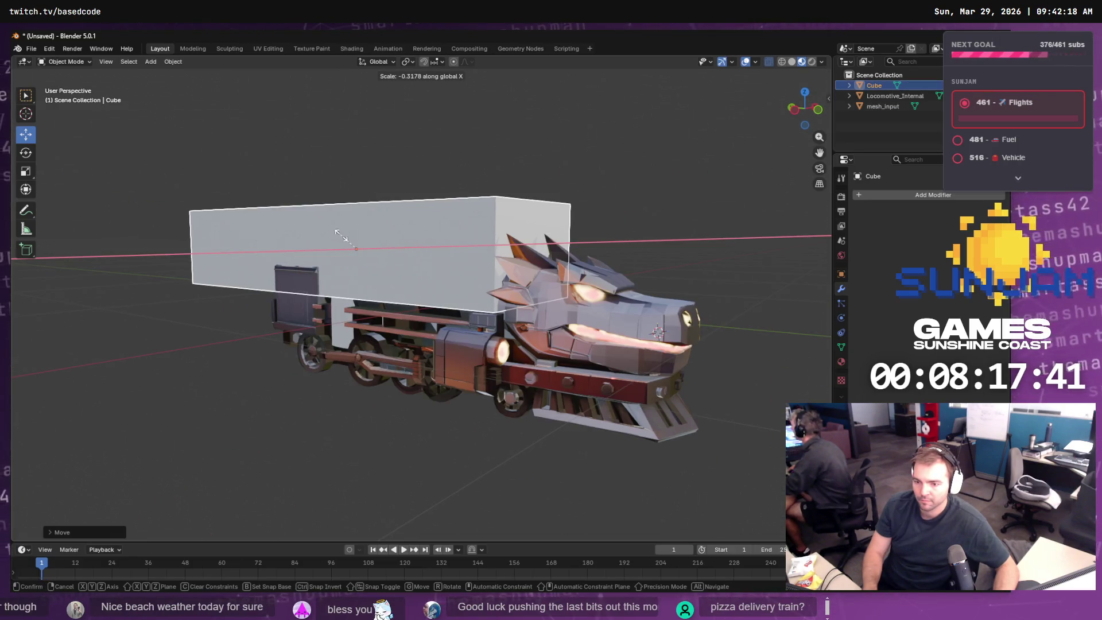
click(342, 236)
mouse_move(507, 260)
mouse_down()
mouse_move(505, 350)
mouse_move(576, 249)
mouse_move(529, 265)
mouse_move(560, 260)
mouse_up()
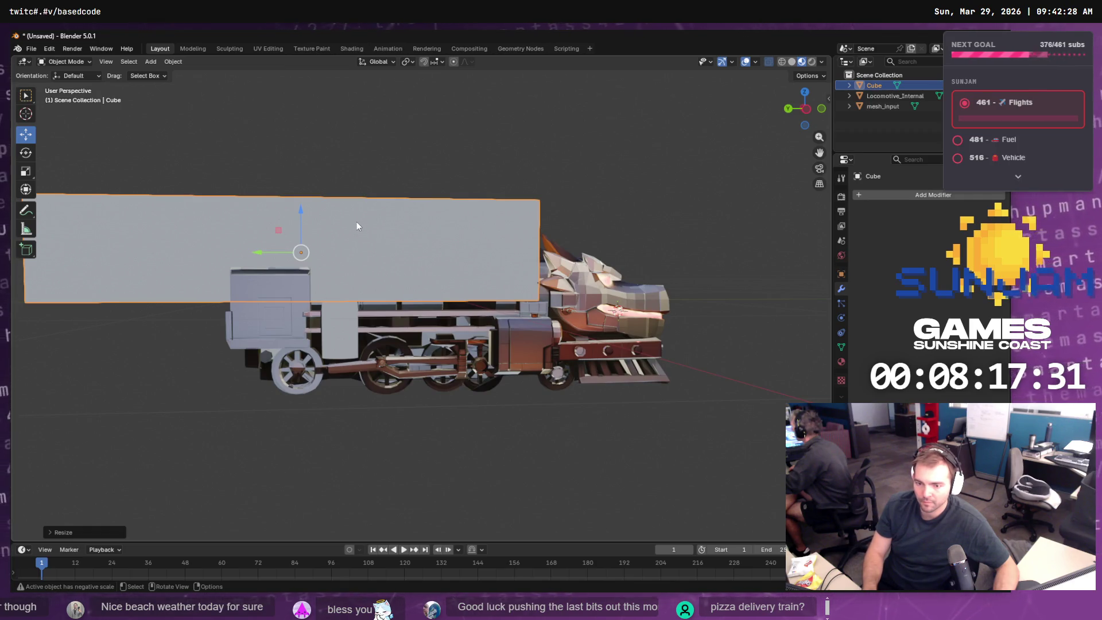
- Add one loop cut across the box in Edit Mode
key(F3)
text(loop)
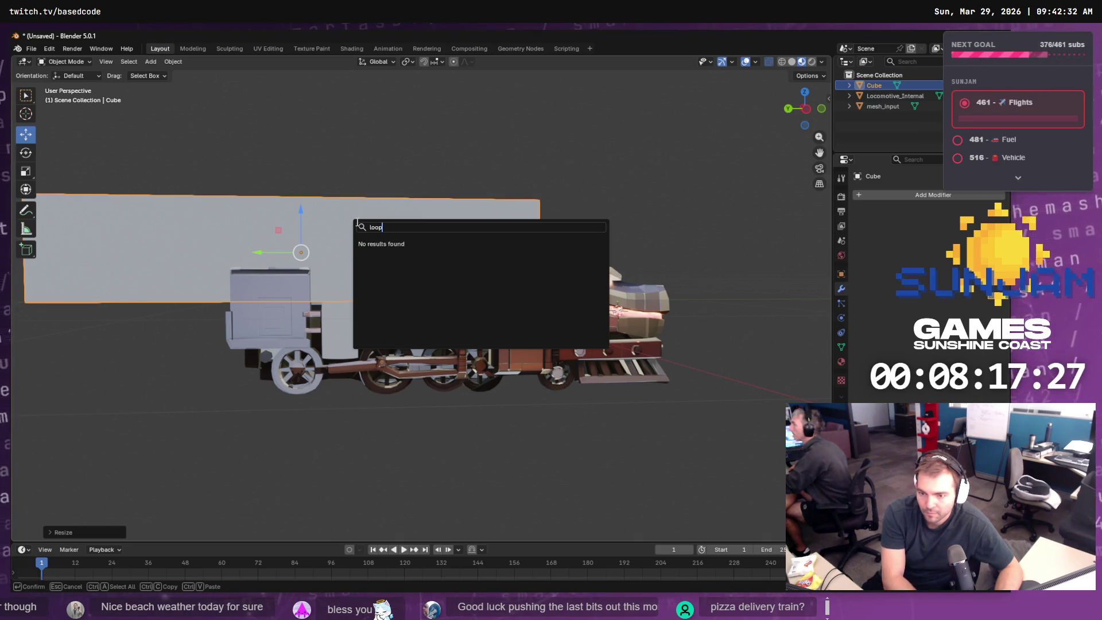
key(BackSpace)
key(BackSpace)
key(BackSpace)
key(Escape)
key(Tab)
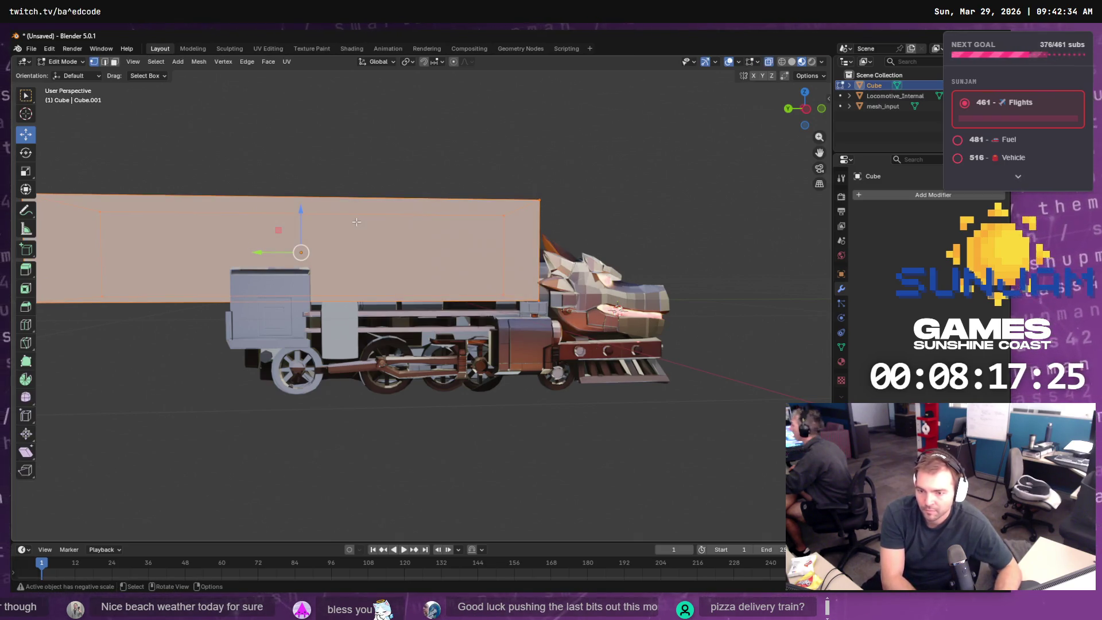
key(F3)
key(Return)
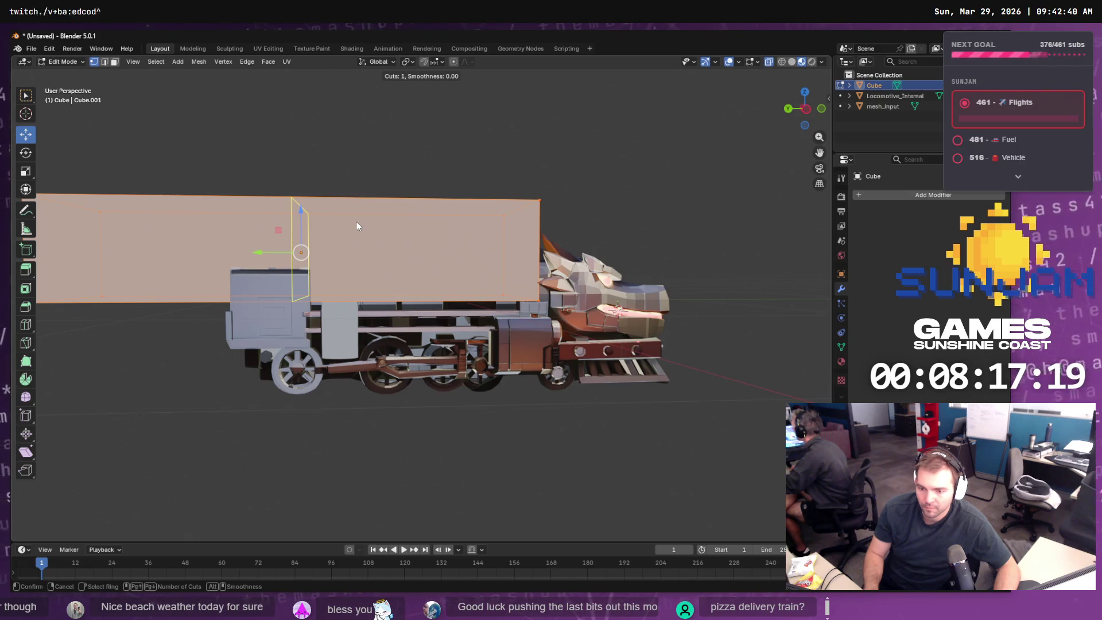
click(356, 226)
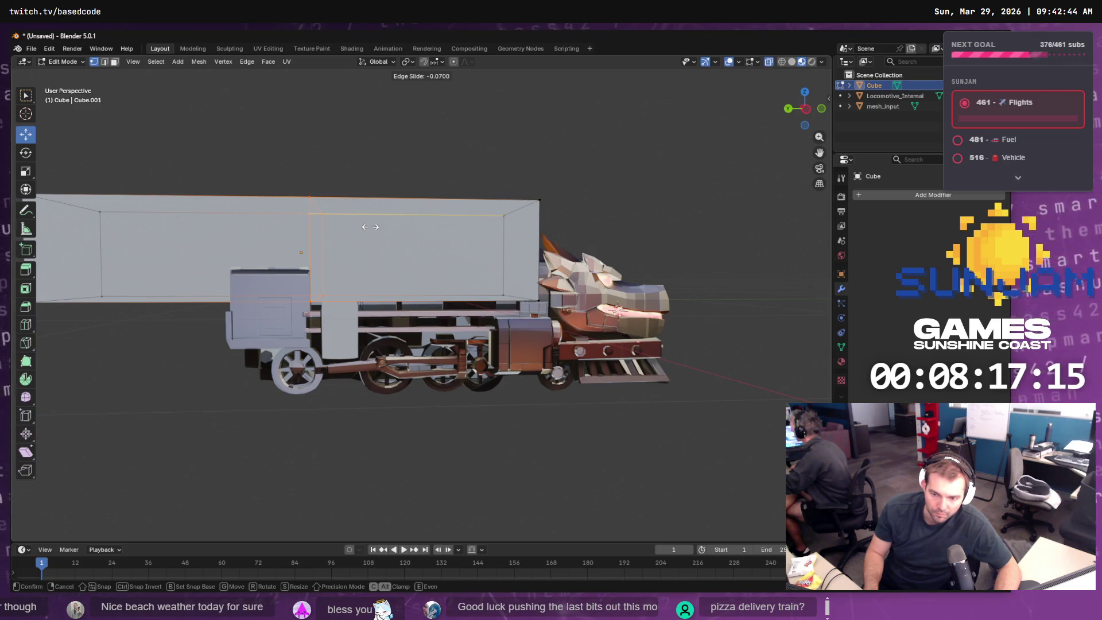
click(370, 226)
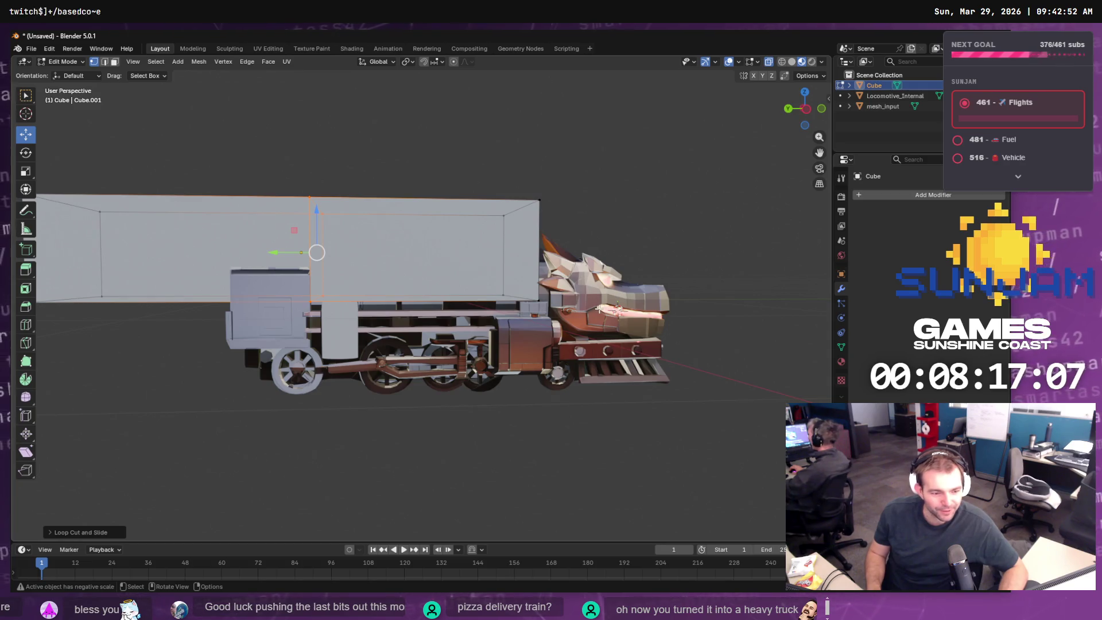
mouse_move(600, 308)
mouse_down()
mouse_move(515, 331)
mouse_move(565, 350)
mouse_move(545, 351)
mouse_up()
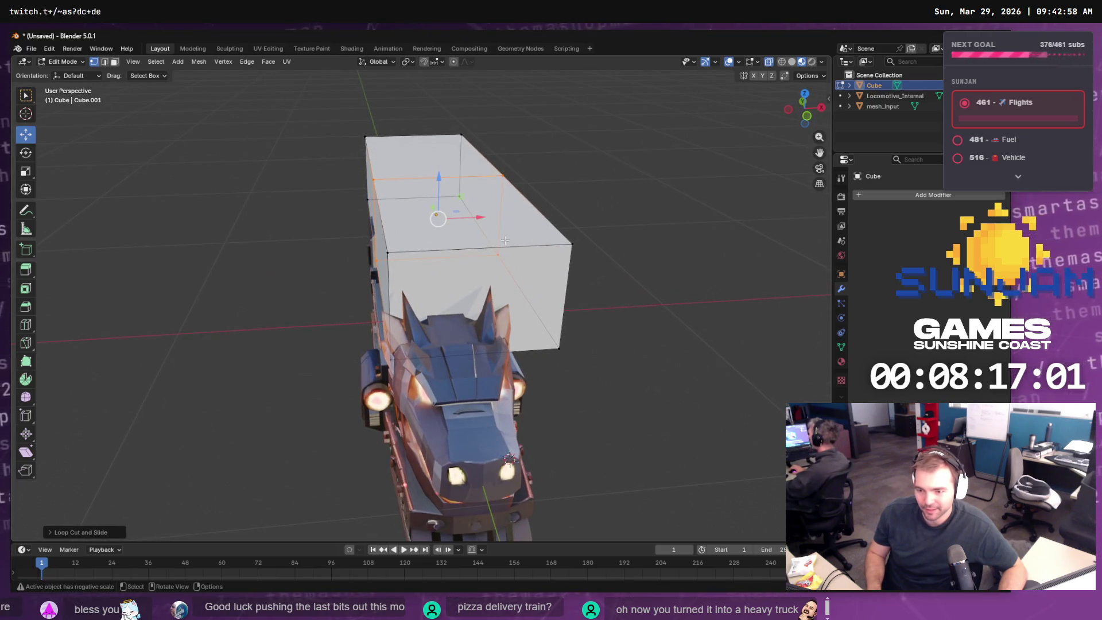
key(Tab)
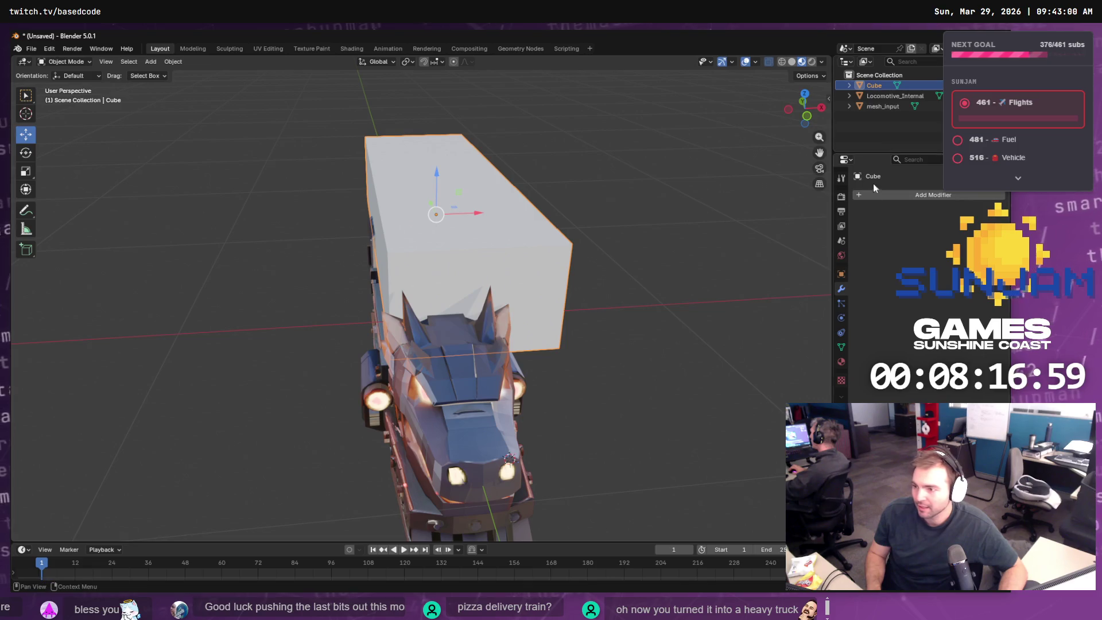
- Shift the box along X, then set its Location X to 0 m in Object properties
click(842, 179)
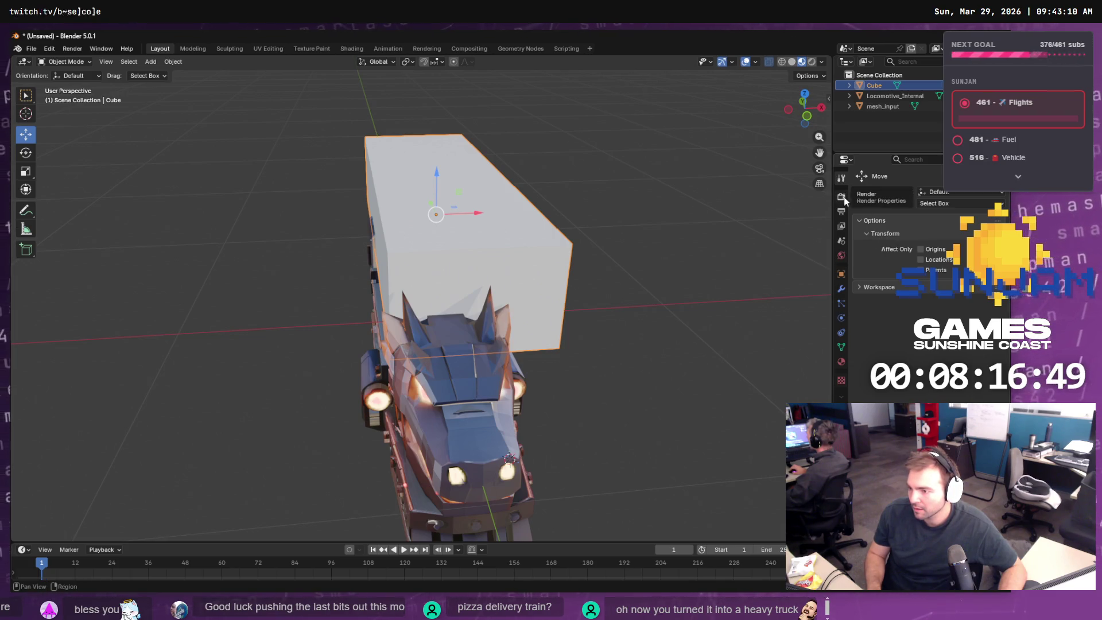
click(844, 240)
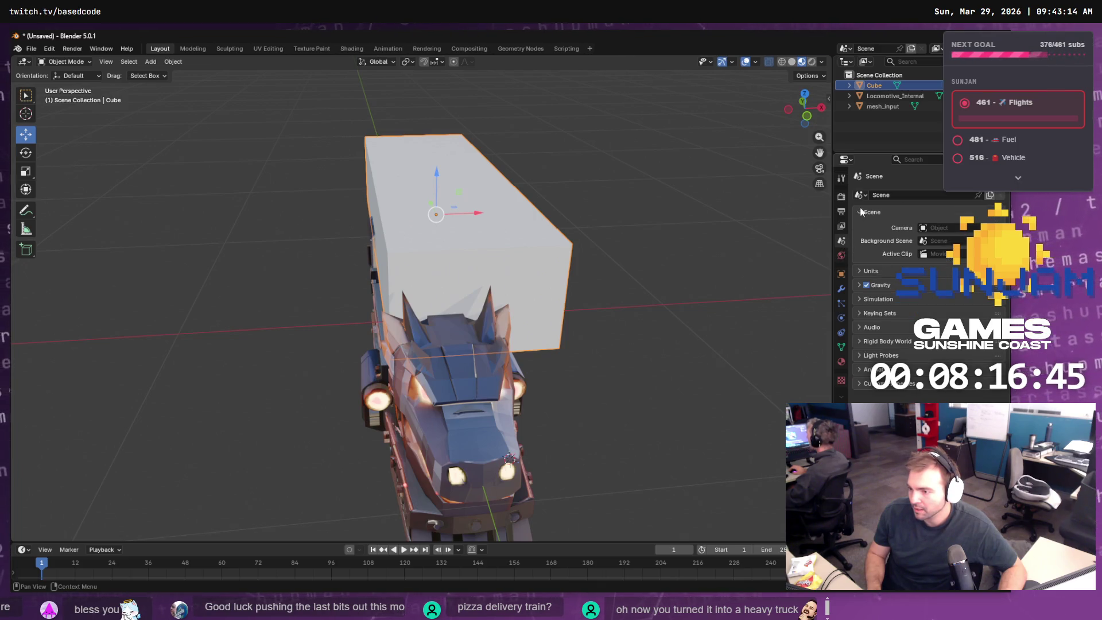
drag(483, 215, 453, 222)
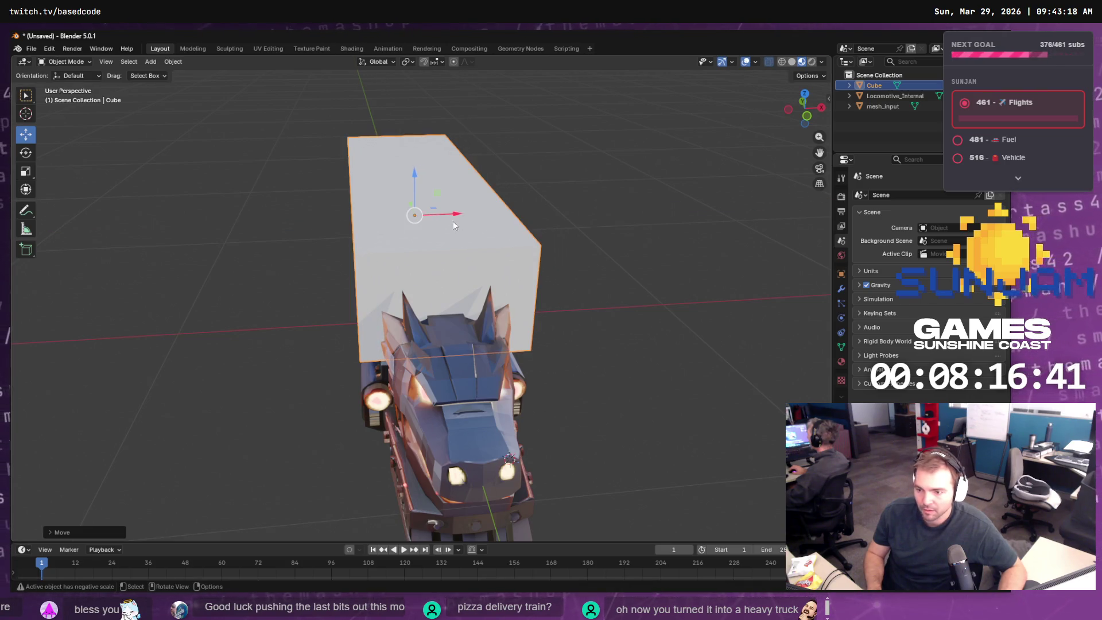
click(842, 178)
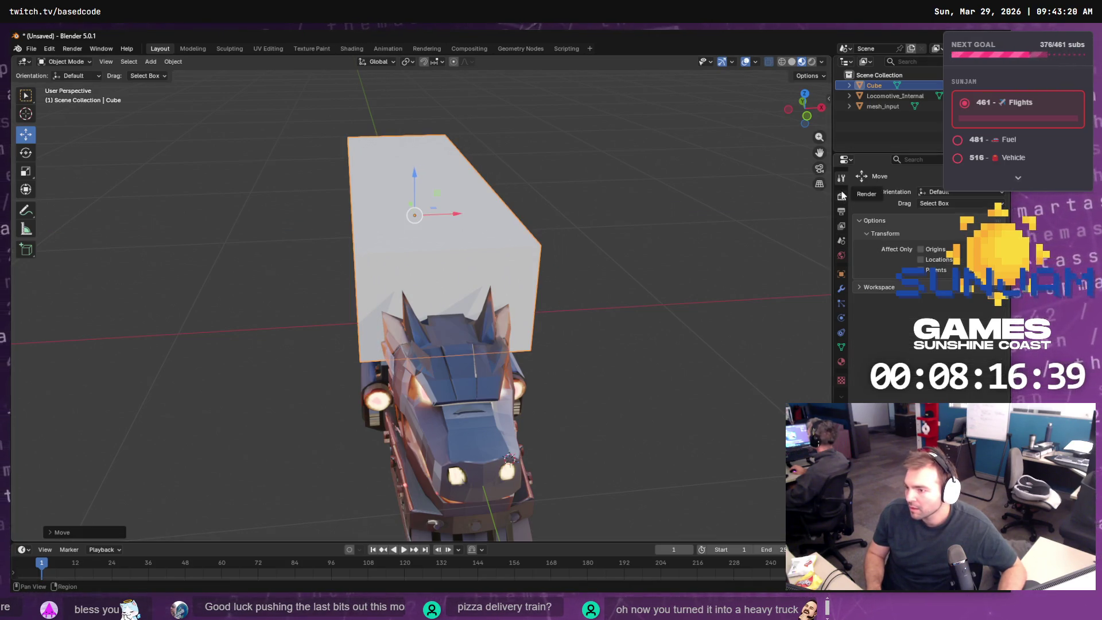
click(842, 196)
click(840, 213)
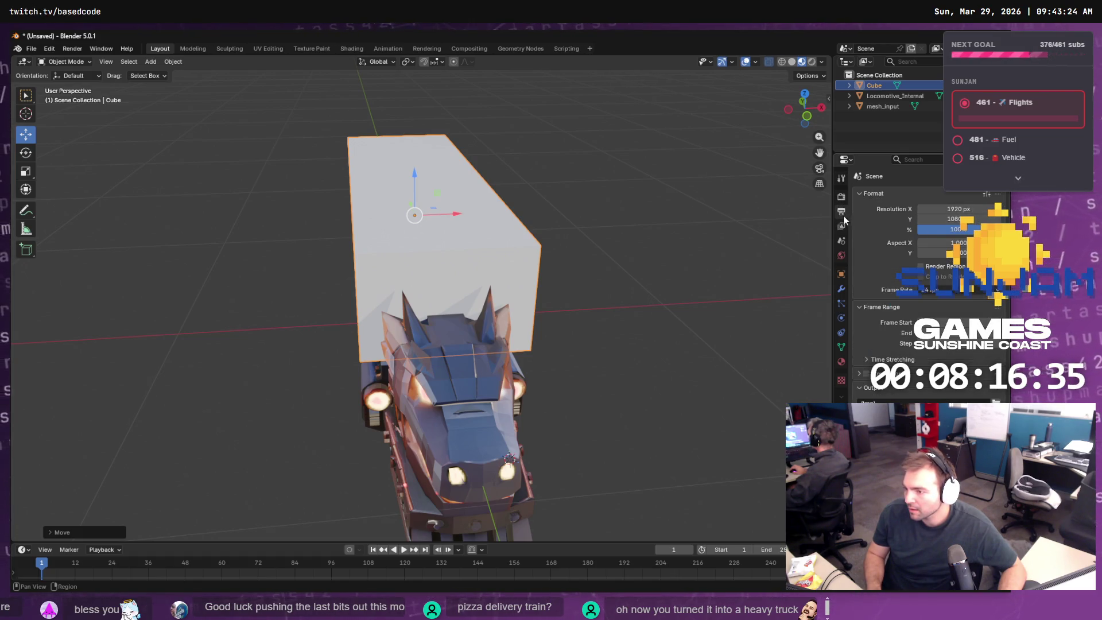
click(842, 241)
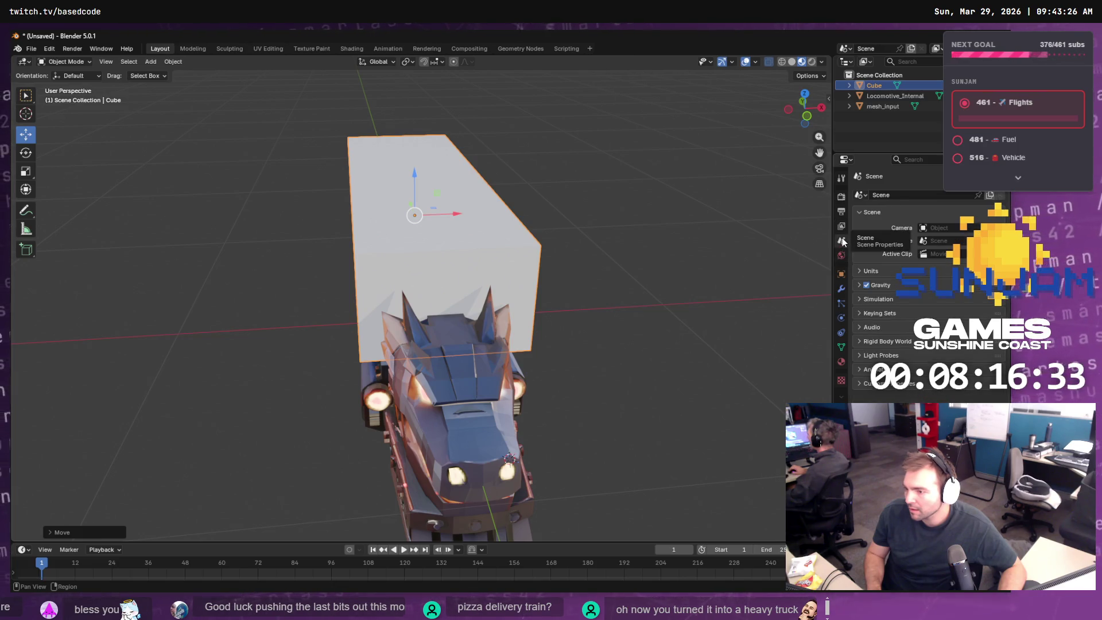
click(842, 275)
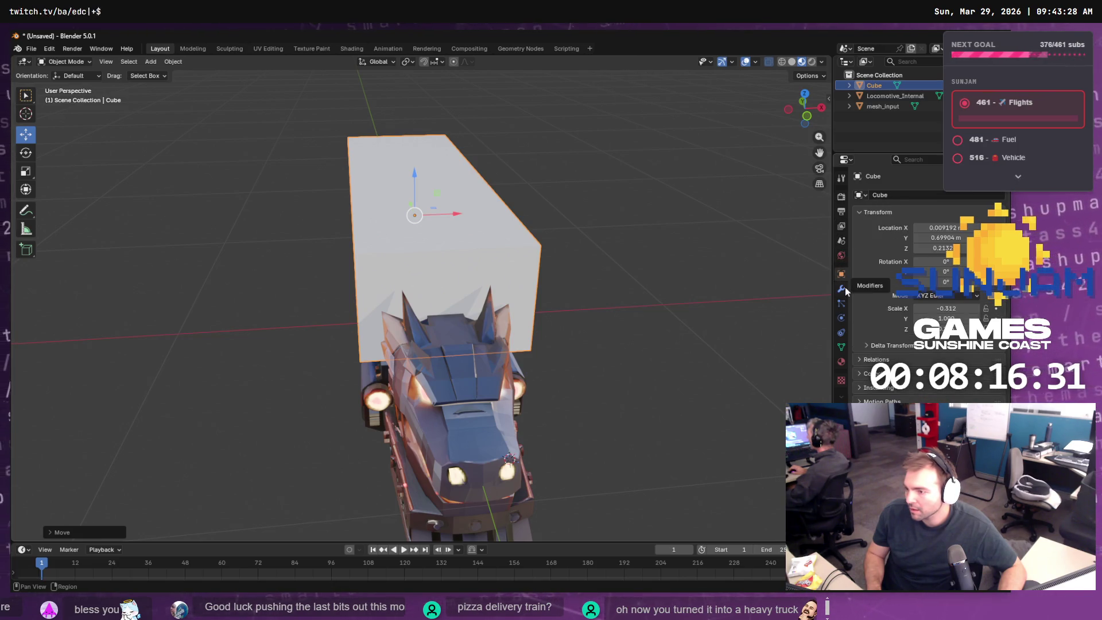
click(956, 228)
text(0)
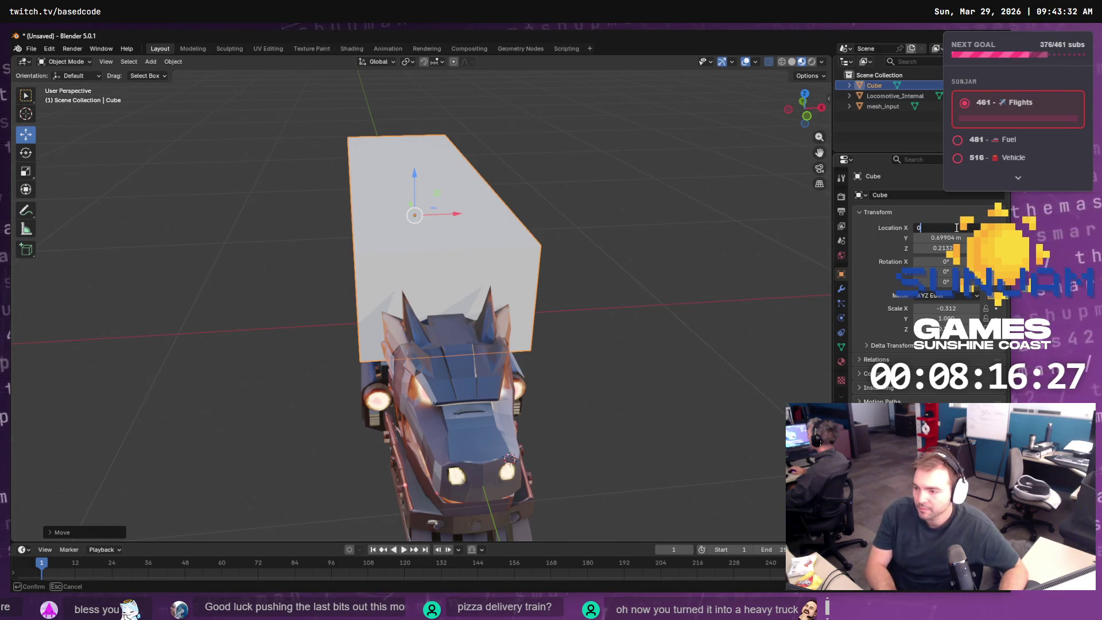
key(Return)
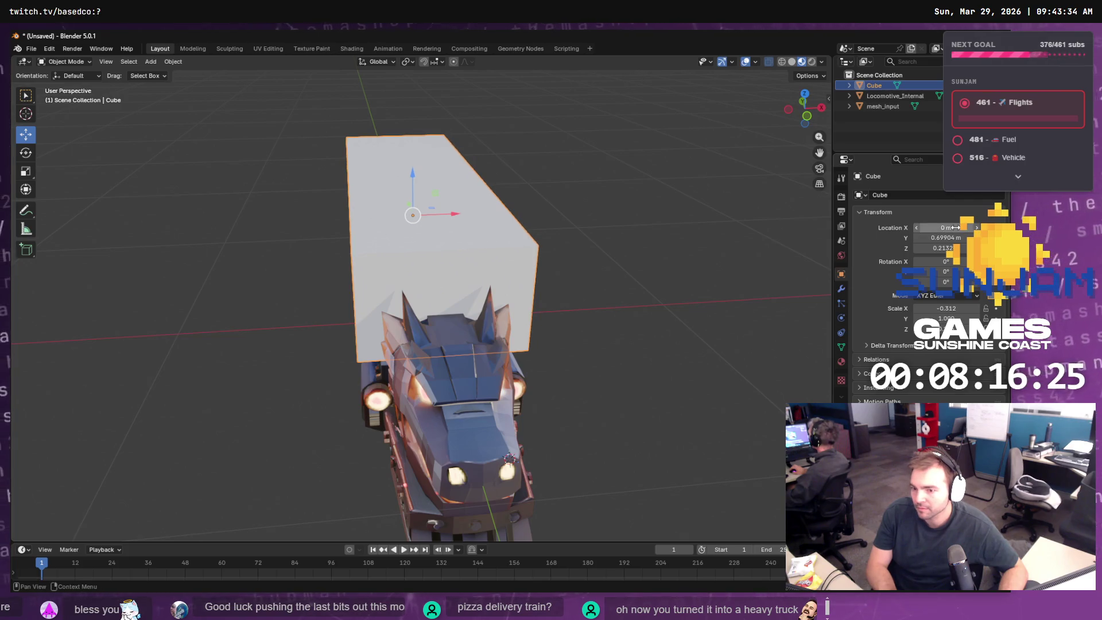
- Slide the box geometry along the train's length, checking it in side-on orthographic view
drag(521, 289, 637, 265)
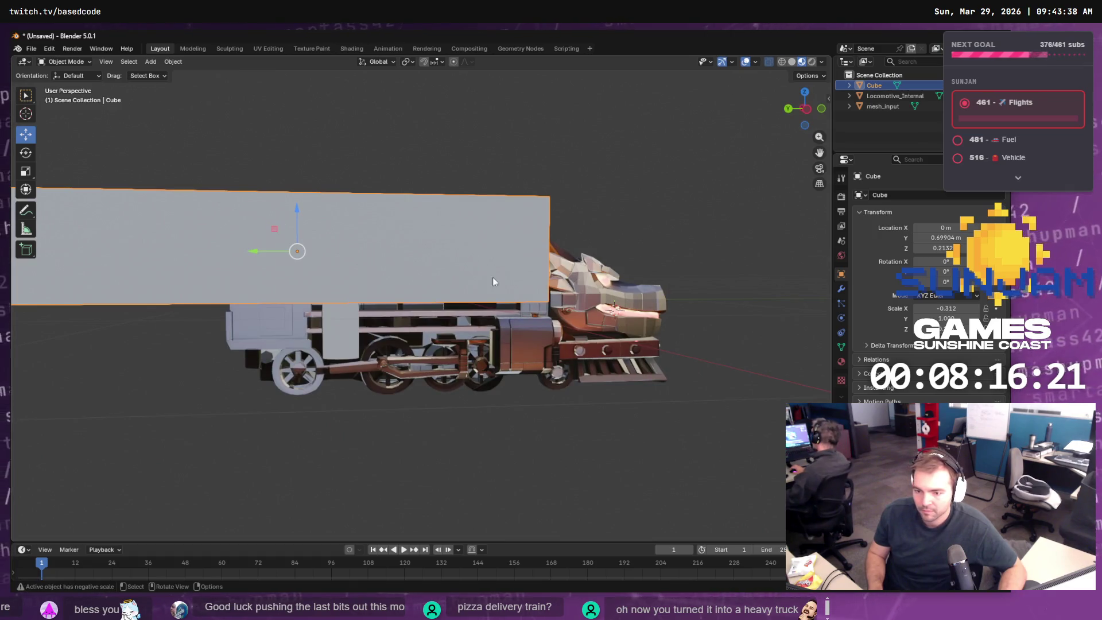
scroll(504, 305, down, 3)
scroll(476, 298, up, 1)
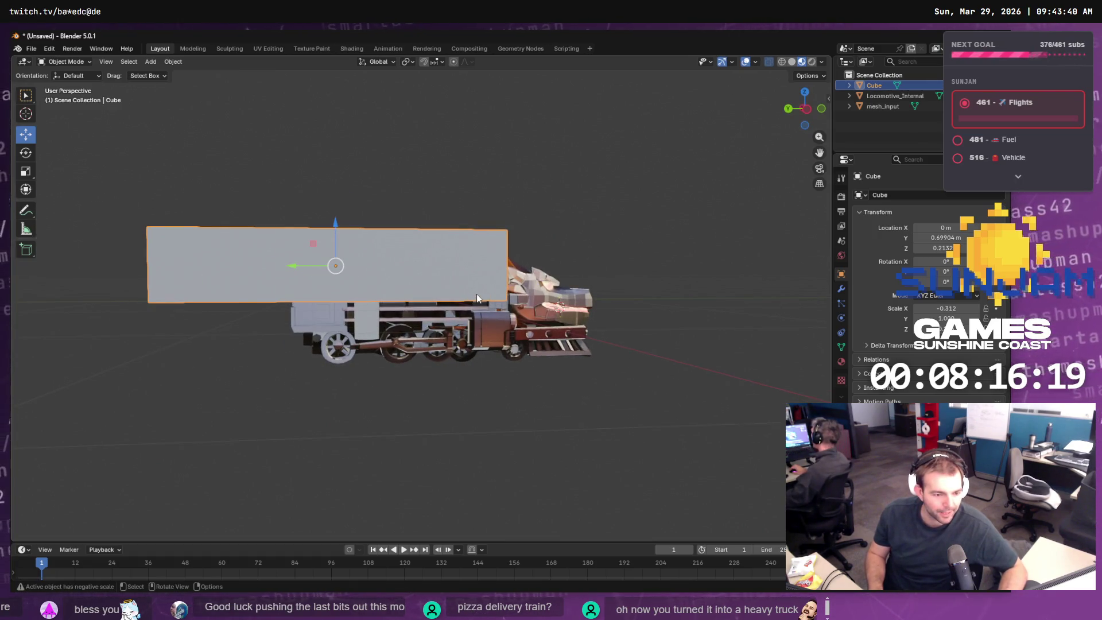
mouse_move(505, 313)
mouse_down()
mouse_move(554, 317)
mouse_move(514, 335)
mouse_move(488, 330)
mouse_up()
key(Tab)
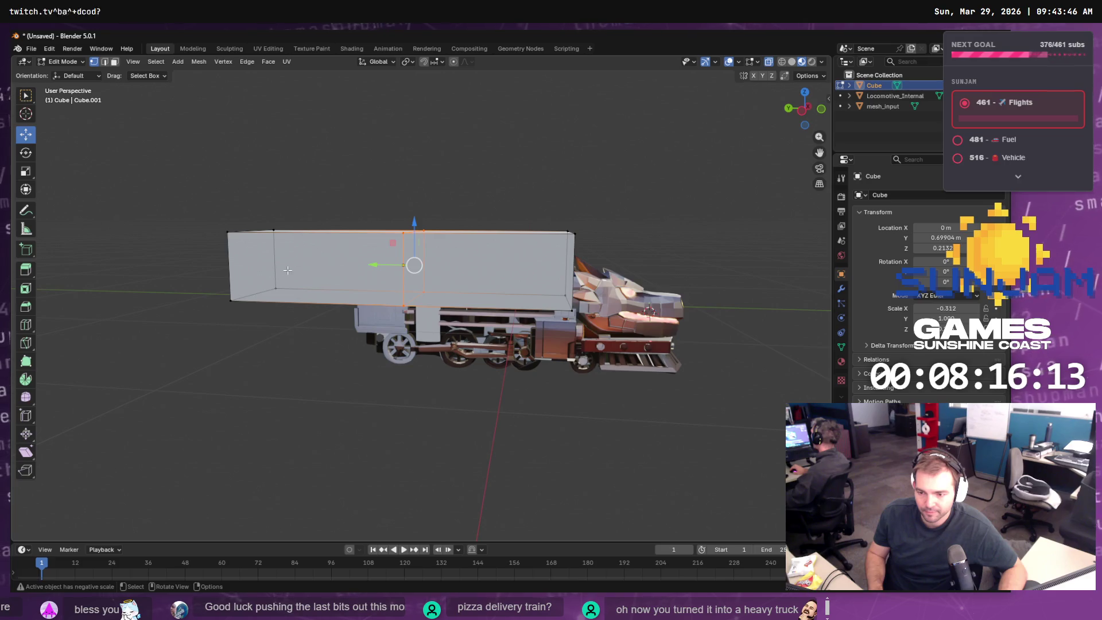
drag(361, 335, 370, 327)
scroll(379, 315, up, 5)
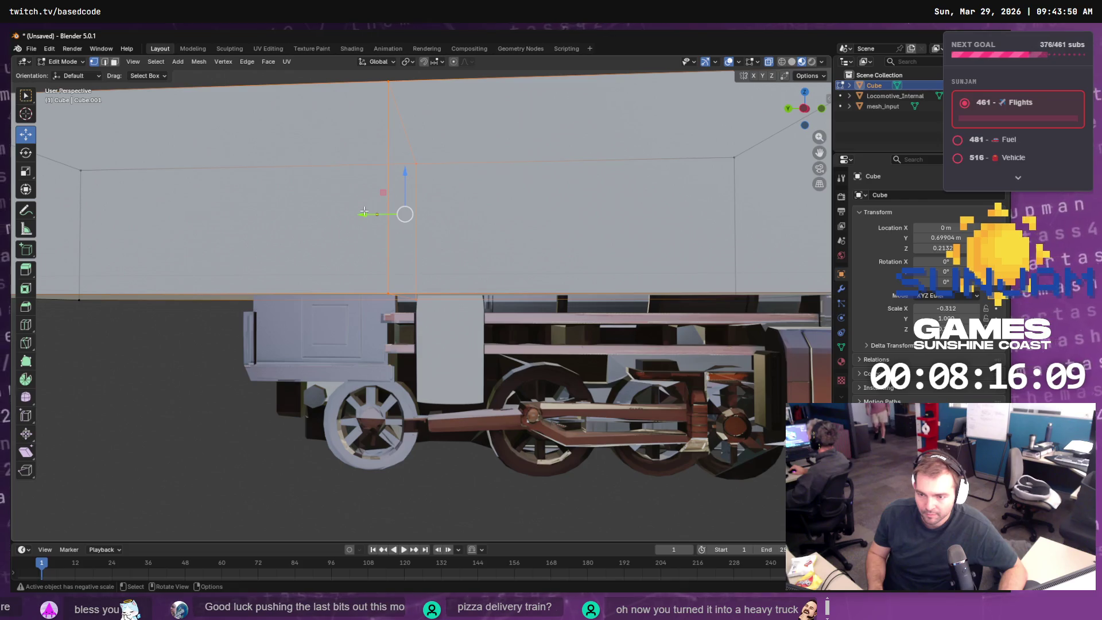
drag(364, 212, 370, 213)
drag(418, 275, 424, 274)
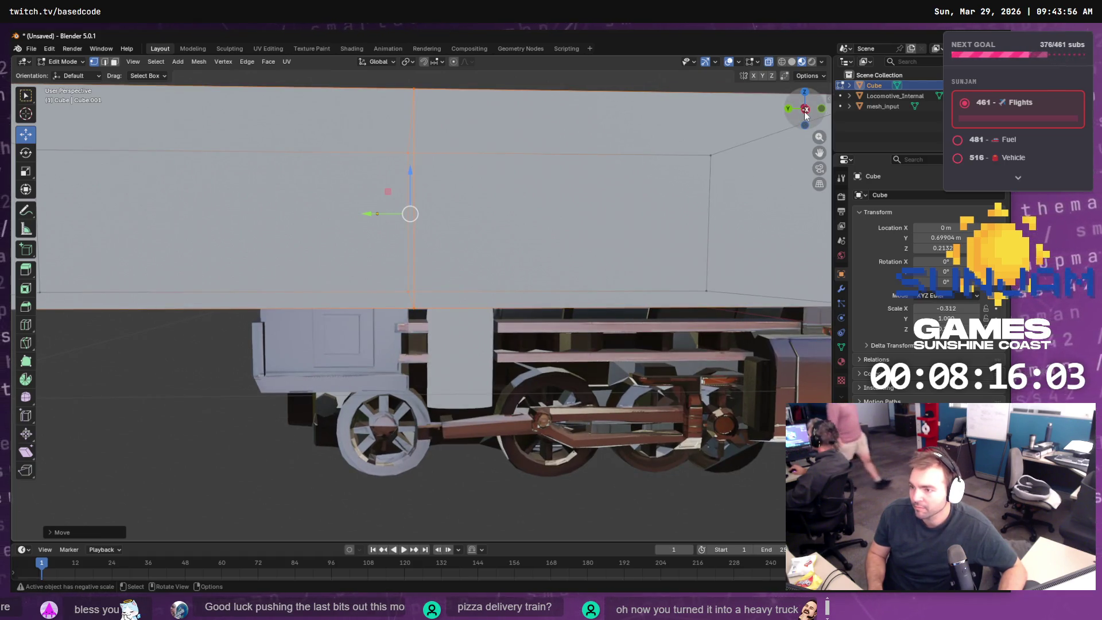
click(805, 113)
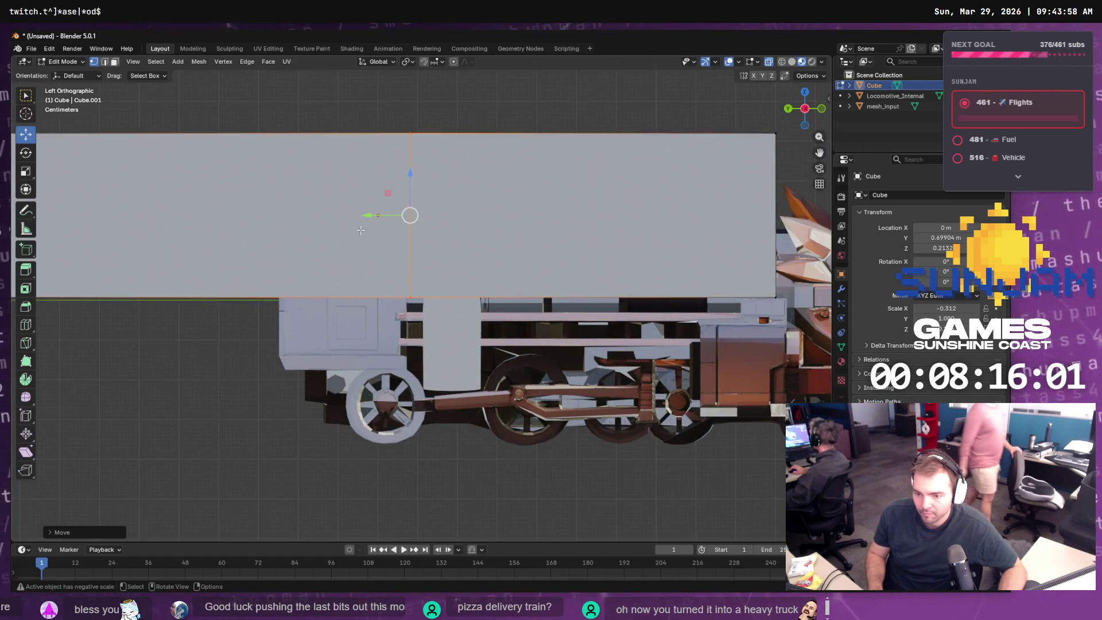
drag(366, 216, 362, 220)
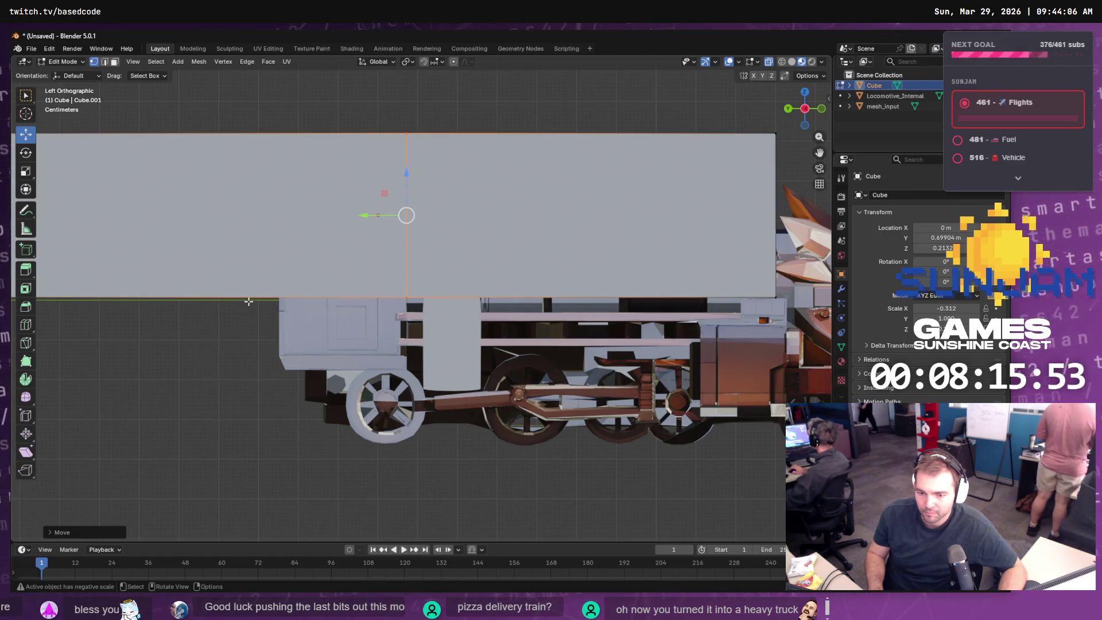
- Switch to face select mode and pick the box's lower face
click(248, 301)
key(Tab)
drag(250, 298, 206, 284)
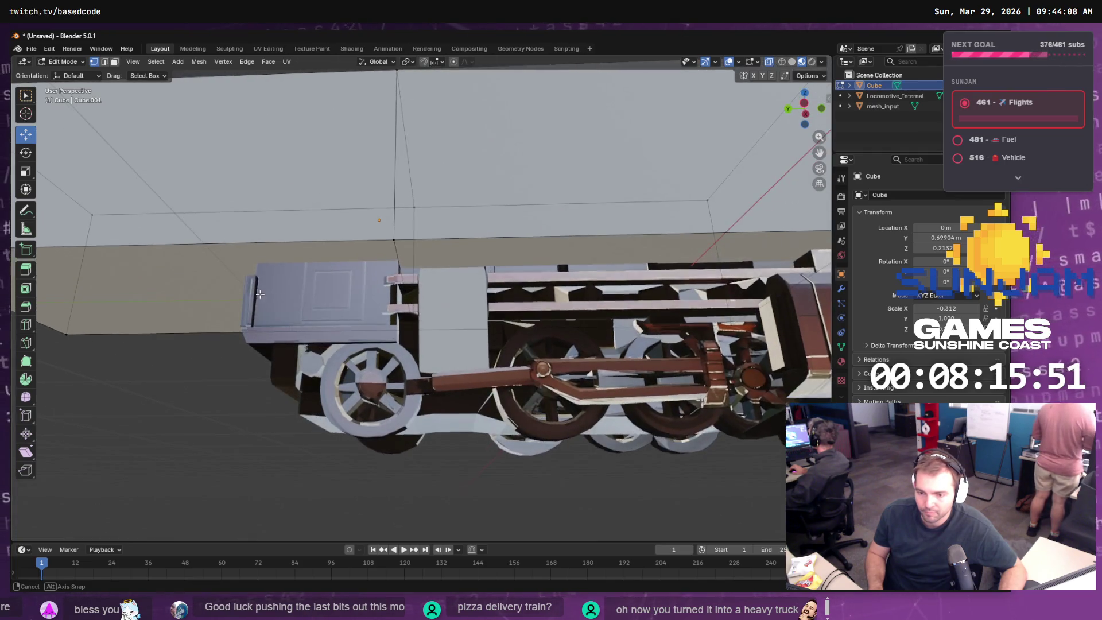
key(Tab)
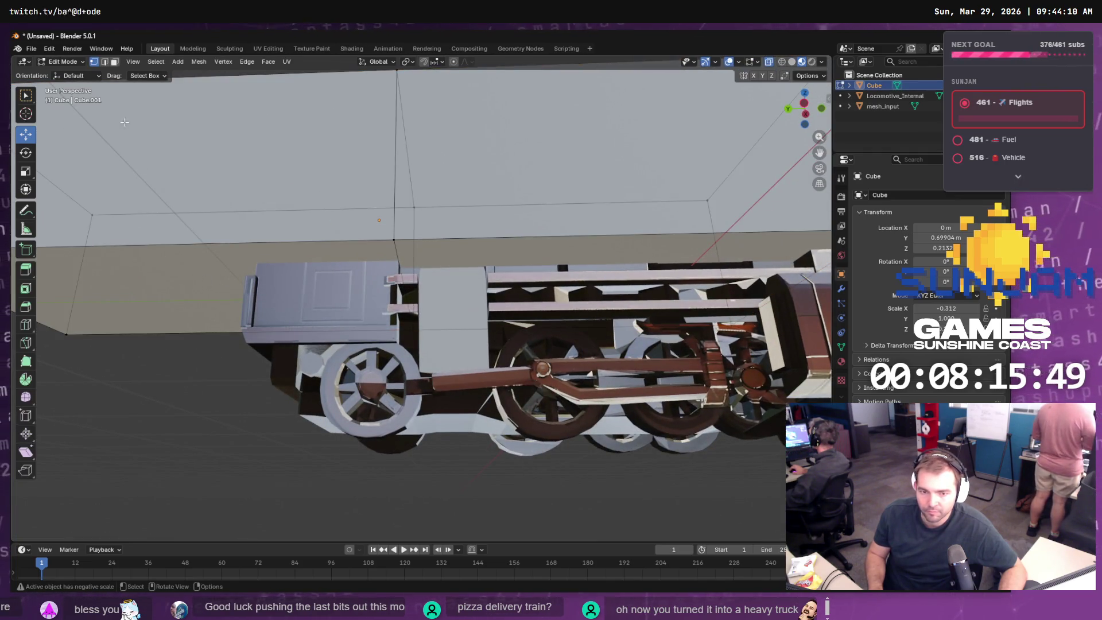
click(114, 63)
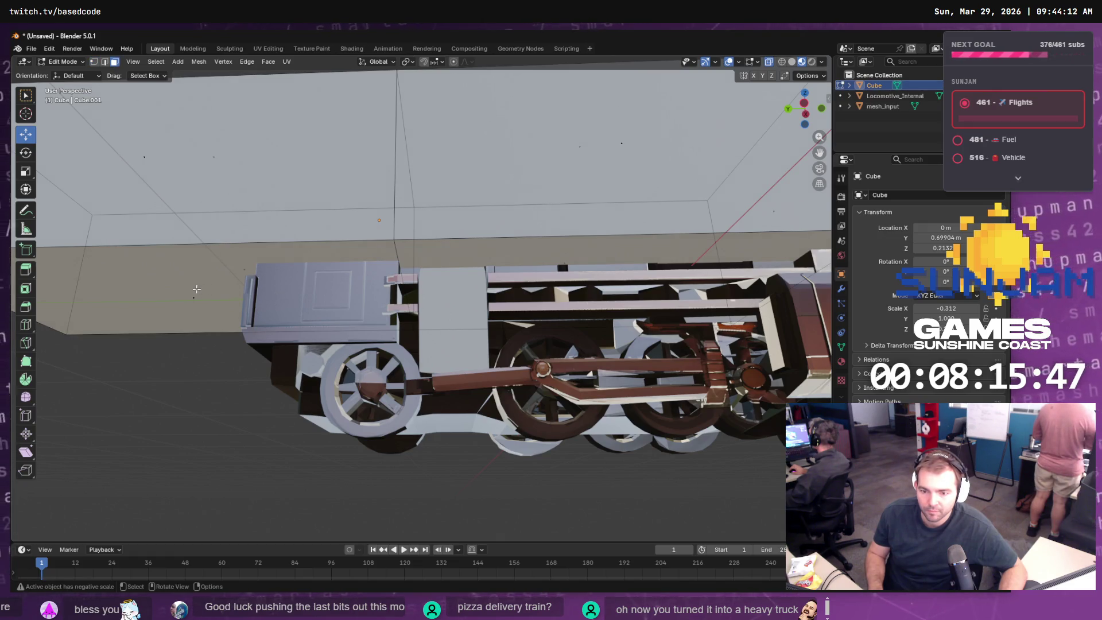
click(196, 288)
drag(196, 289, 298, 283)
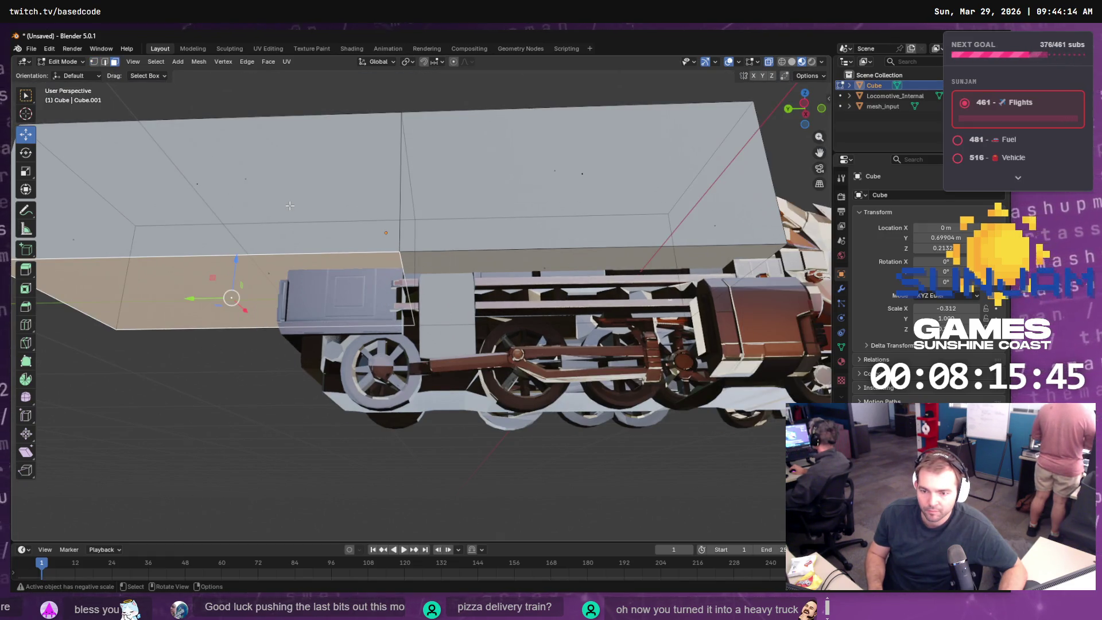
- Extrude the lower face straight down along Z by about 0.2 m
key(F3)
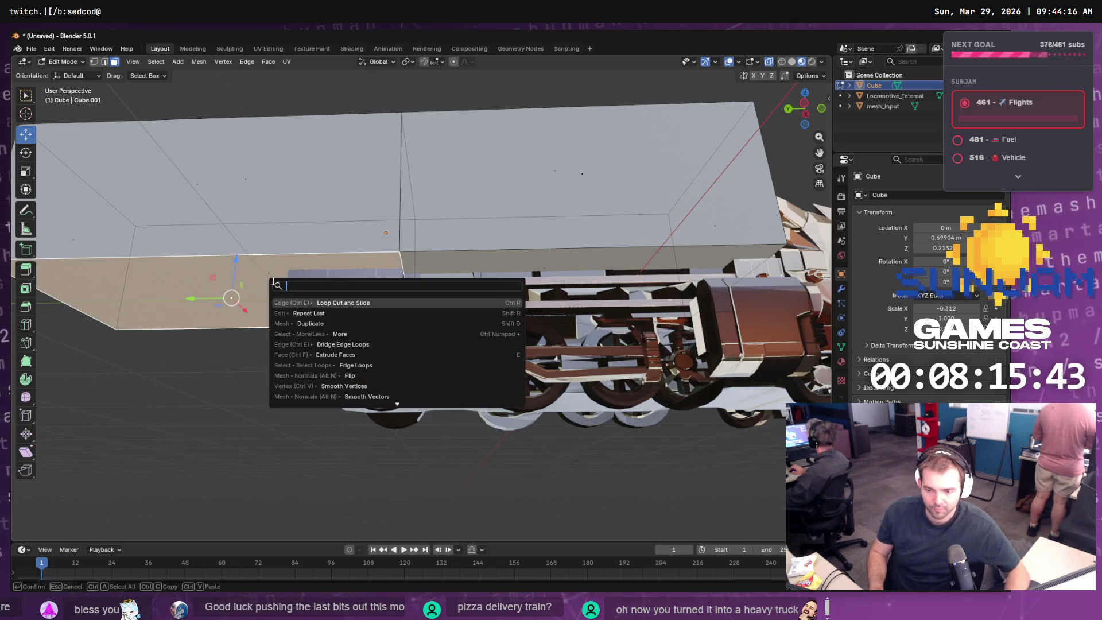
text(ex)
key(Return)
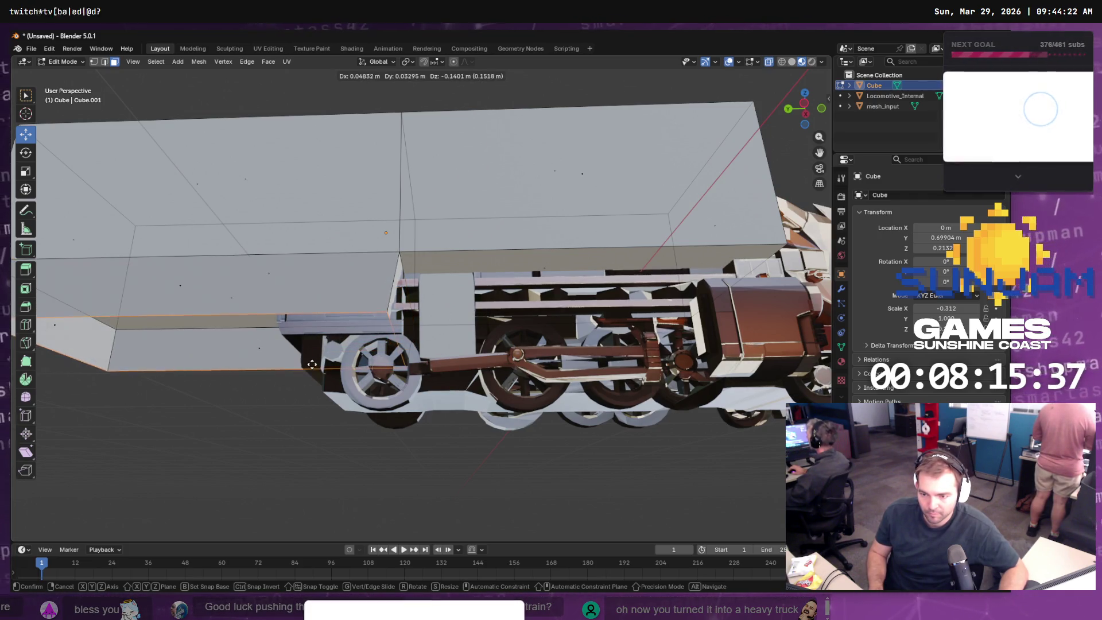
key(z)
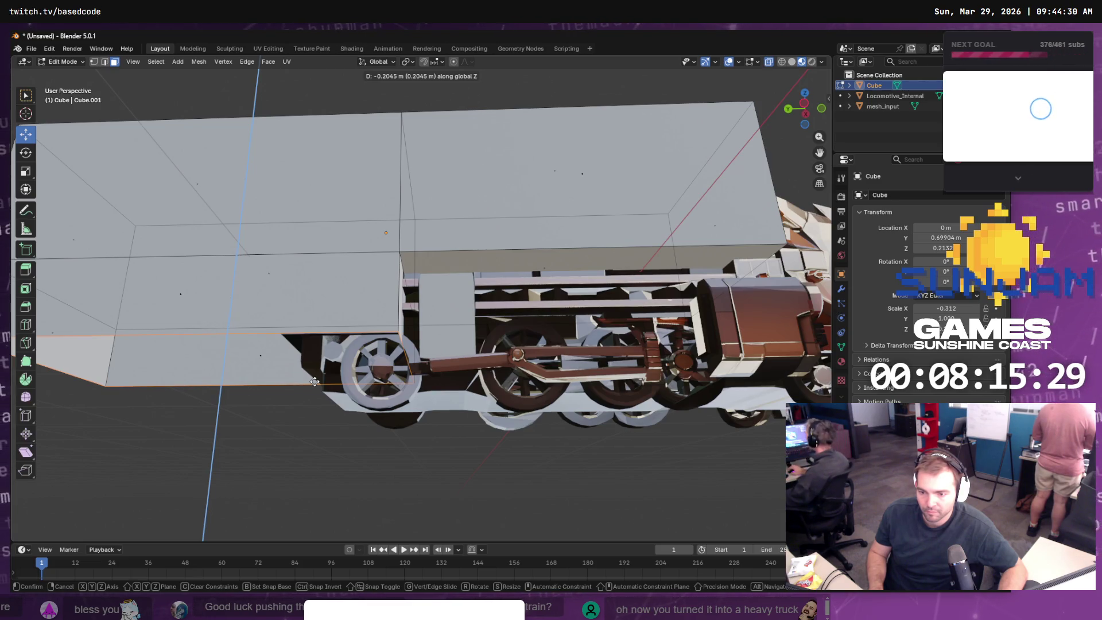
click(314, 381)
mouse_move(596, 456)
mouse_down()
mouse_move(657, 443)
mouse_move(750, 475)
mouse_move(717, 462)
mouse_move(763, 430)
mouse_move(701, 423)
mouse_move(665, 438)
mouse_move(688, 443)
mouse_move(677, 418)
mouse_move(676, 428)
mouse_move(740, 442)
mouse_move(669, 425)
mouse_move(688, 435)
mouse_move(678, 430)
mouse_up()
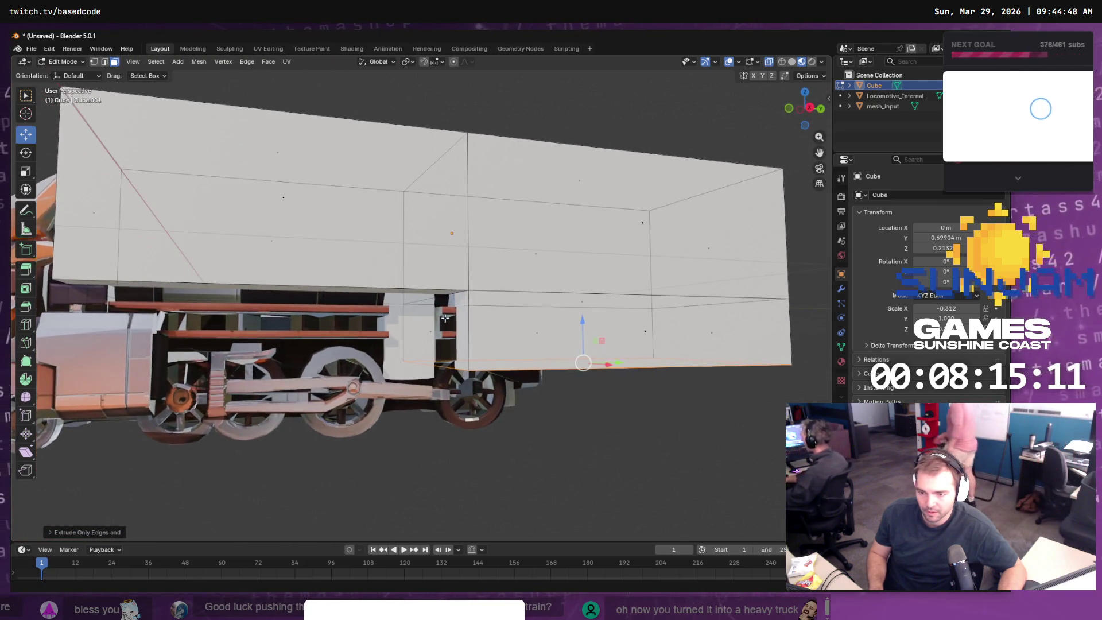
click(437, 292)
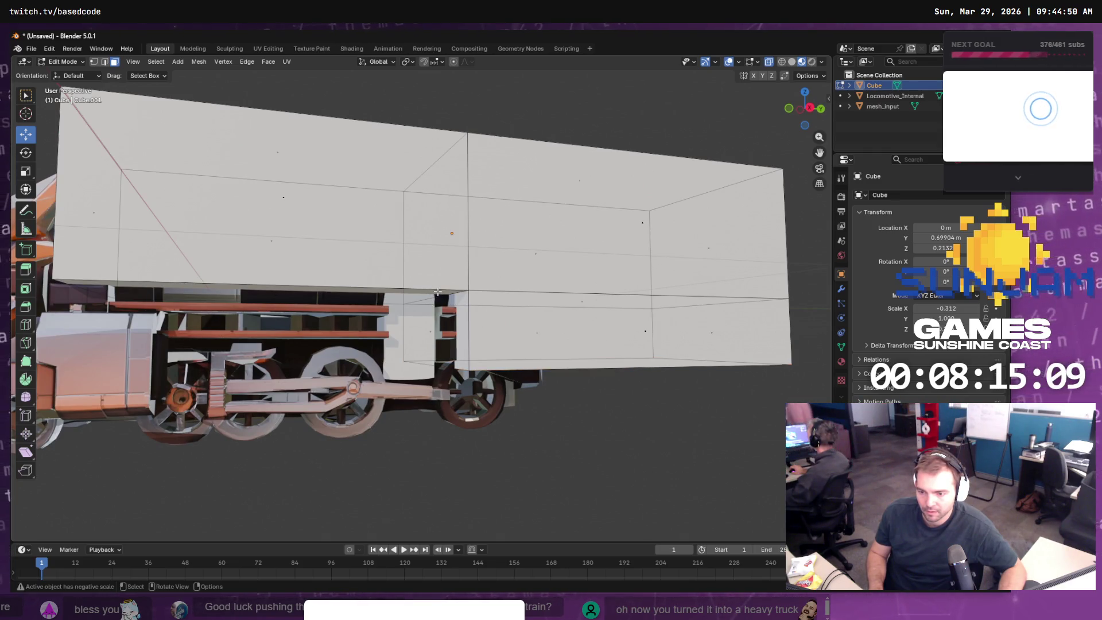
- Clear the current selection on the box after a trial pick of the bottom strip
key(a)
click(296, 391)
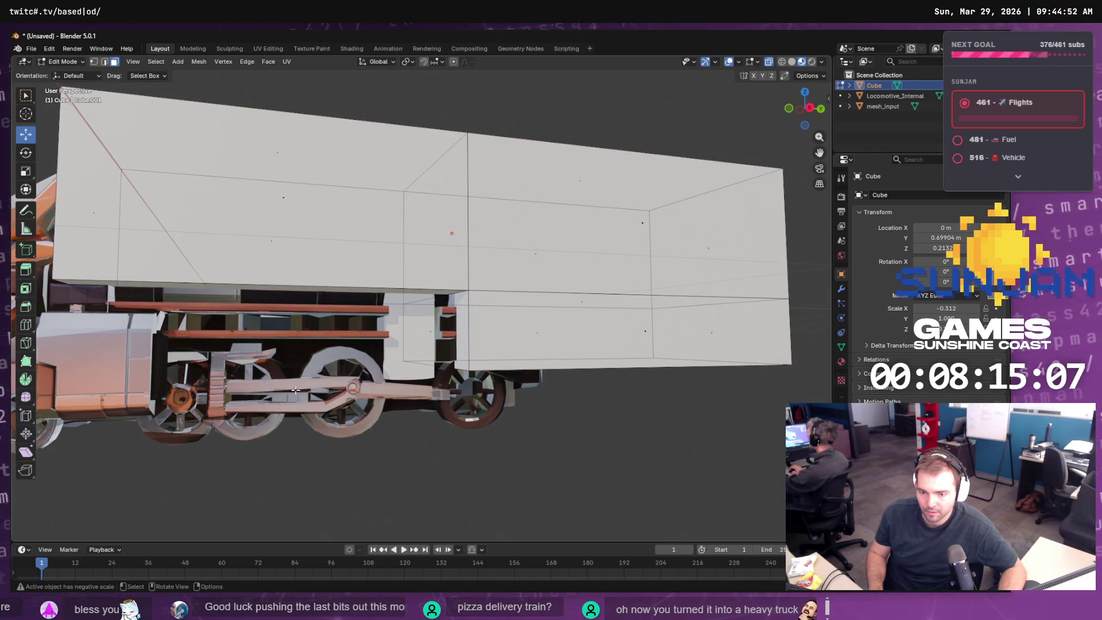
click(253, 282)
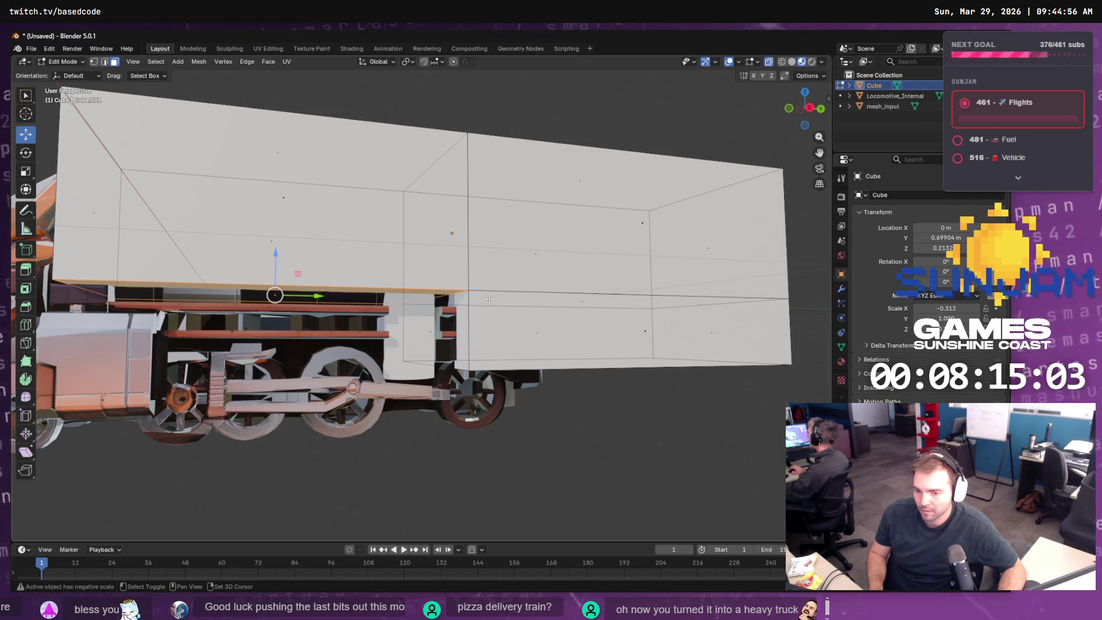
key(alt+a)
key(a)
key(alt+a)
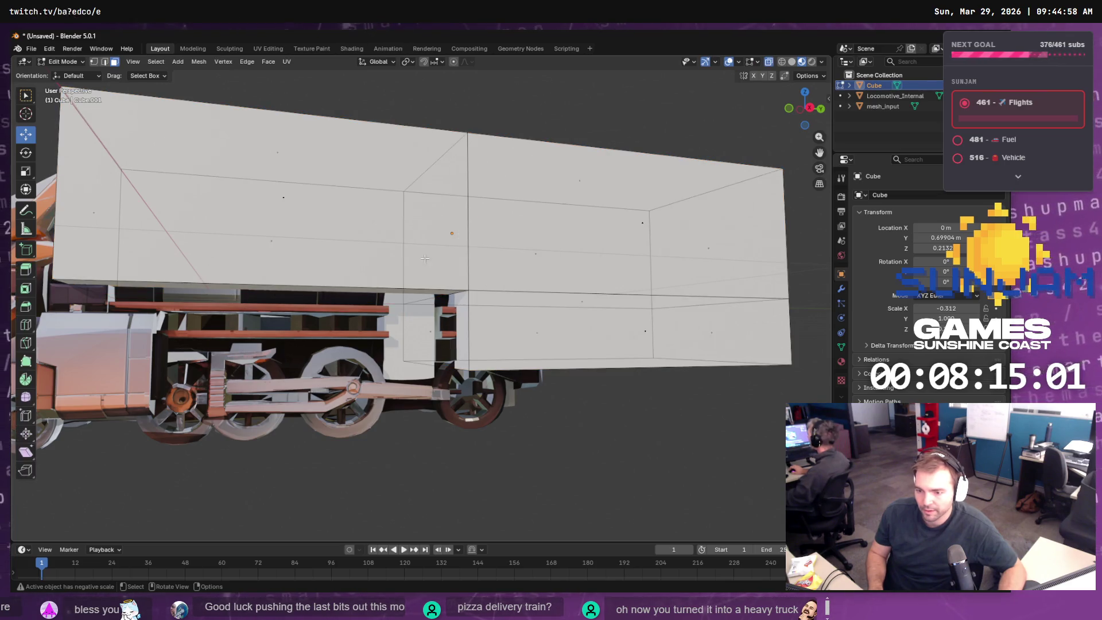
- Select the two lower edge loops and move them slightly down along Z
click(549, 293)
key(F3)
text(loo)
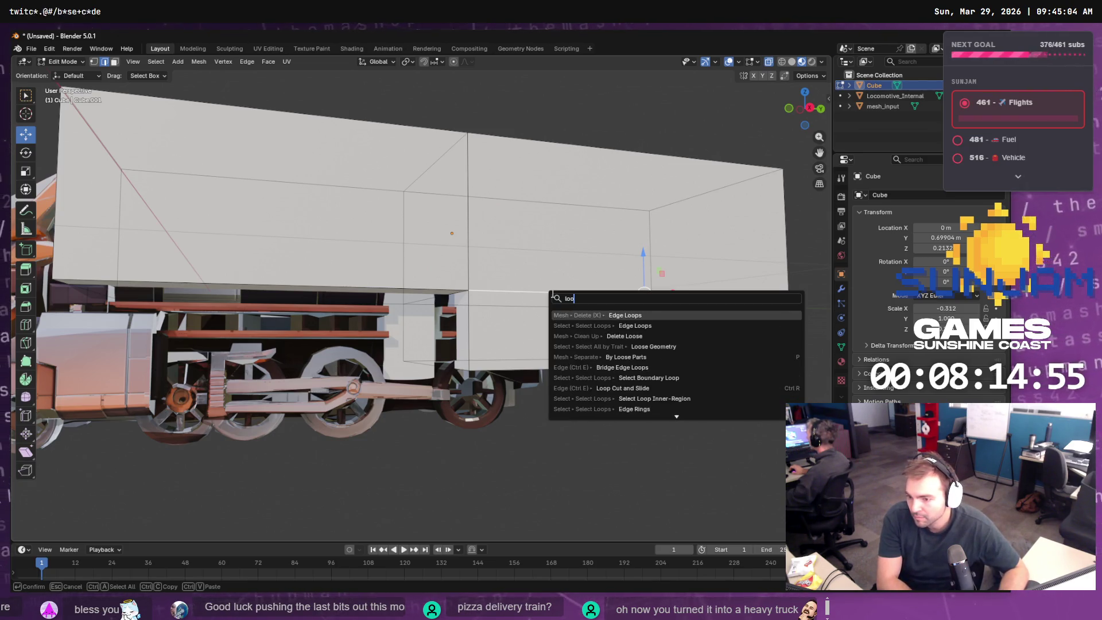
key(Down)
key(Return)
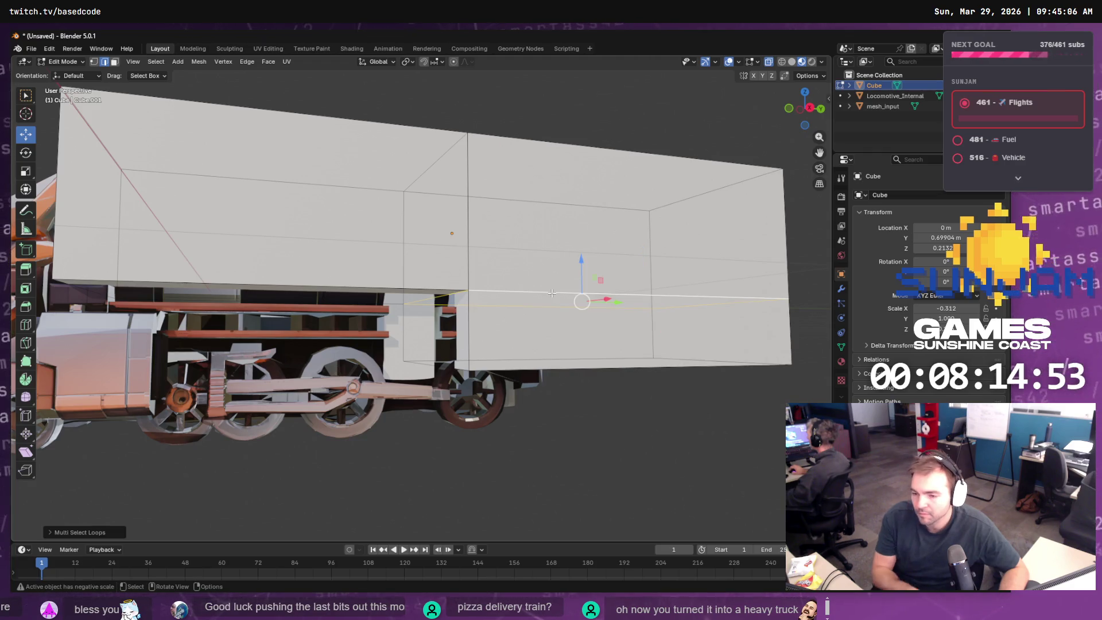
shift+click(74, 288)
mouse_move(444, 258)
mouse_down()
mouse_move(451, 286)
mouse_move(451, 275)
mouse_up()
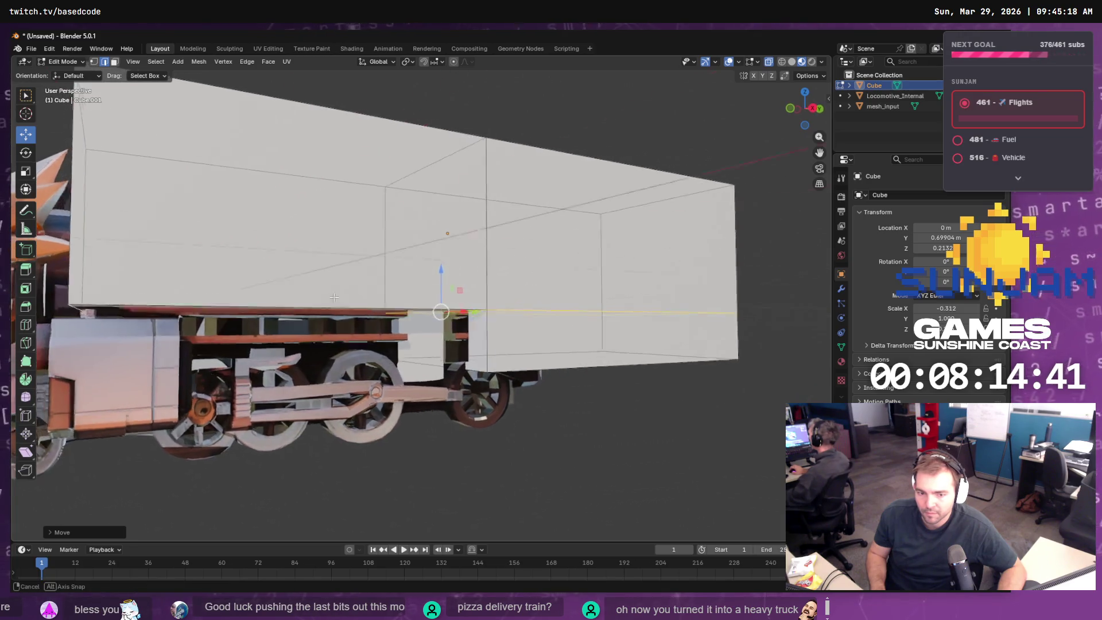
mouse_move(347, 297)
mouse_down()
mouse_move(284, 297)
mouse_move(459, 305)
mouse_move(498, 280)
mouse_up()
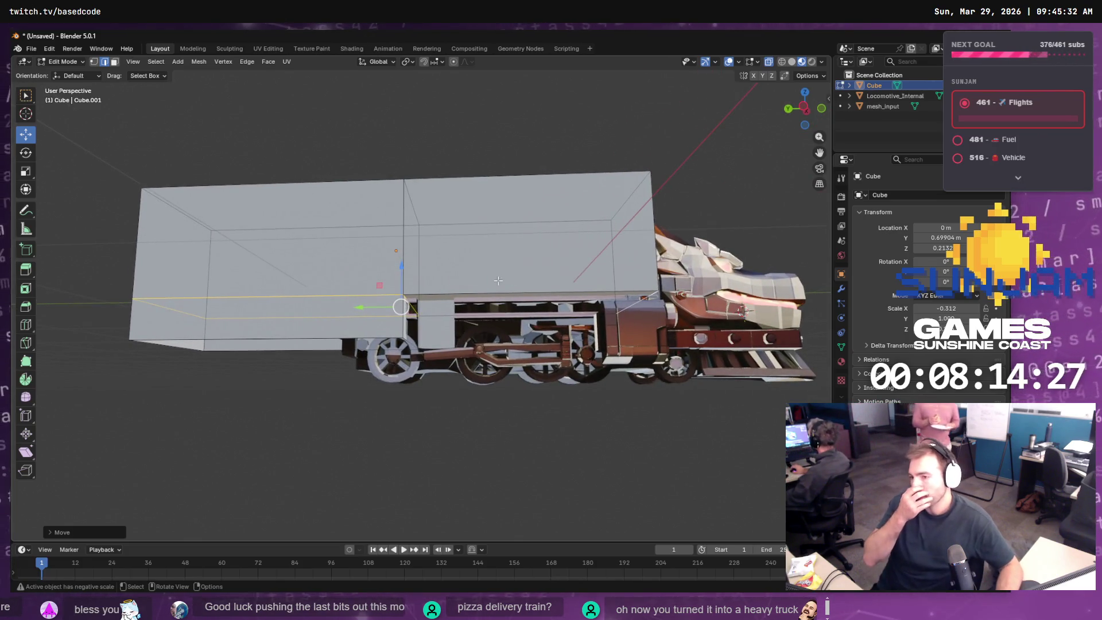
double_click(873, 85)
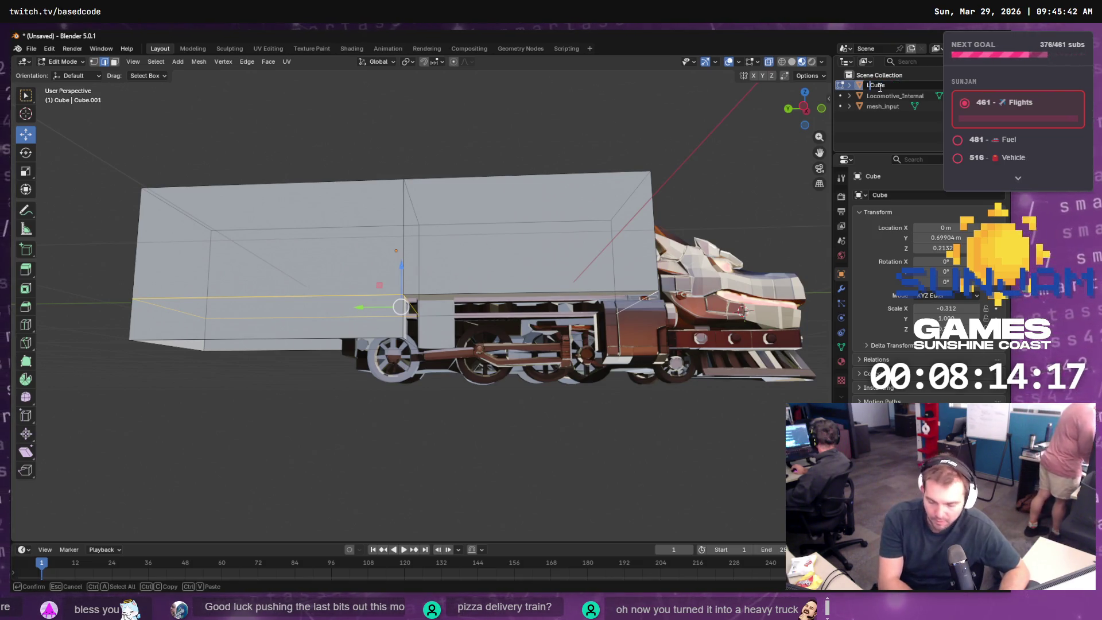
- Name the object Locomotive_Carrage, removing the leftover 'Cube' text
text(Locomotive_)
key(Delete)
key(Delete)
key(Delete)
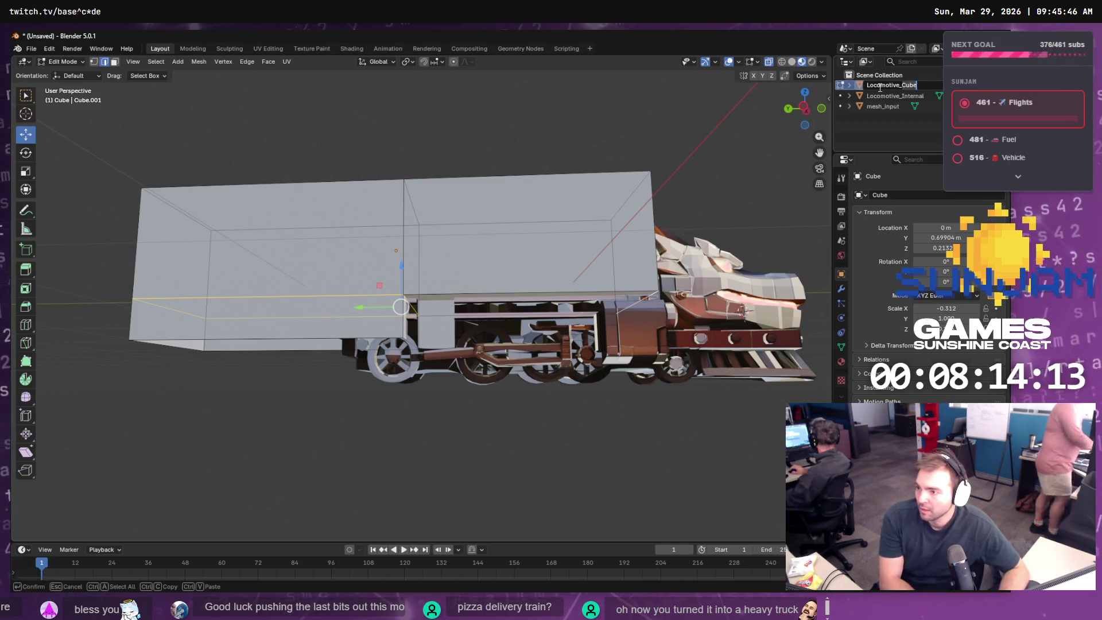
text(Carrage)
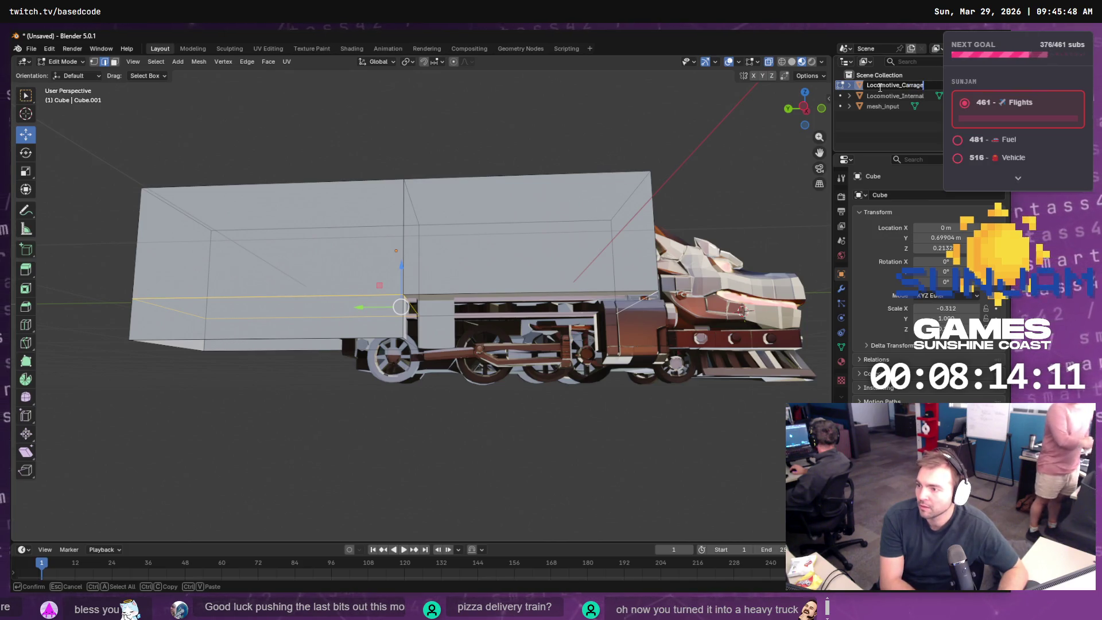
key(Return)
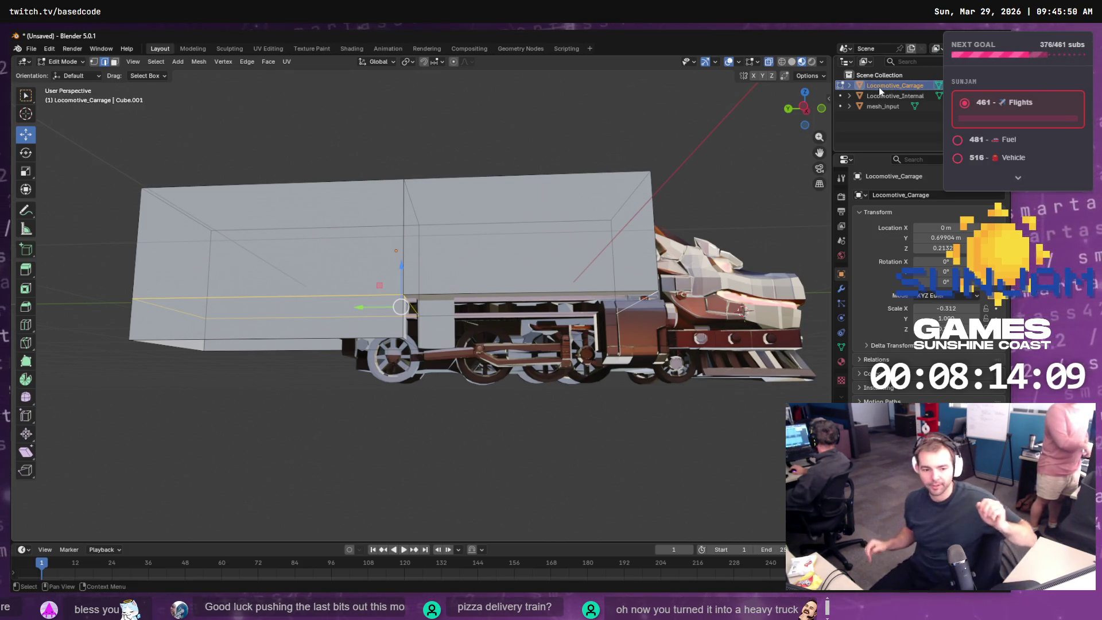